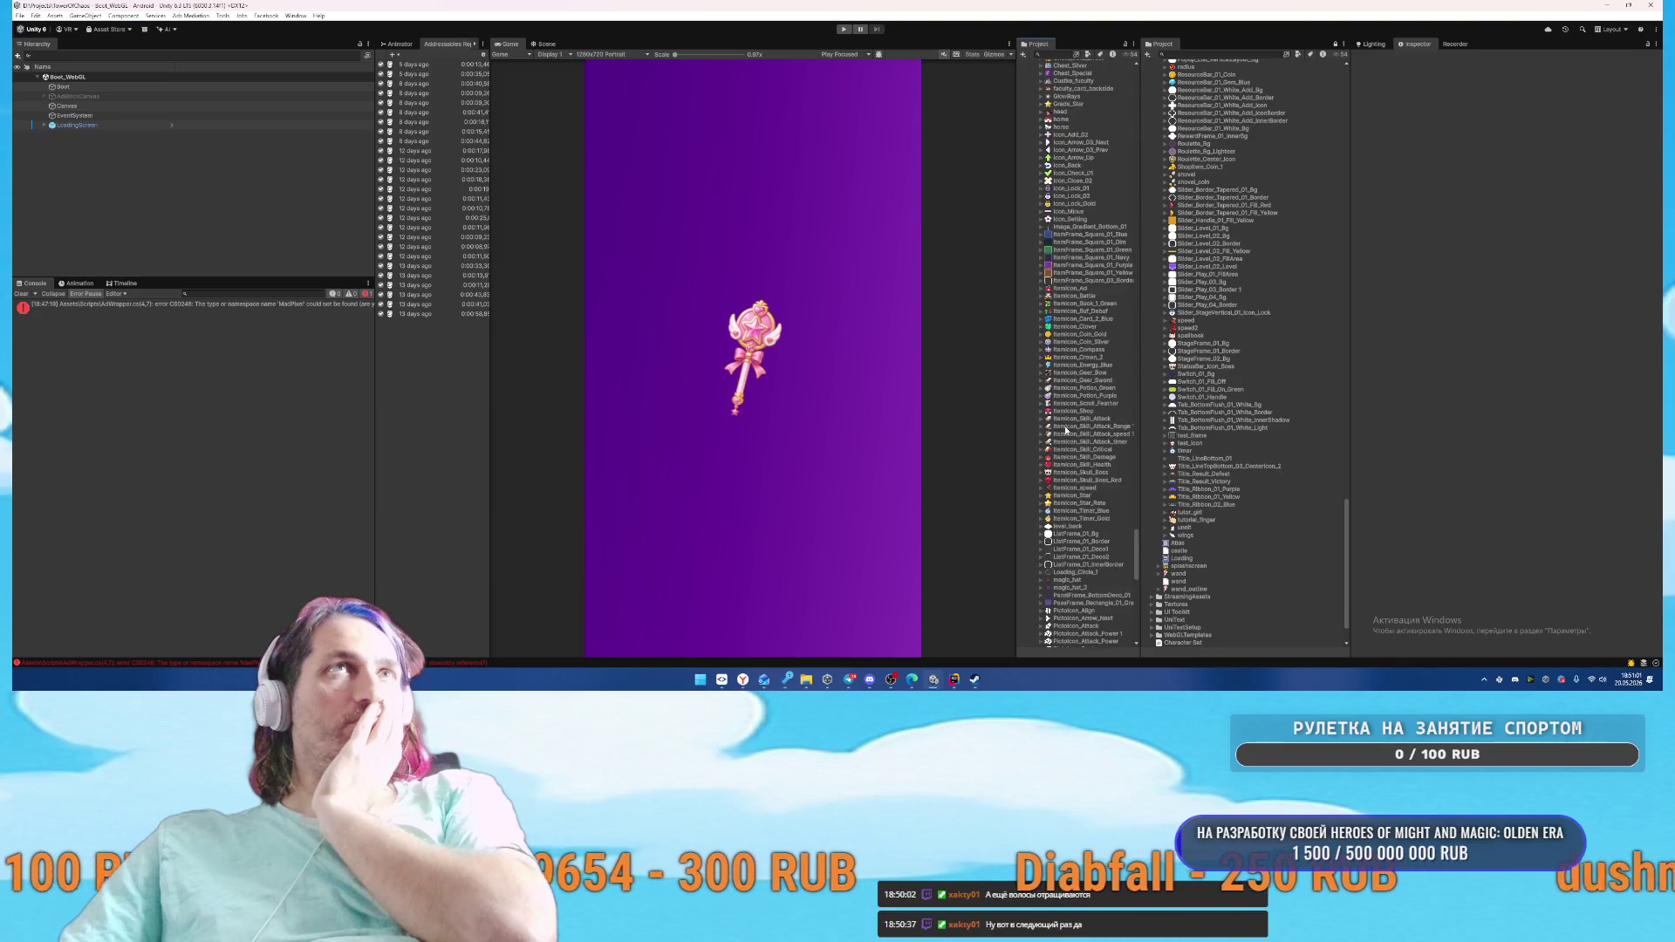
{"action": "scroll", "coordinate": [1081, 389], "scroll_direction": "up", "scroll_amount": 10}
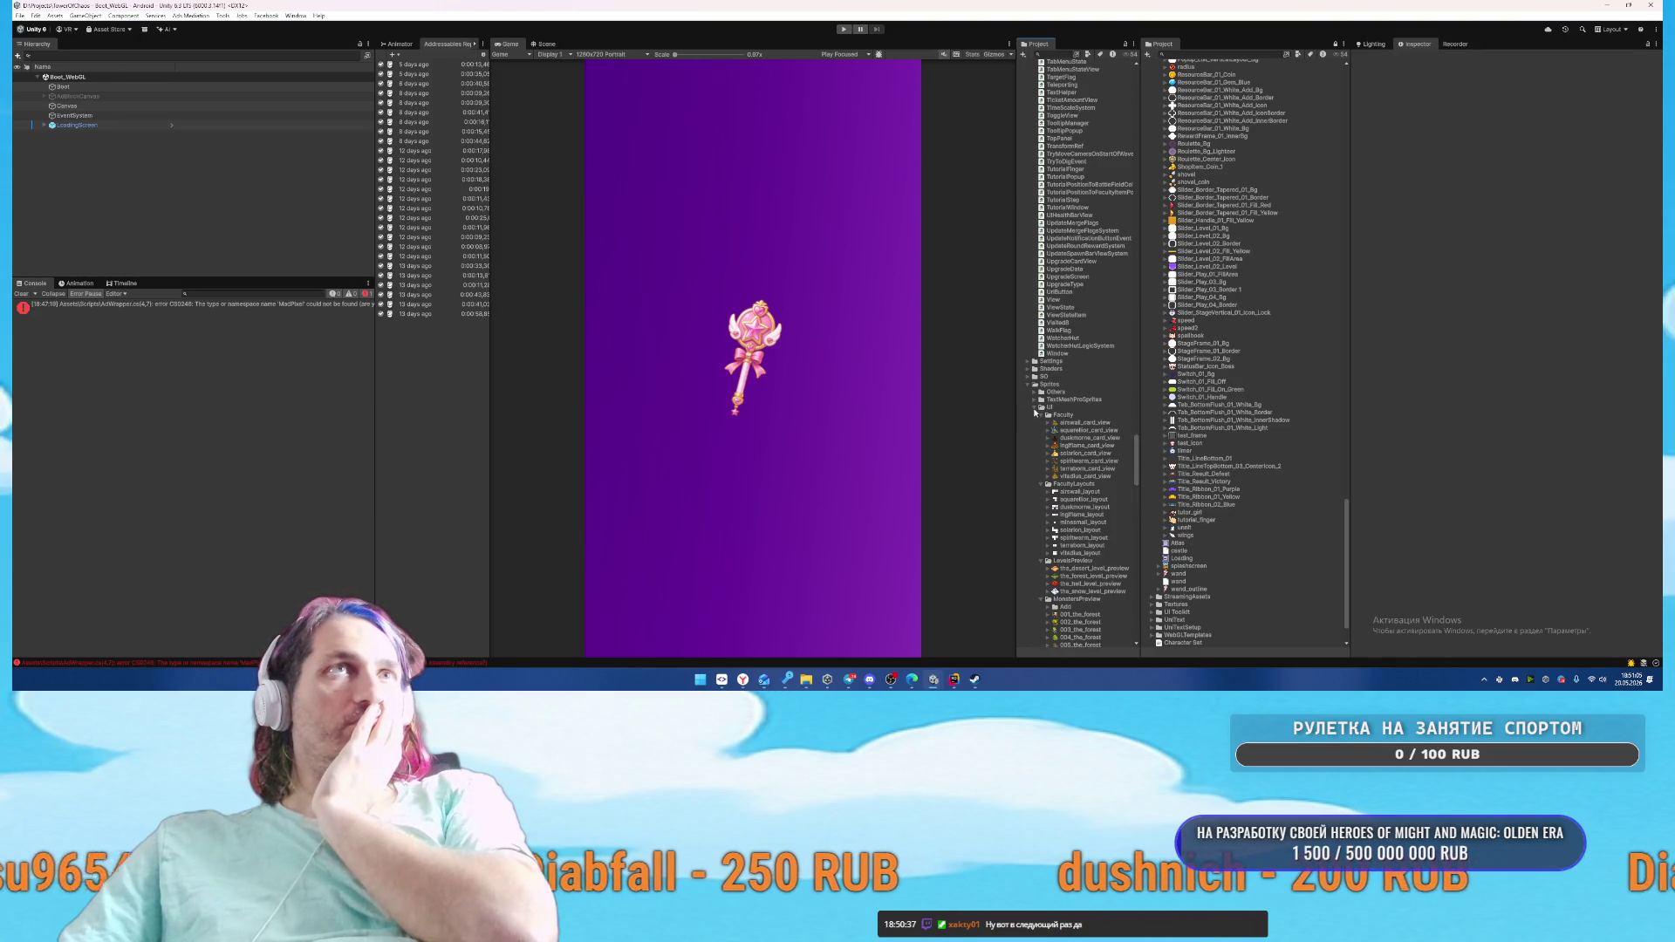
Collapse the Sprites/UI and Sprites folders in the Project window
{"action": "left_click", "coordinate": [1035, 409]}
{"action": "left_click", "coordinate": [1026, 459]}
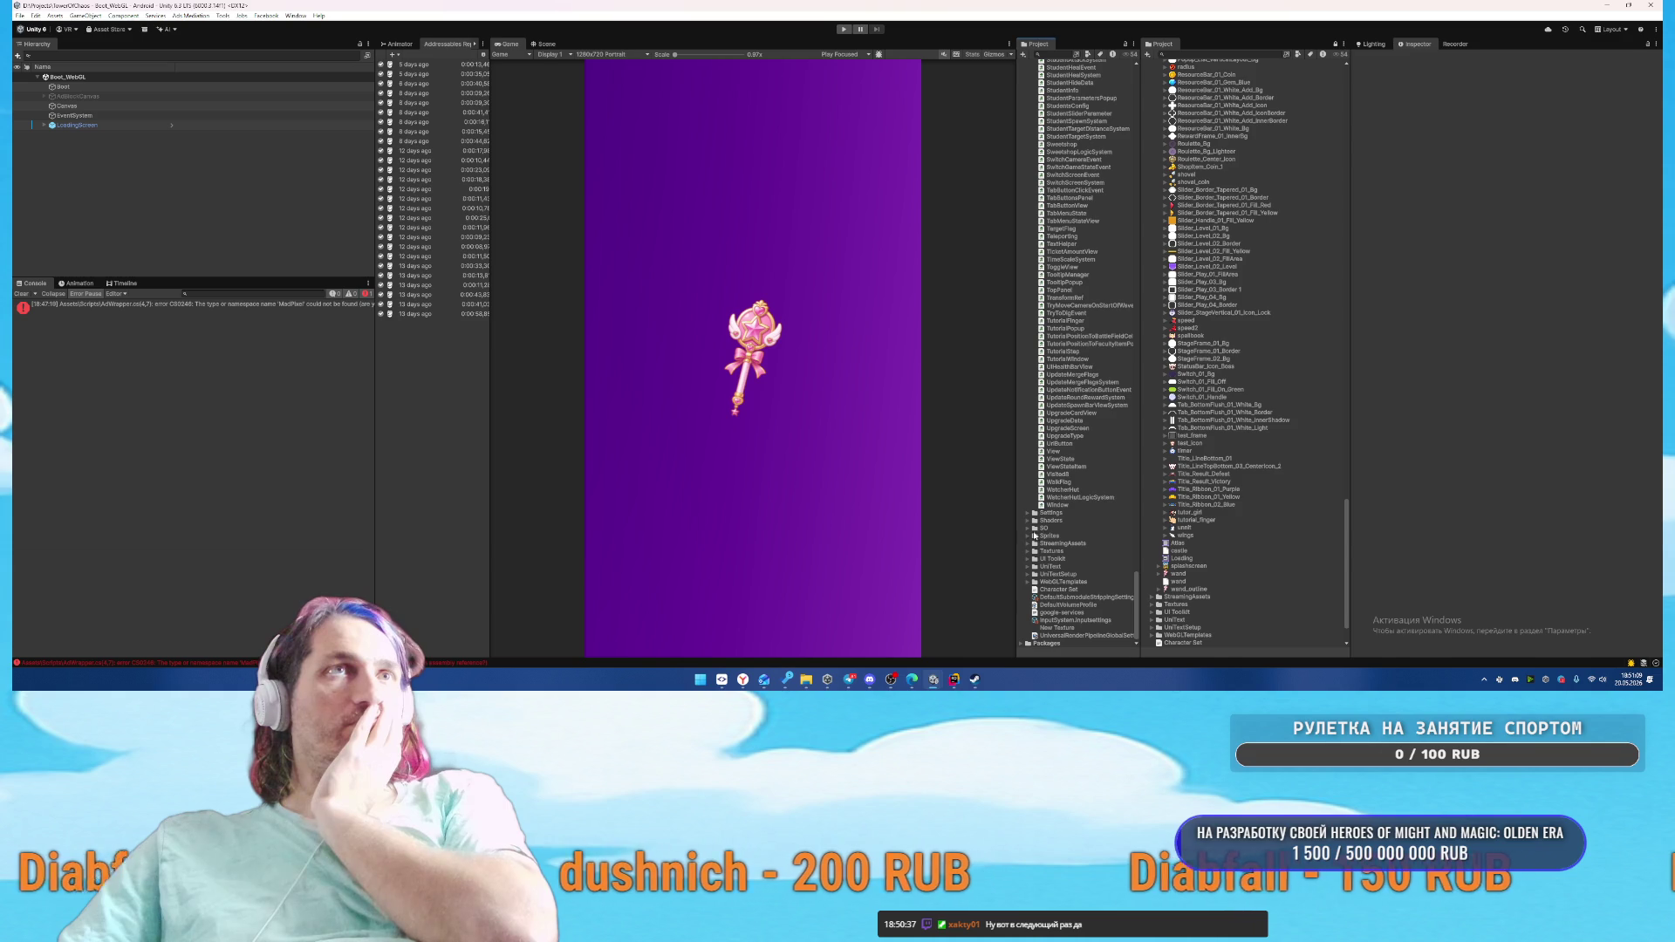
Try to enter Play mode, which the Console's compiler errors block
{"action": "left_click", "coordinate": [844, 29]}
{"action": "mouse_move", "coordinate": [746, 688]}
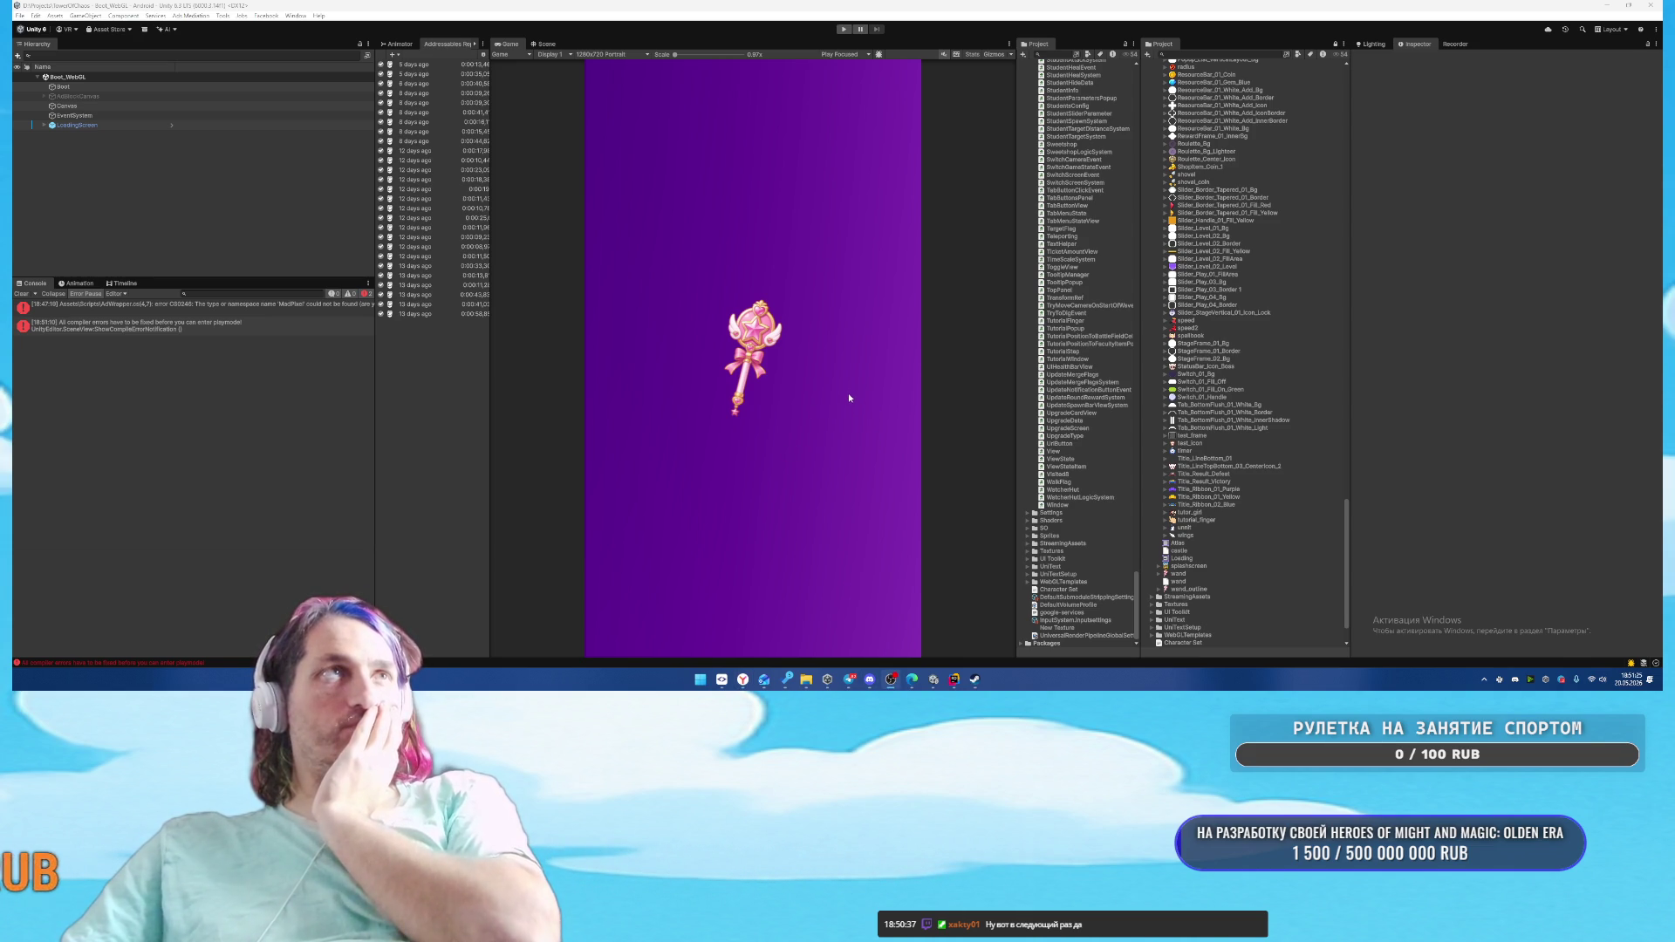
{"action": "mouse_move", "coordinate": [936, 691]}
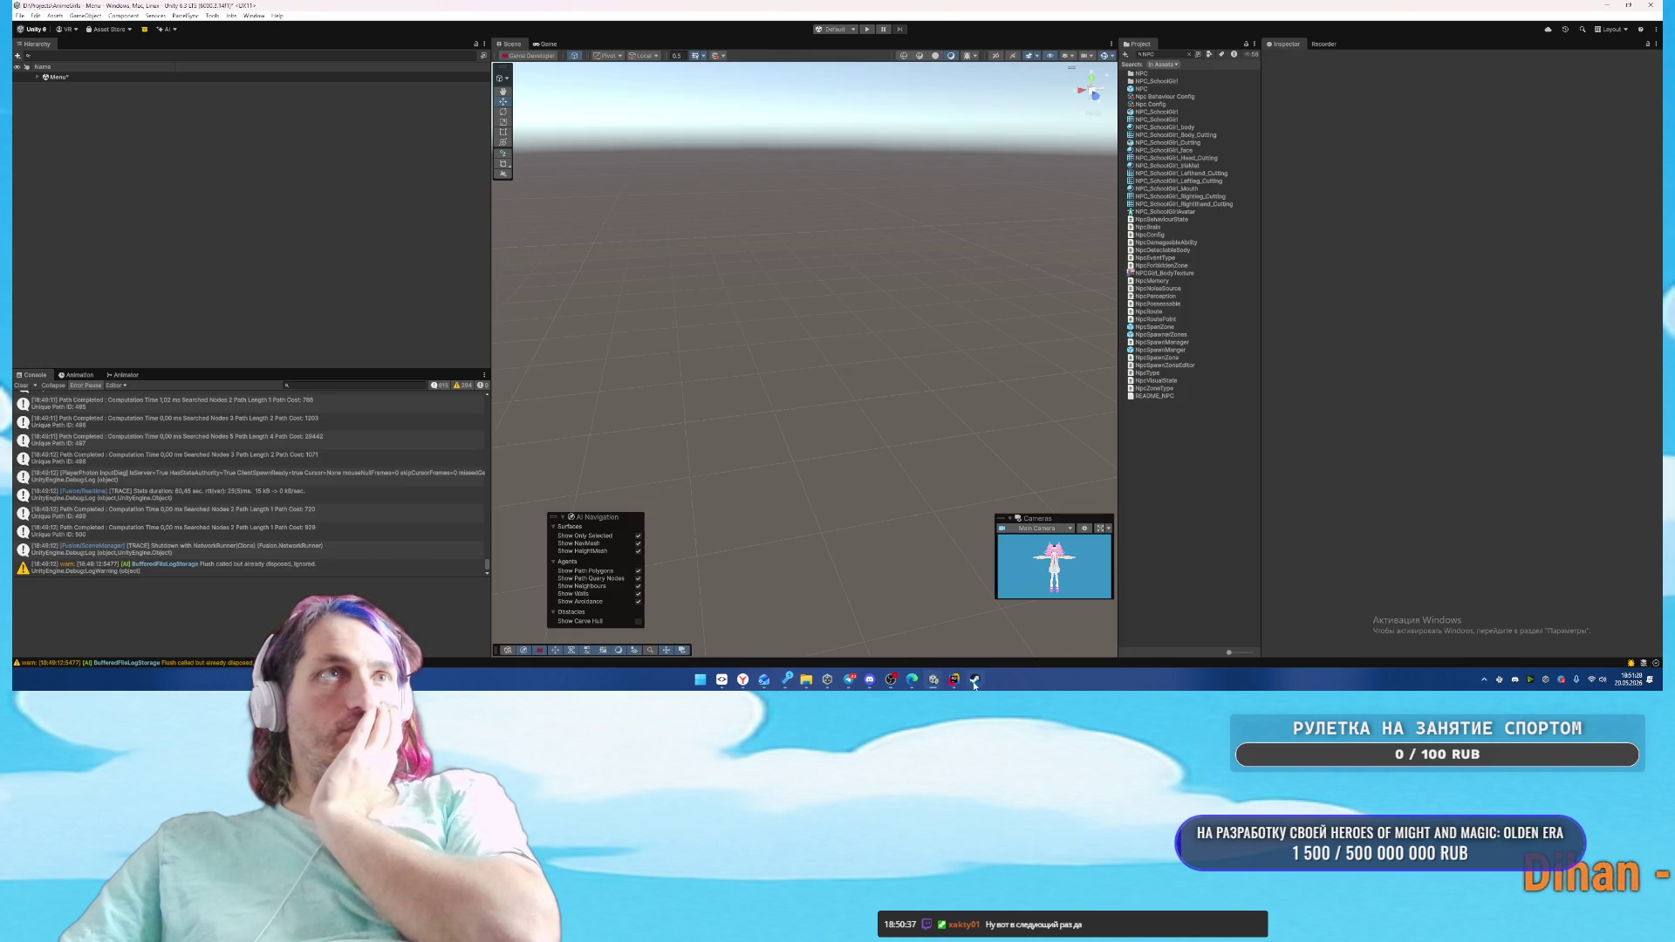
Check the AdWrapper compile error details and dismiss Rider's Open Solution prompt
{"action": "left_click", "coordinate": [1006, 642]}
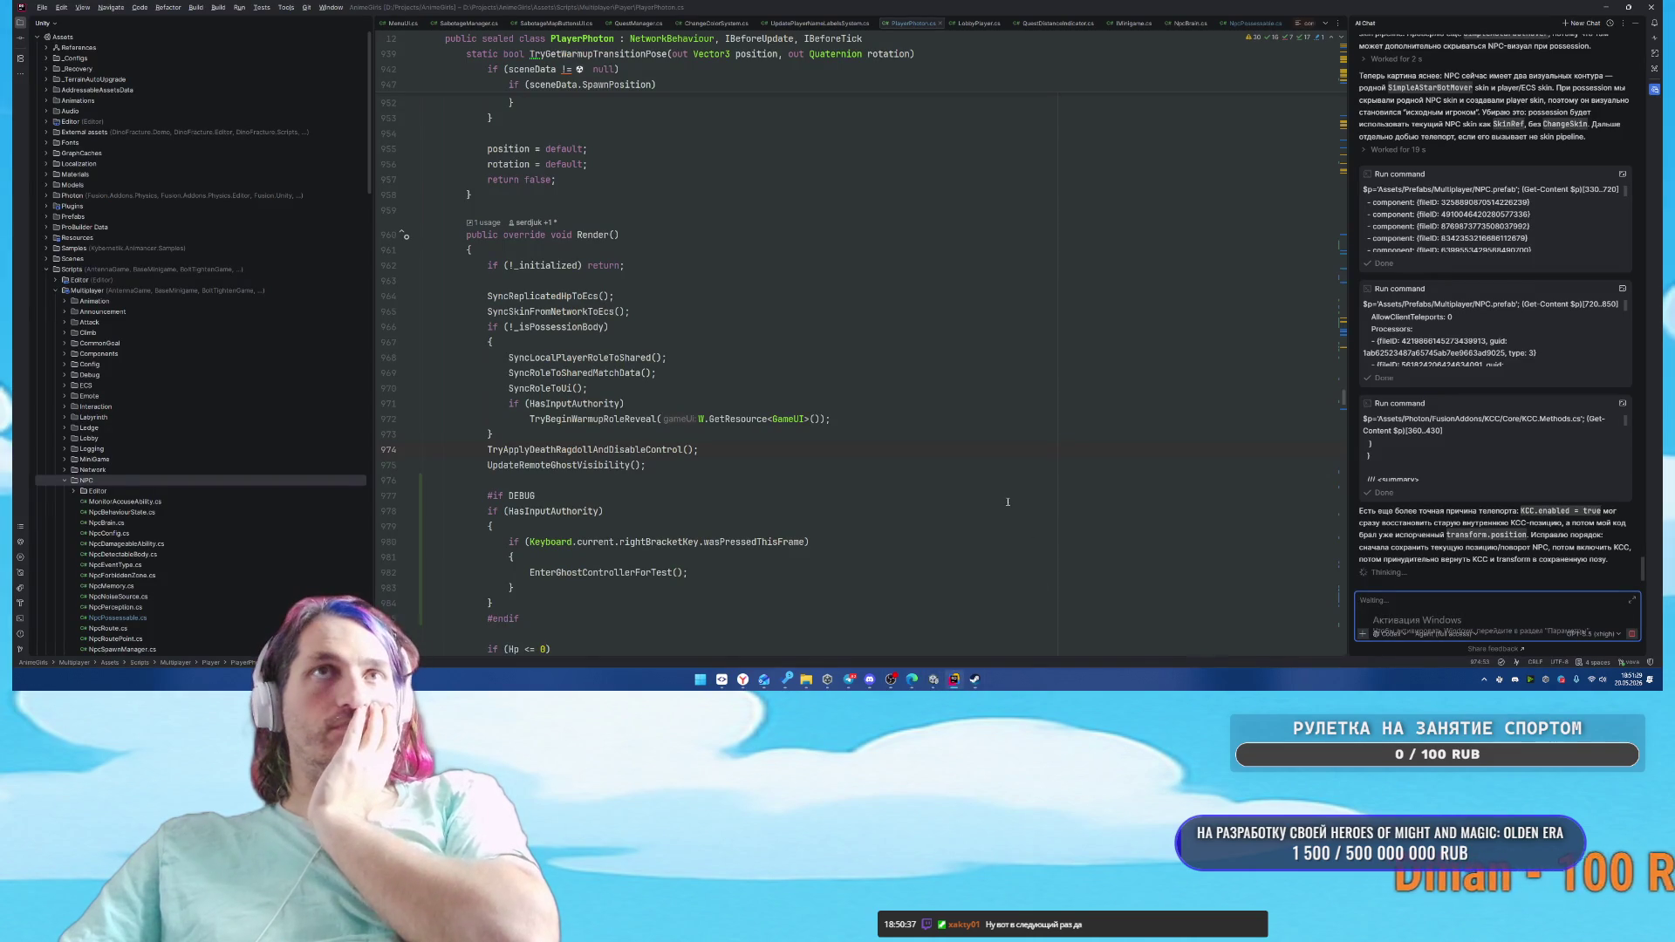
{"action": "mouse_move", "coordinate": [933, 679]}
{"action": "left_click", "coordinate": [980, 618]}
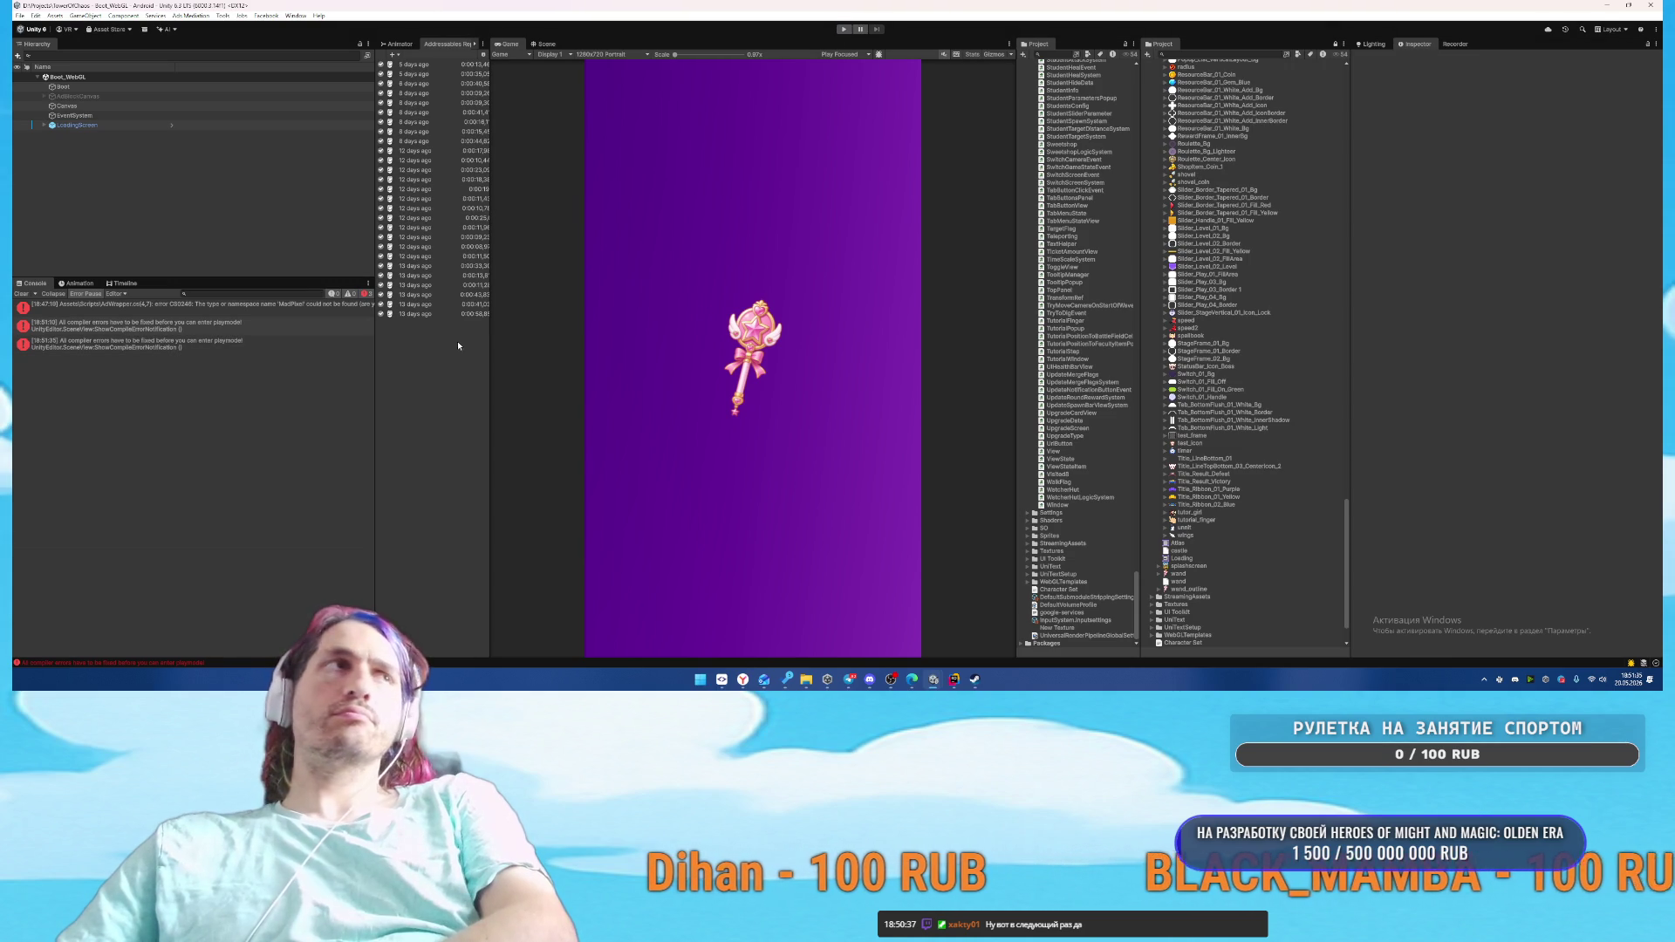
{"action": "left_click", "coordinate": [203, 314]}
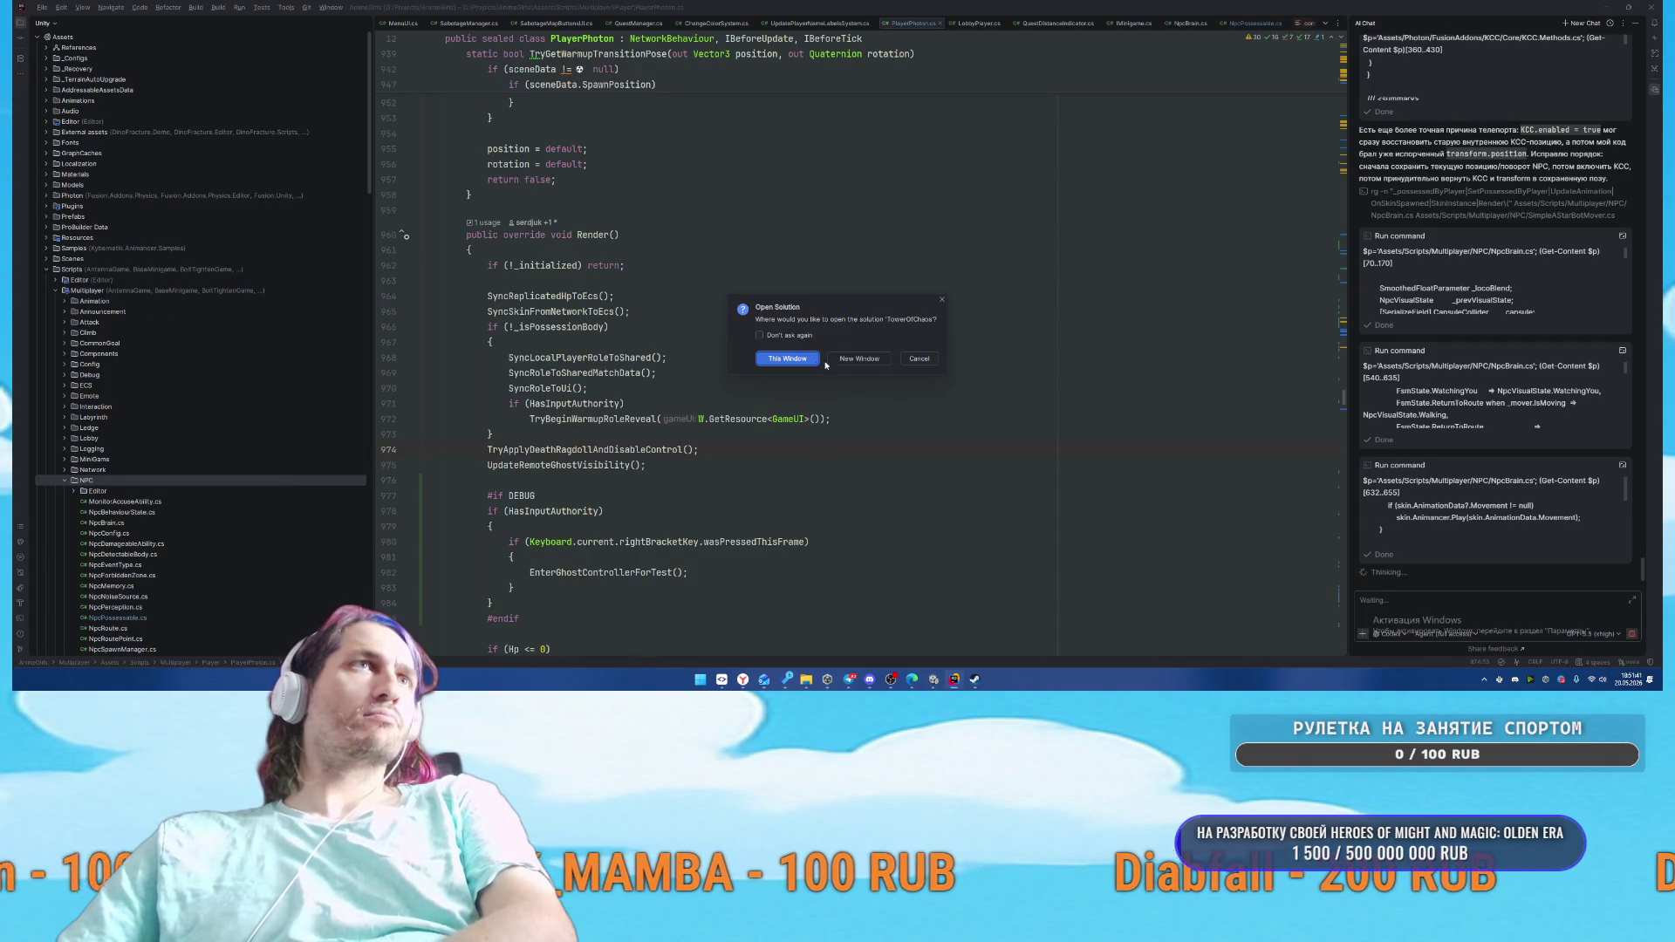
{"action": "left_click", "coordinate": [846, 356]}
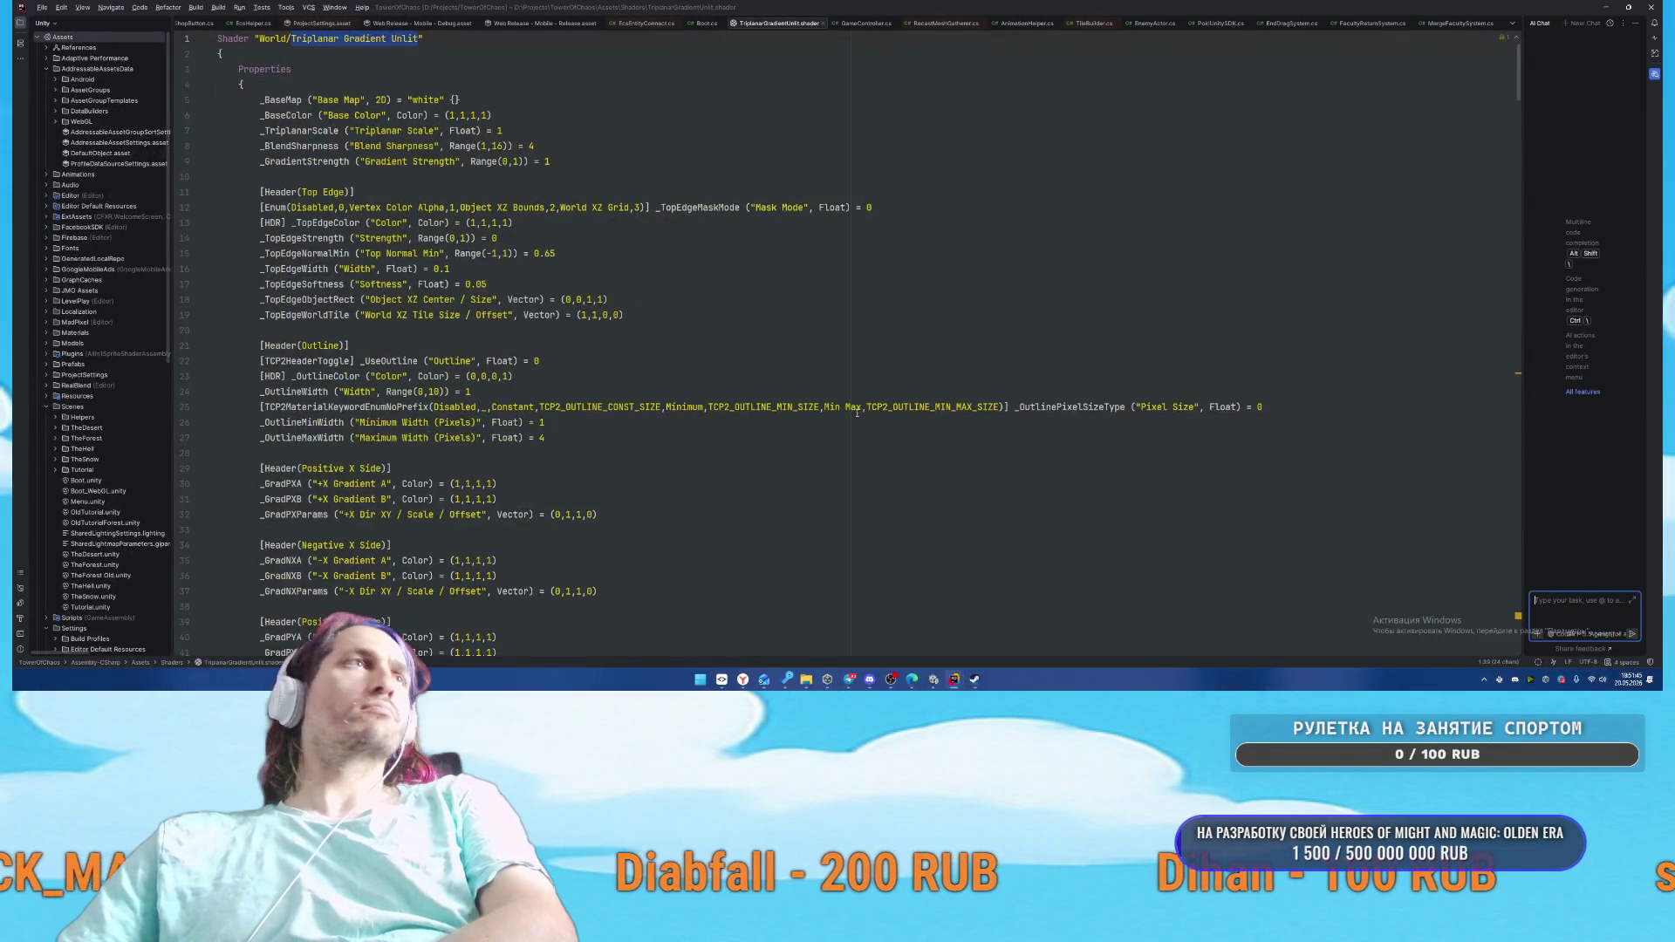
Cycle between the TowerOfChaos and AnimeGirls Rider windows, ending on the AnimeGirls Unity window
{"action": "left_click", "coordinate": [1021, 249]}
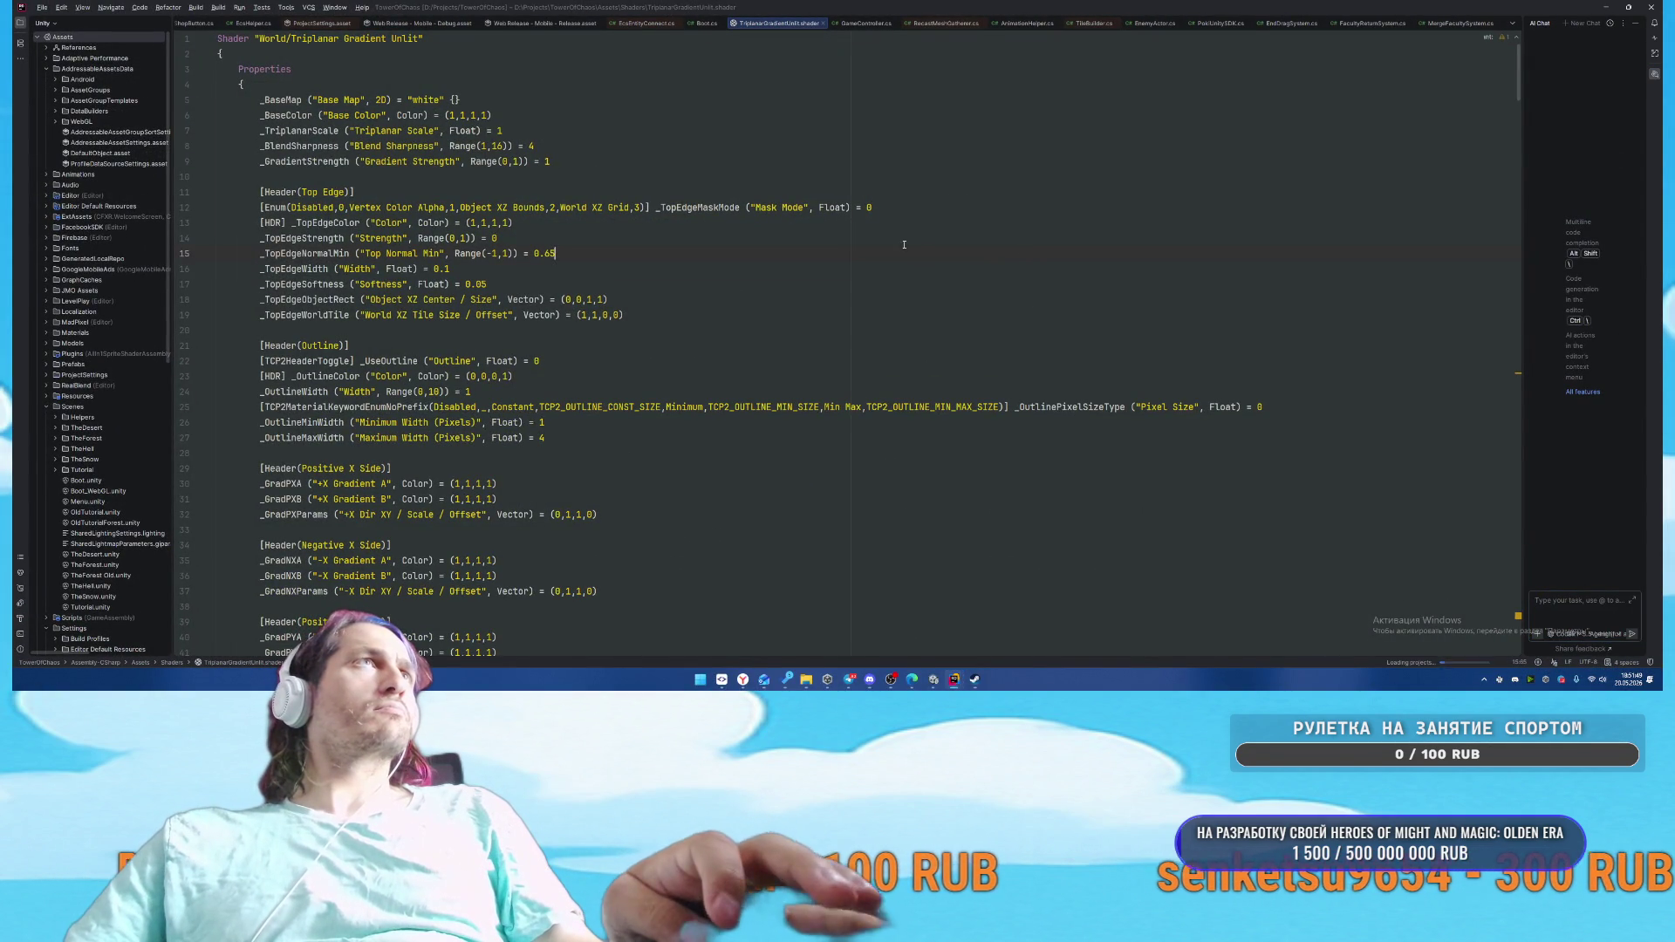
{"action": "key", "text": "alt+Tab"}
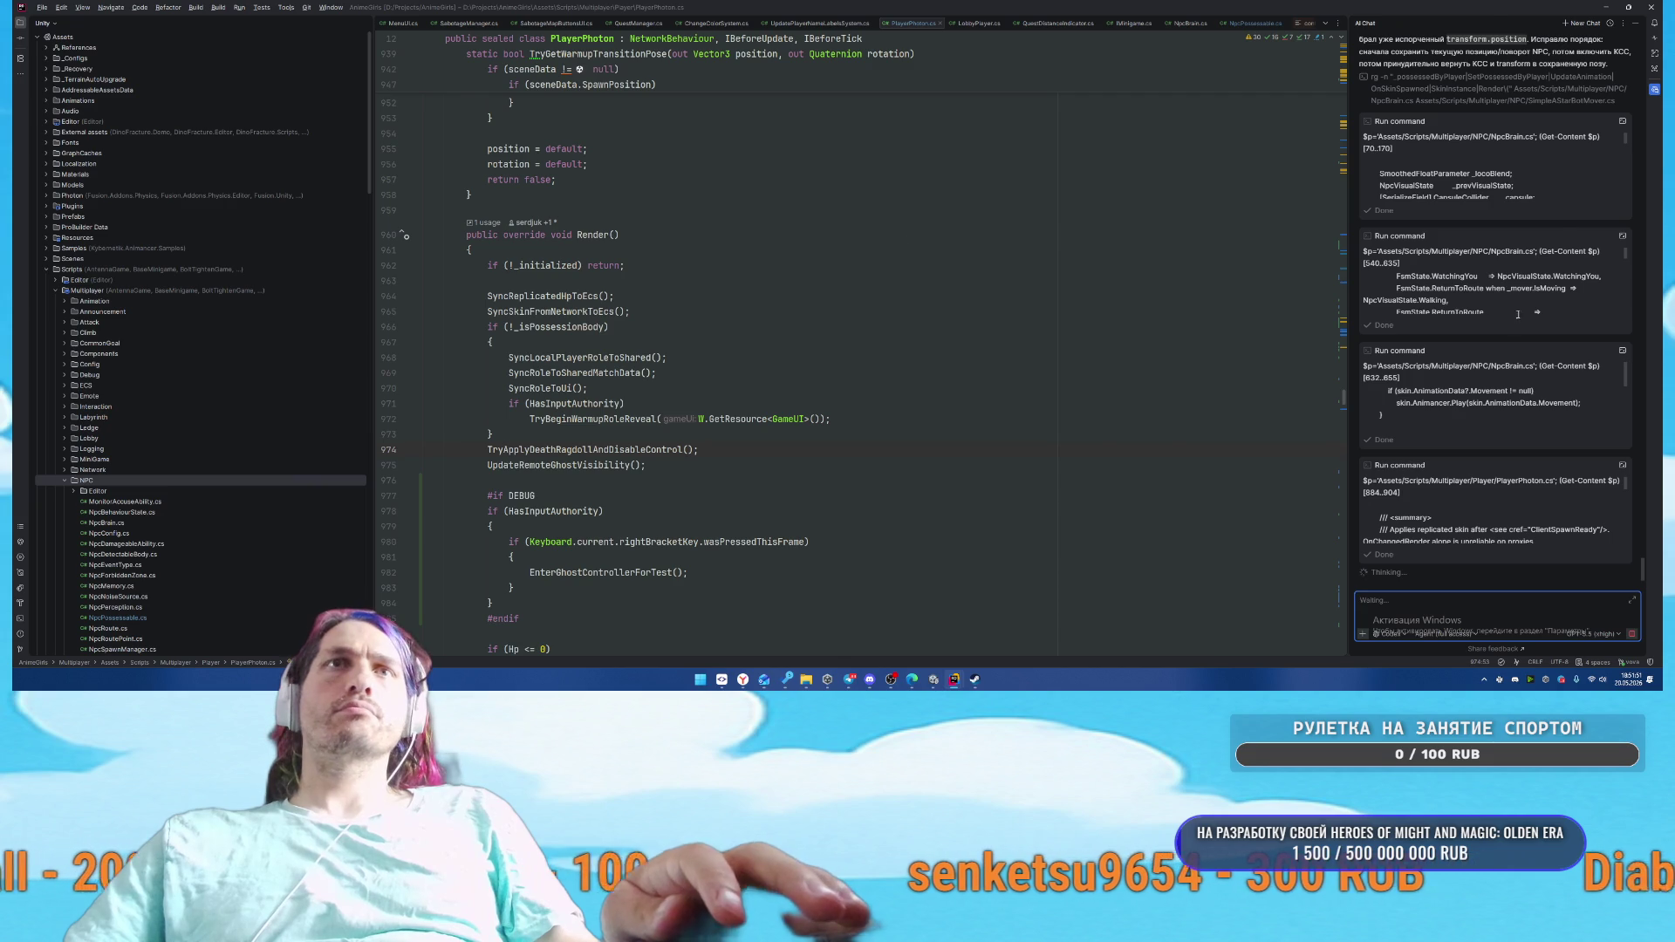
{"action": "key", "text": "alt+Tab"}
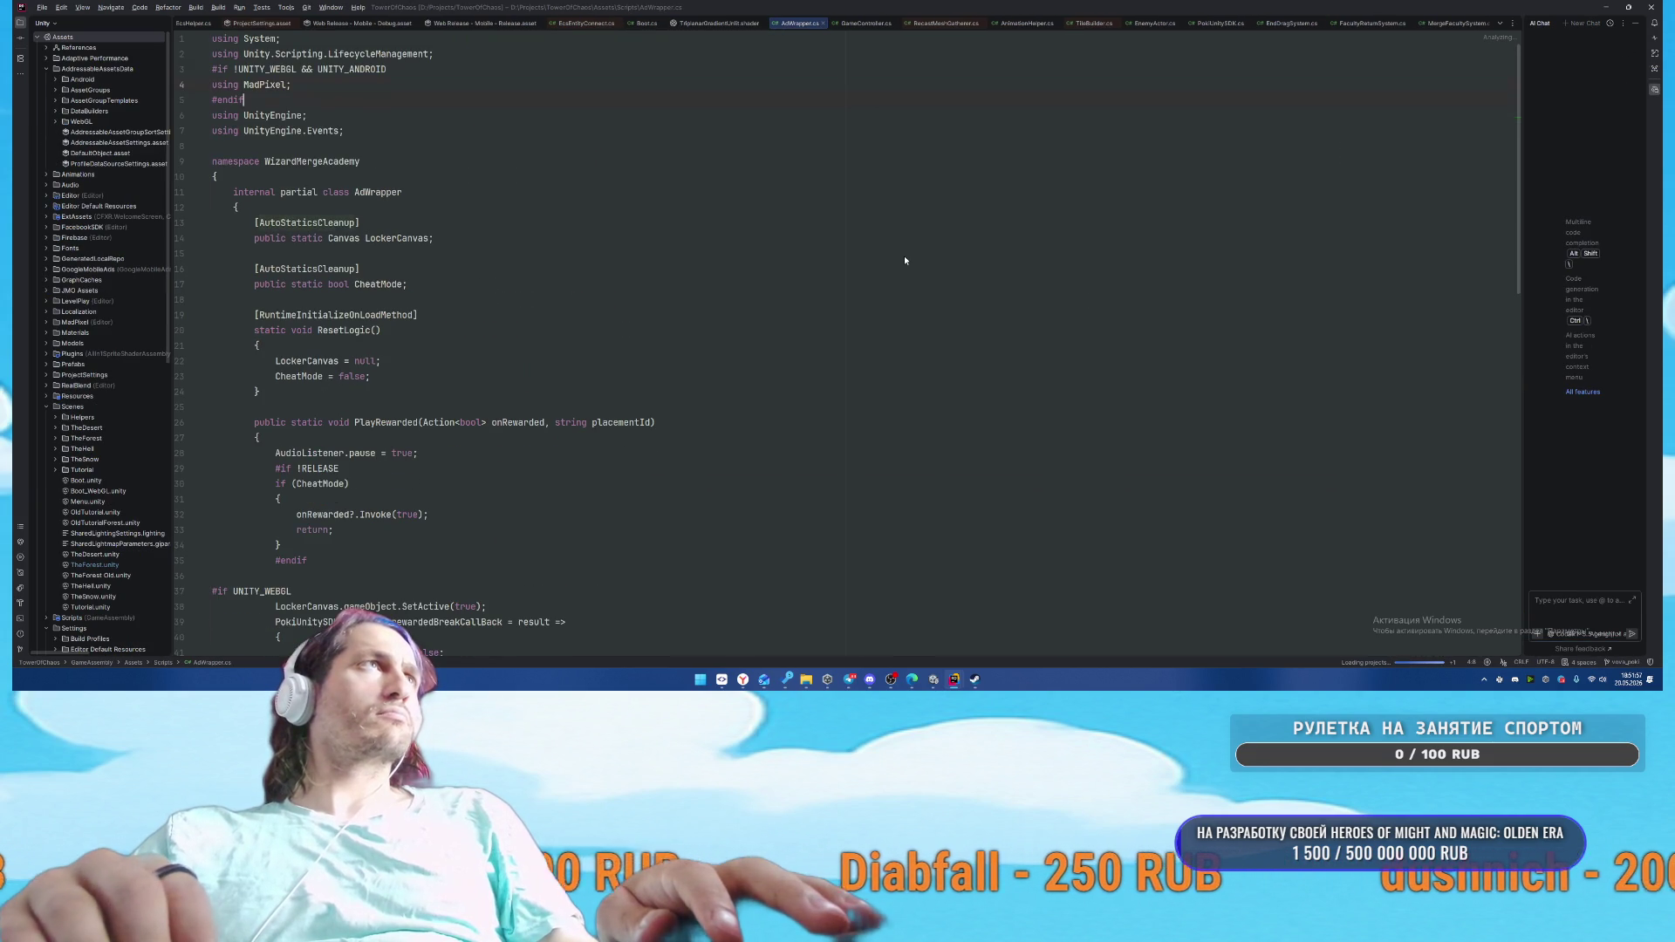
{"action": "key", "text": "alt+Tab"}
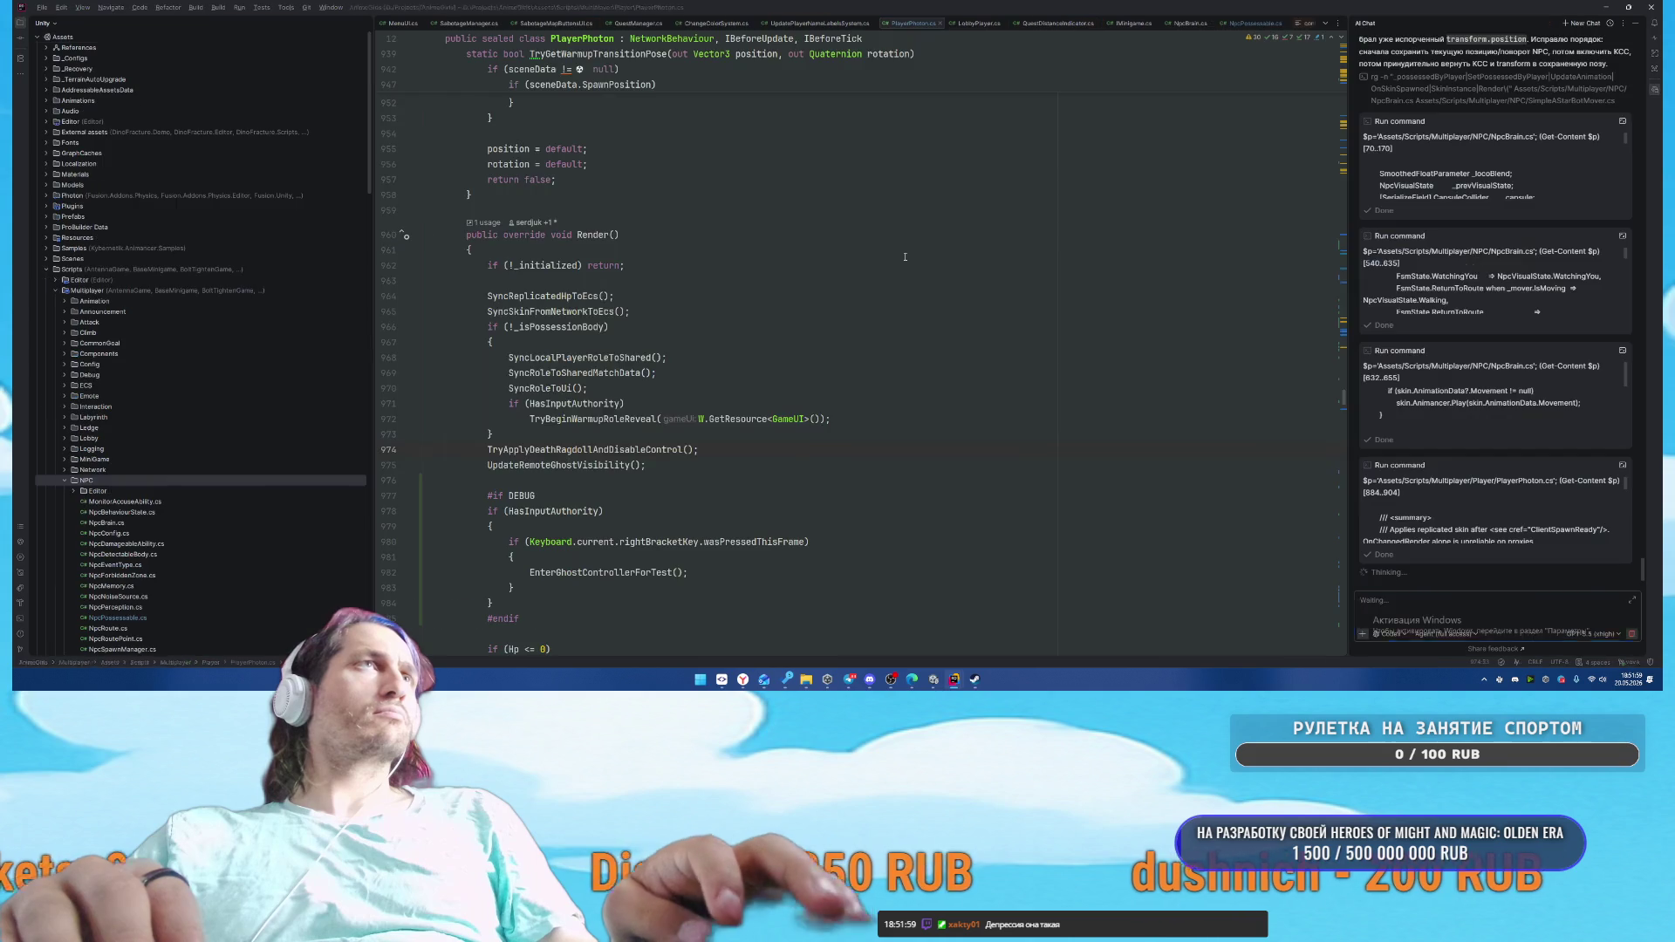
{"action": "key", "text": "alt+Tab"}
{"action": "key", "text": "alt+Tab"}
{"action": "key", "text": "alt+Tab"}
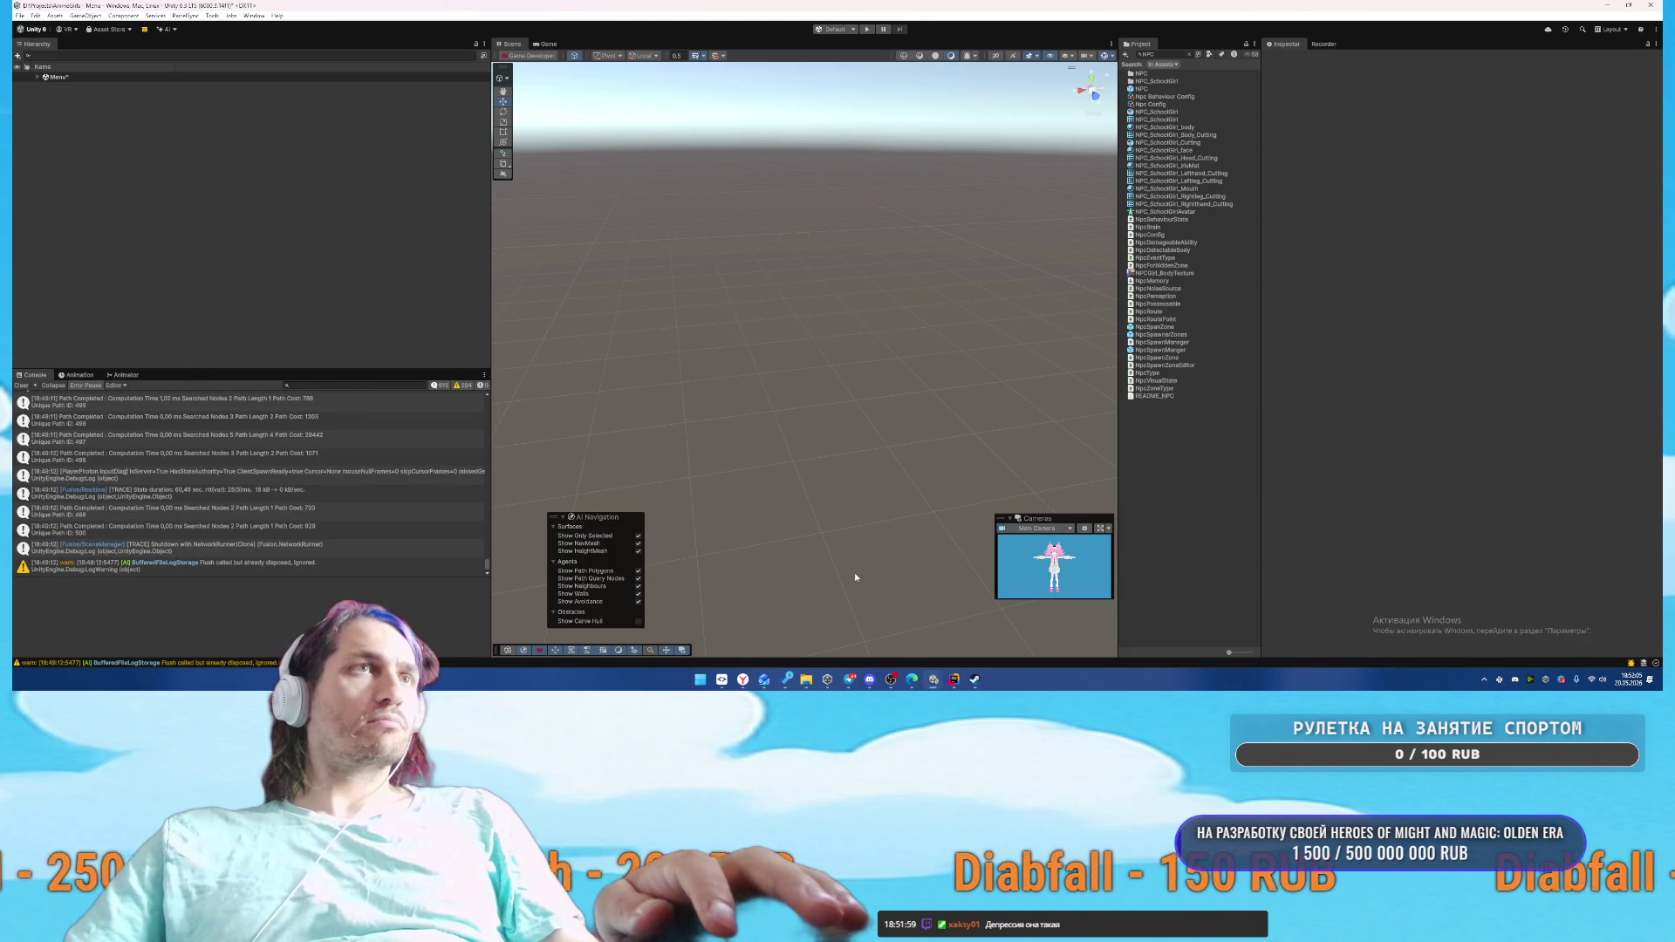
In the TowerOfChaos Unity window, clear the Console and select the AdWrapper compile error
{"action": "mouse_move", "coordinate": [936, 680]}
{"action": "left_click", "coordinate": [984, 637]}
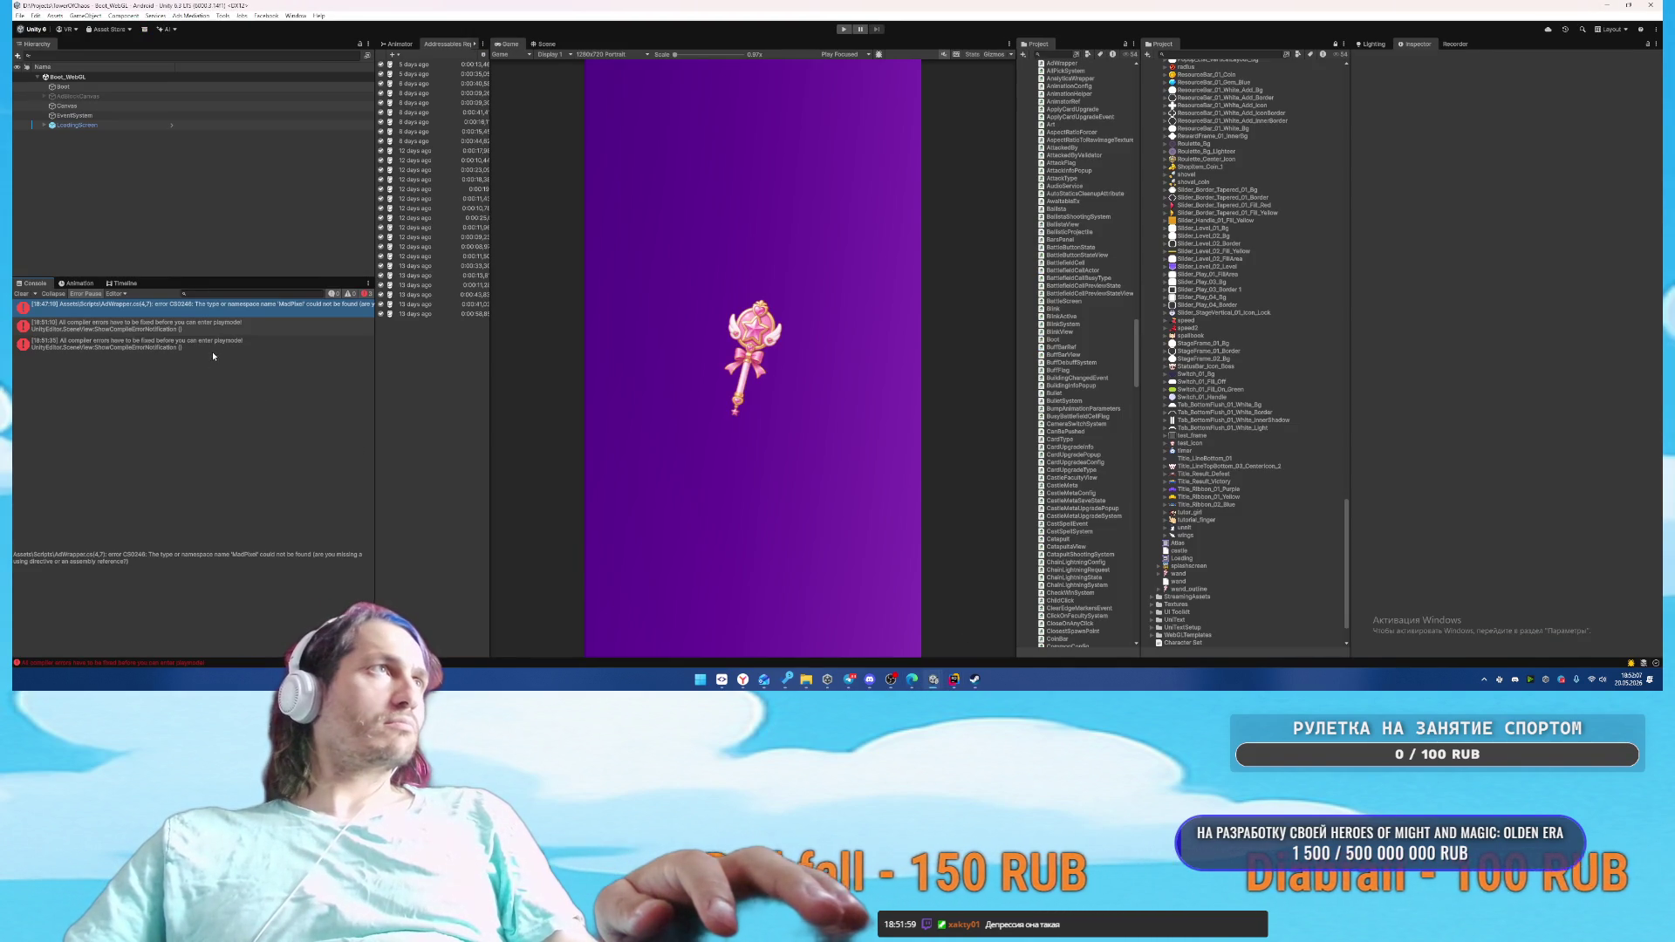
{"action": "left_click", "coordinate": [19, 294]}
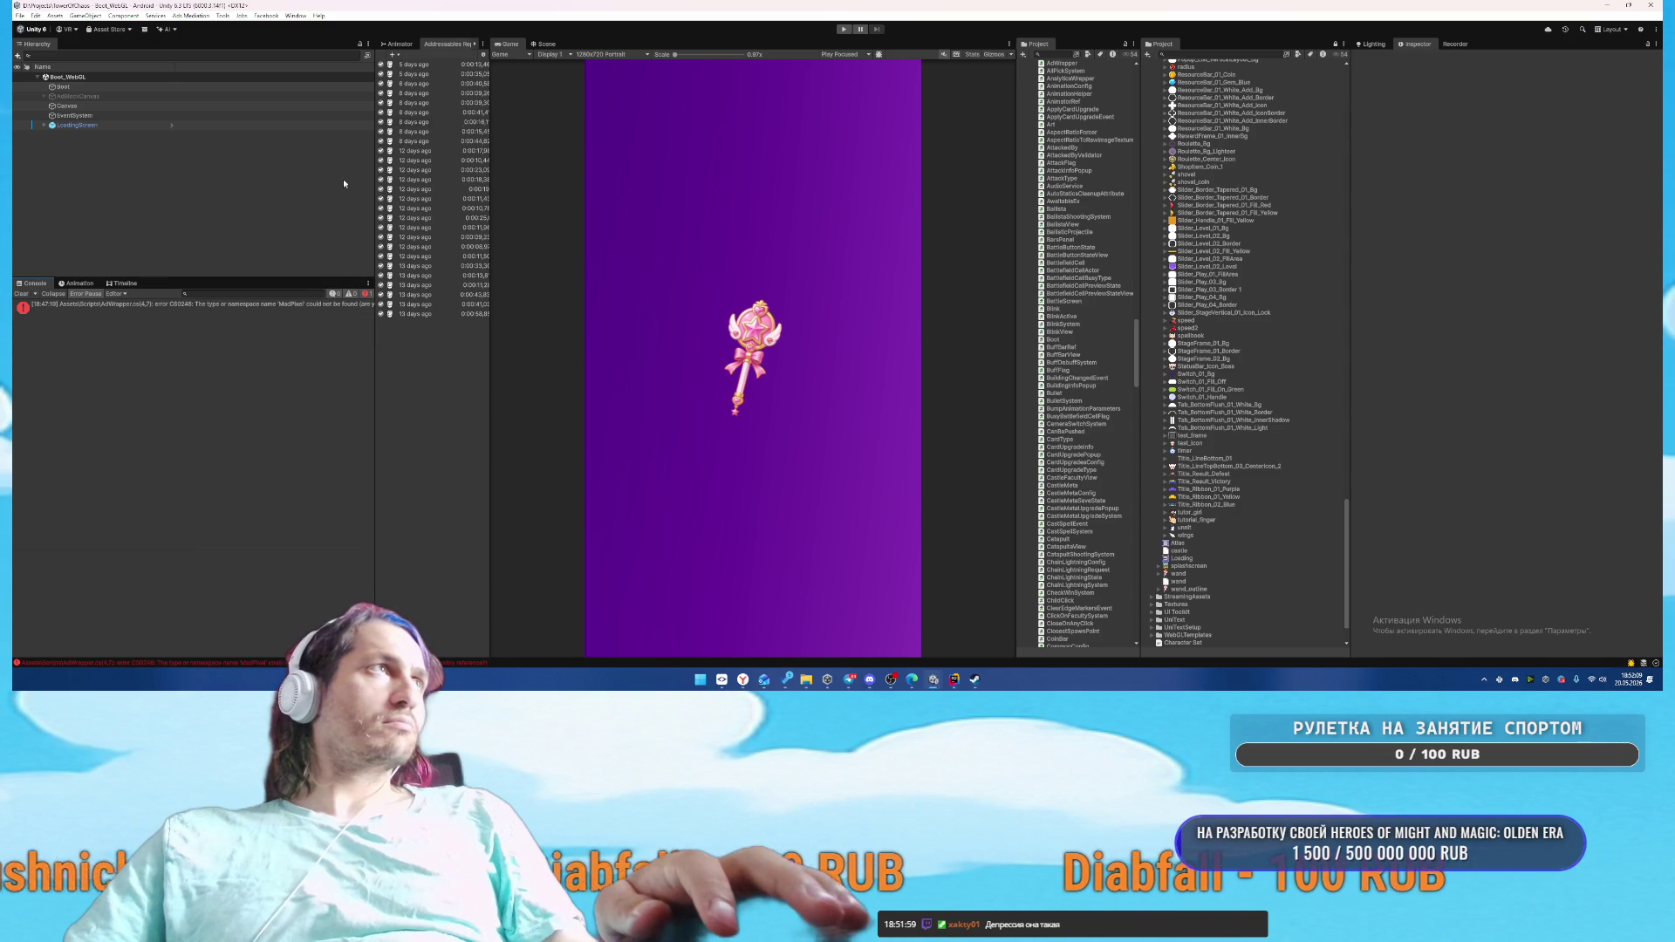
{"action": "left_click", "coordinate": [221, 17]}
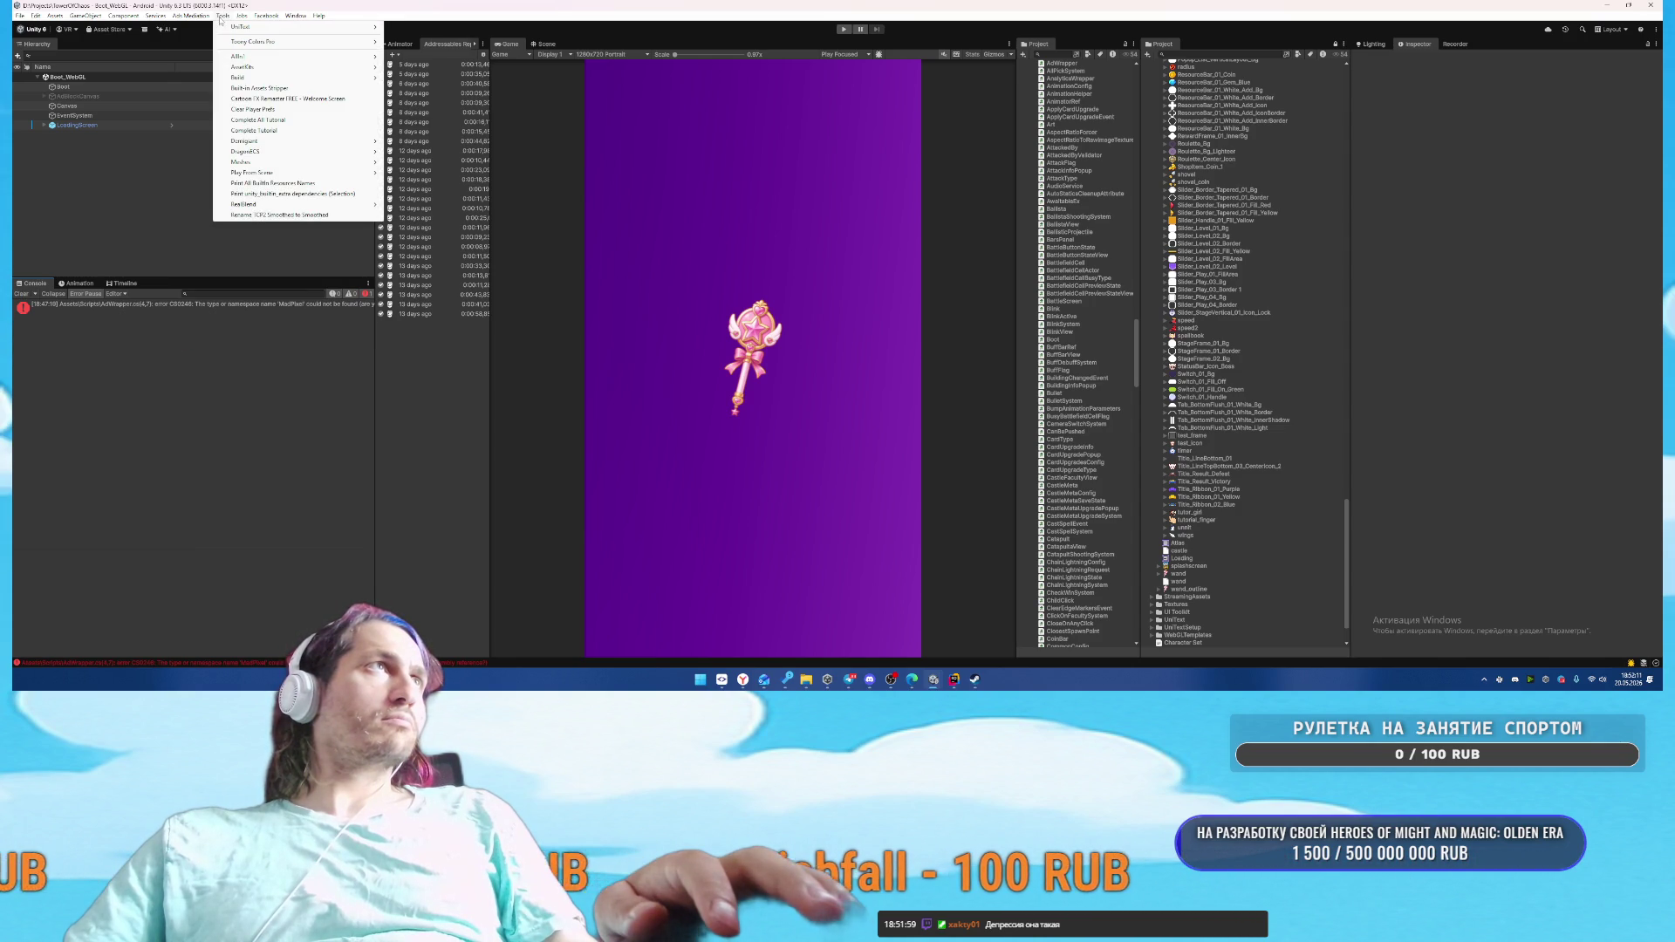
{"action": "left_click", "coordinate": [160, 310]}
{"action": "left_click", "coordinate": [159, 311]}
Follow the error to GameAssembly.asmdef and start adding an assembly definition reference
{"action": "left_click", "coordinate": [1063, 66]}
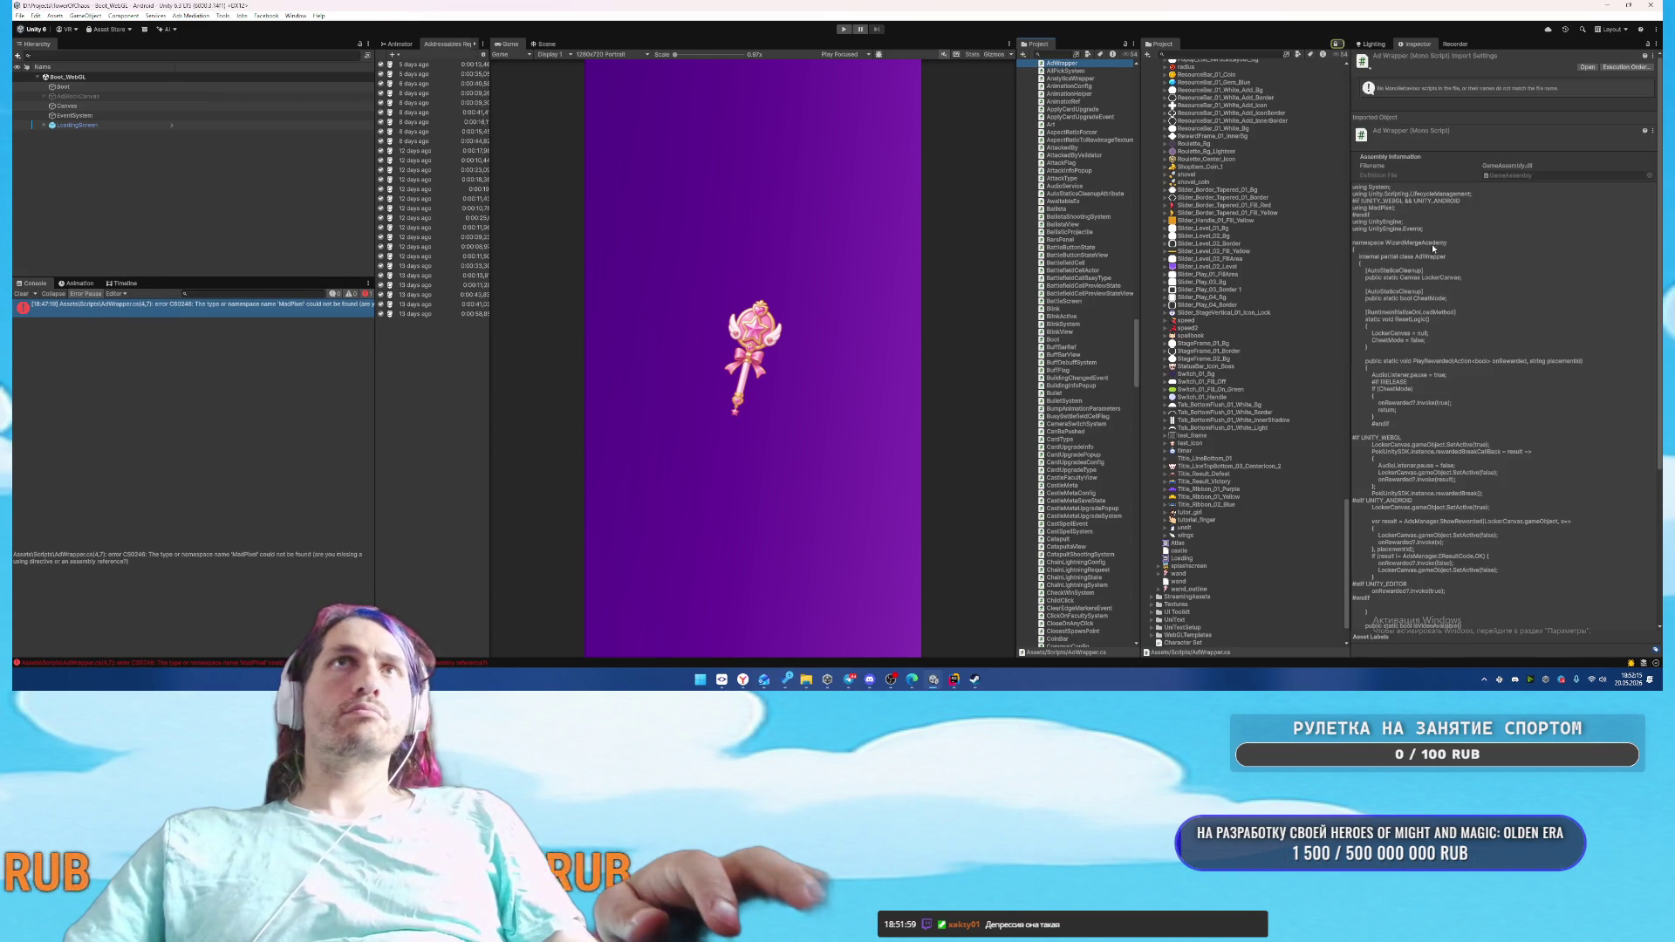
{"action": "left_click", "coordinate": [1515, 176]}
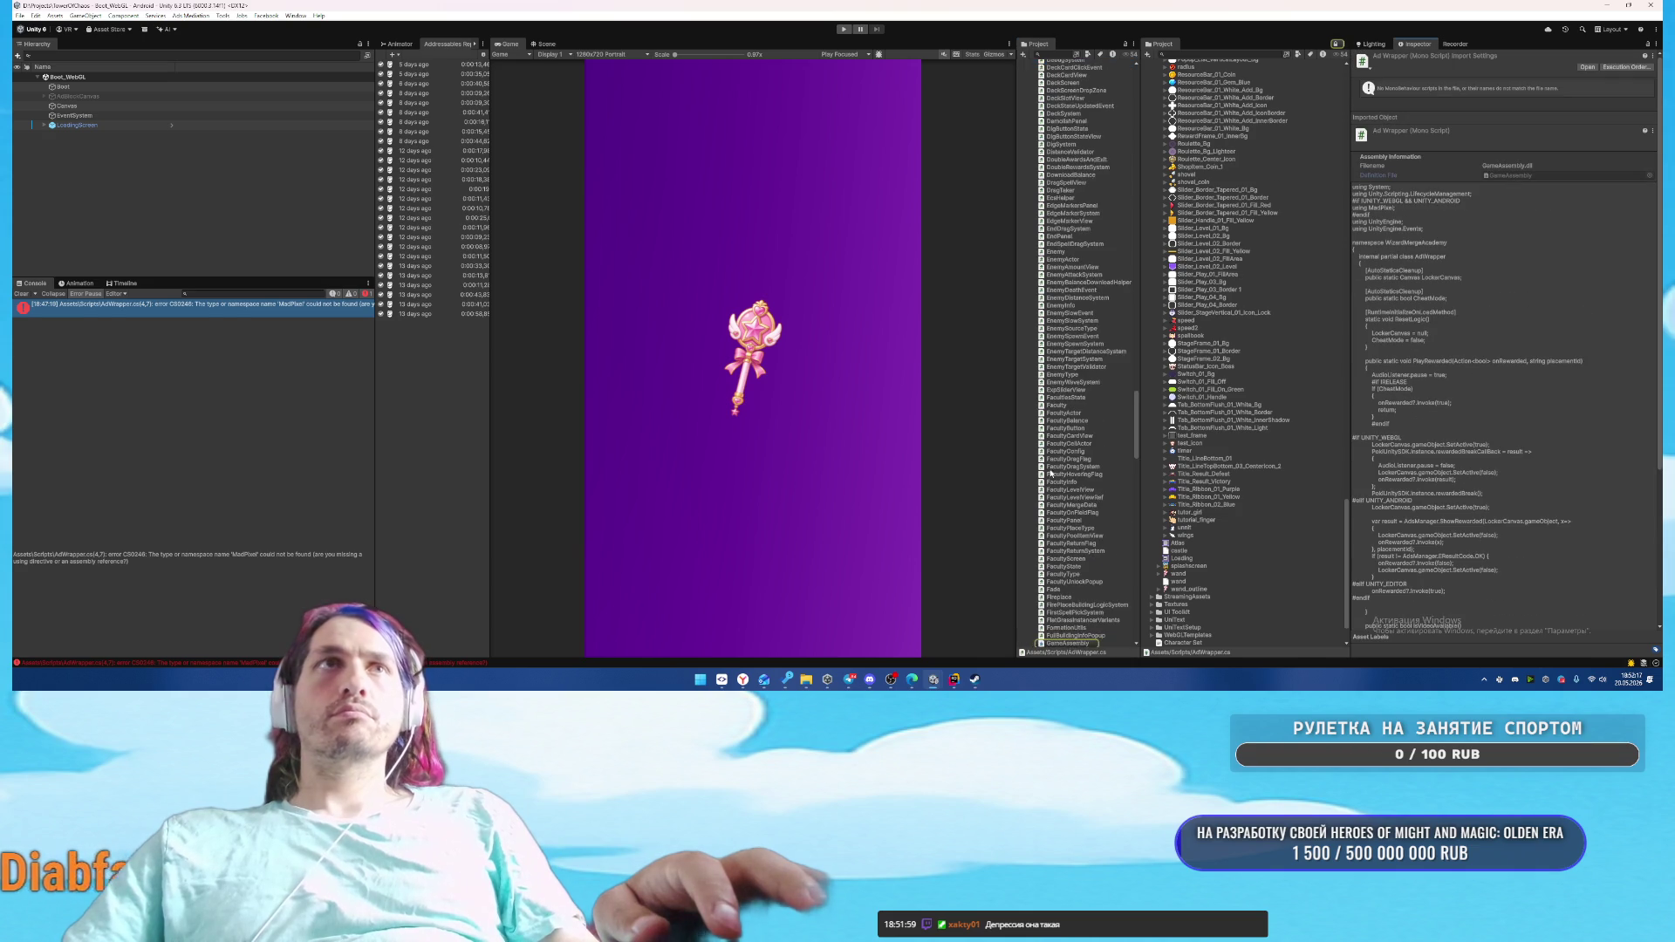
{"action": "left_click", "coordinate": [1075, 528]}
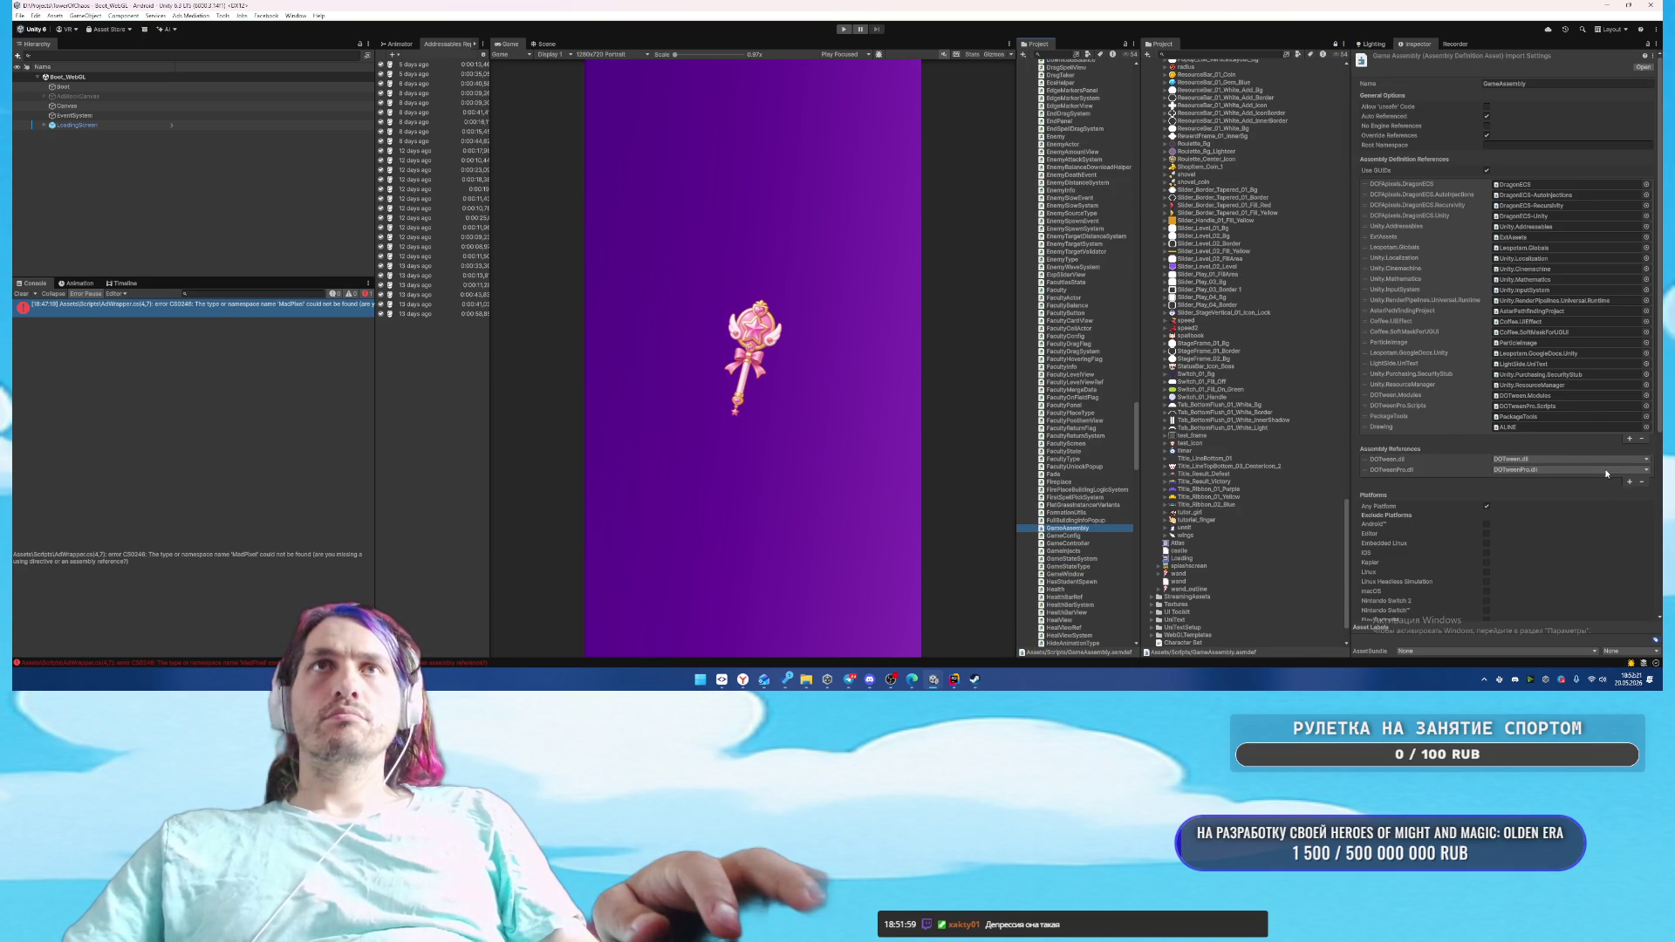
{"action": "left_click", "coordinate": [1630, 438]}
{"action": "left_click", "coordinate": [1645, 441]}
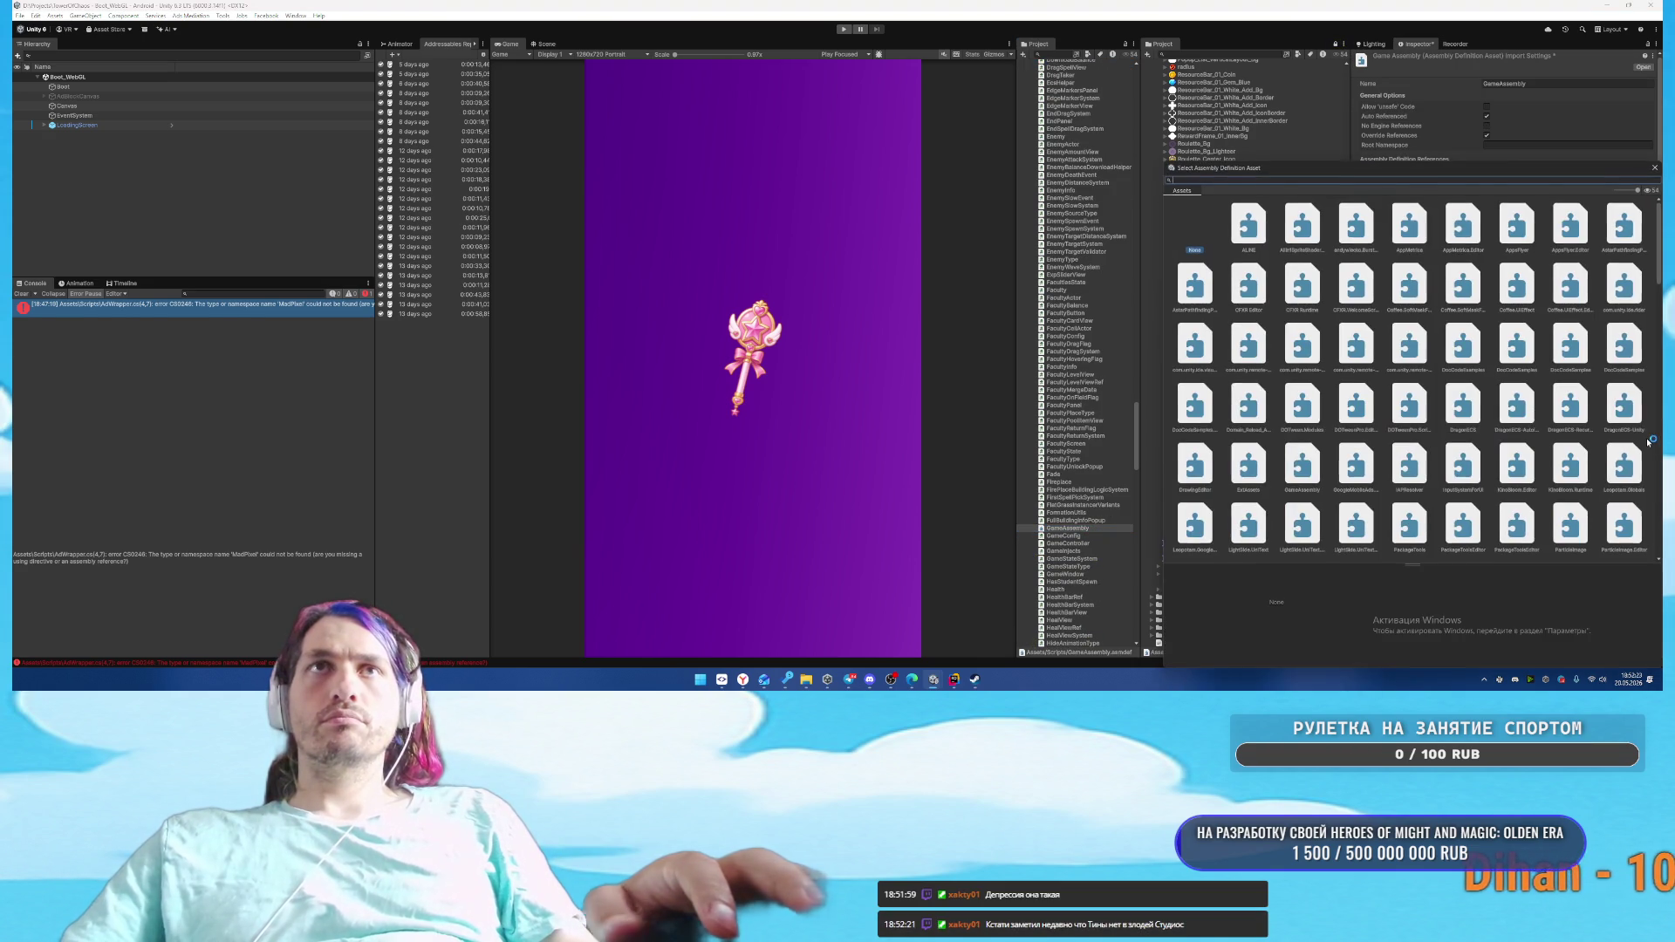
{"action": "type", "text": "mad"}
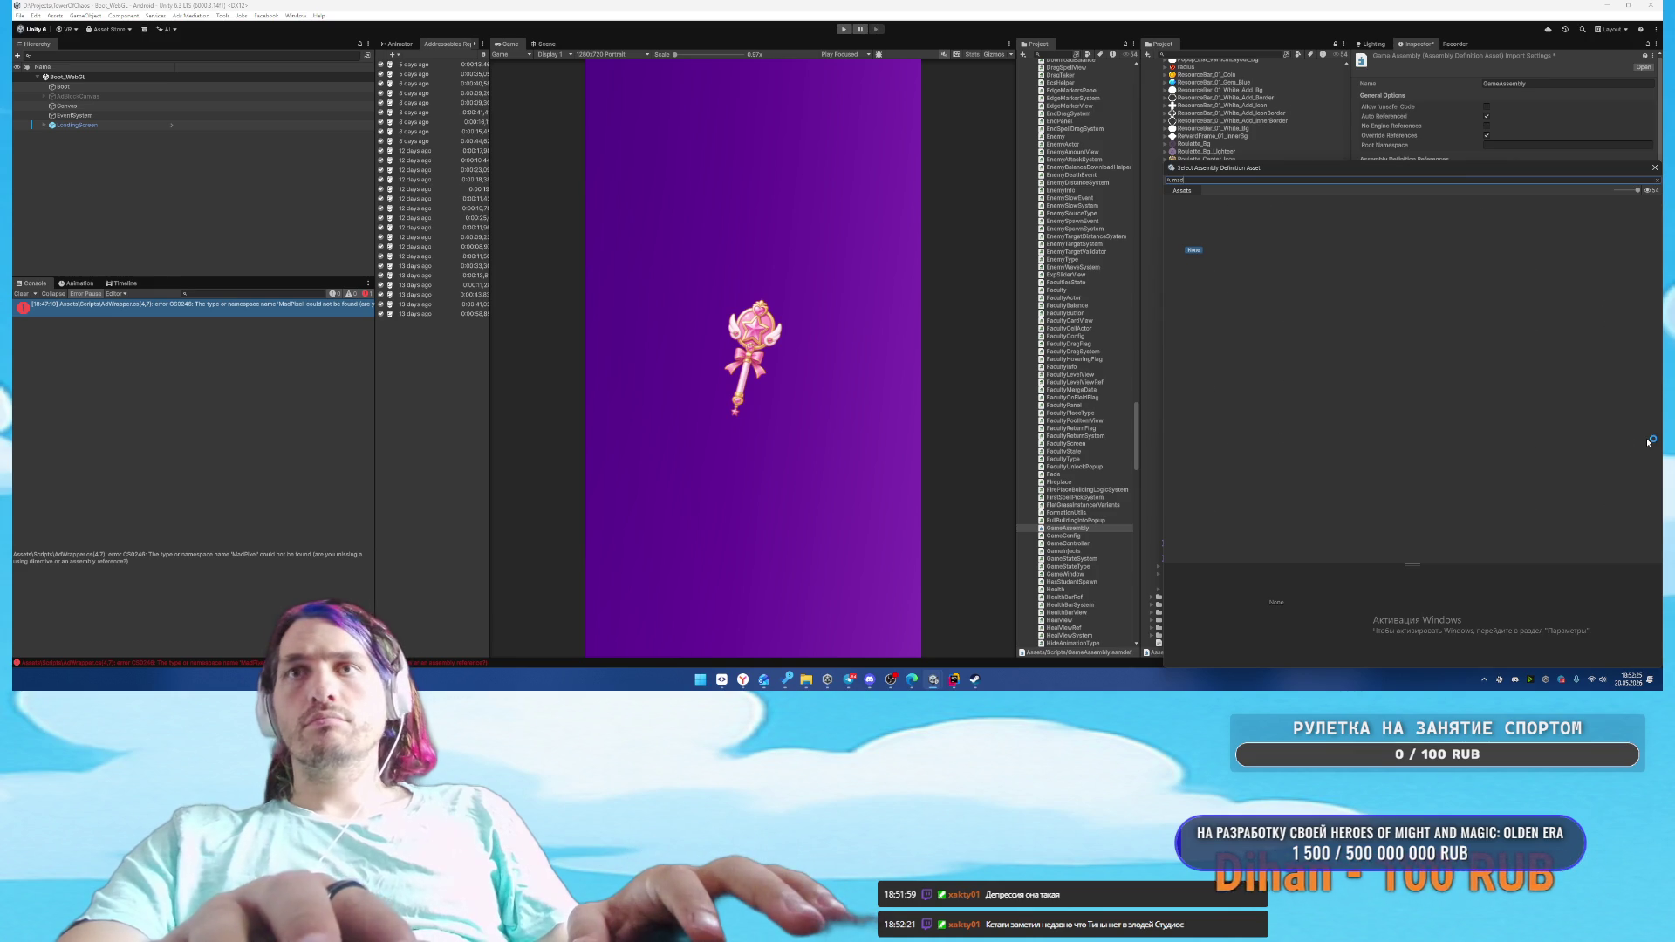
{"action": "key", "text": "BackSpace"}
{"action": "key", "text": "BackSpace"}
{"action": "key", "text": "BackSpace"}
{"action": "key", "text": "Escape"}
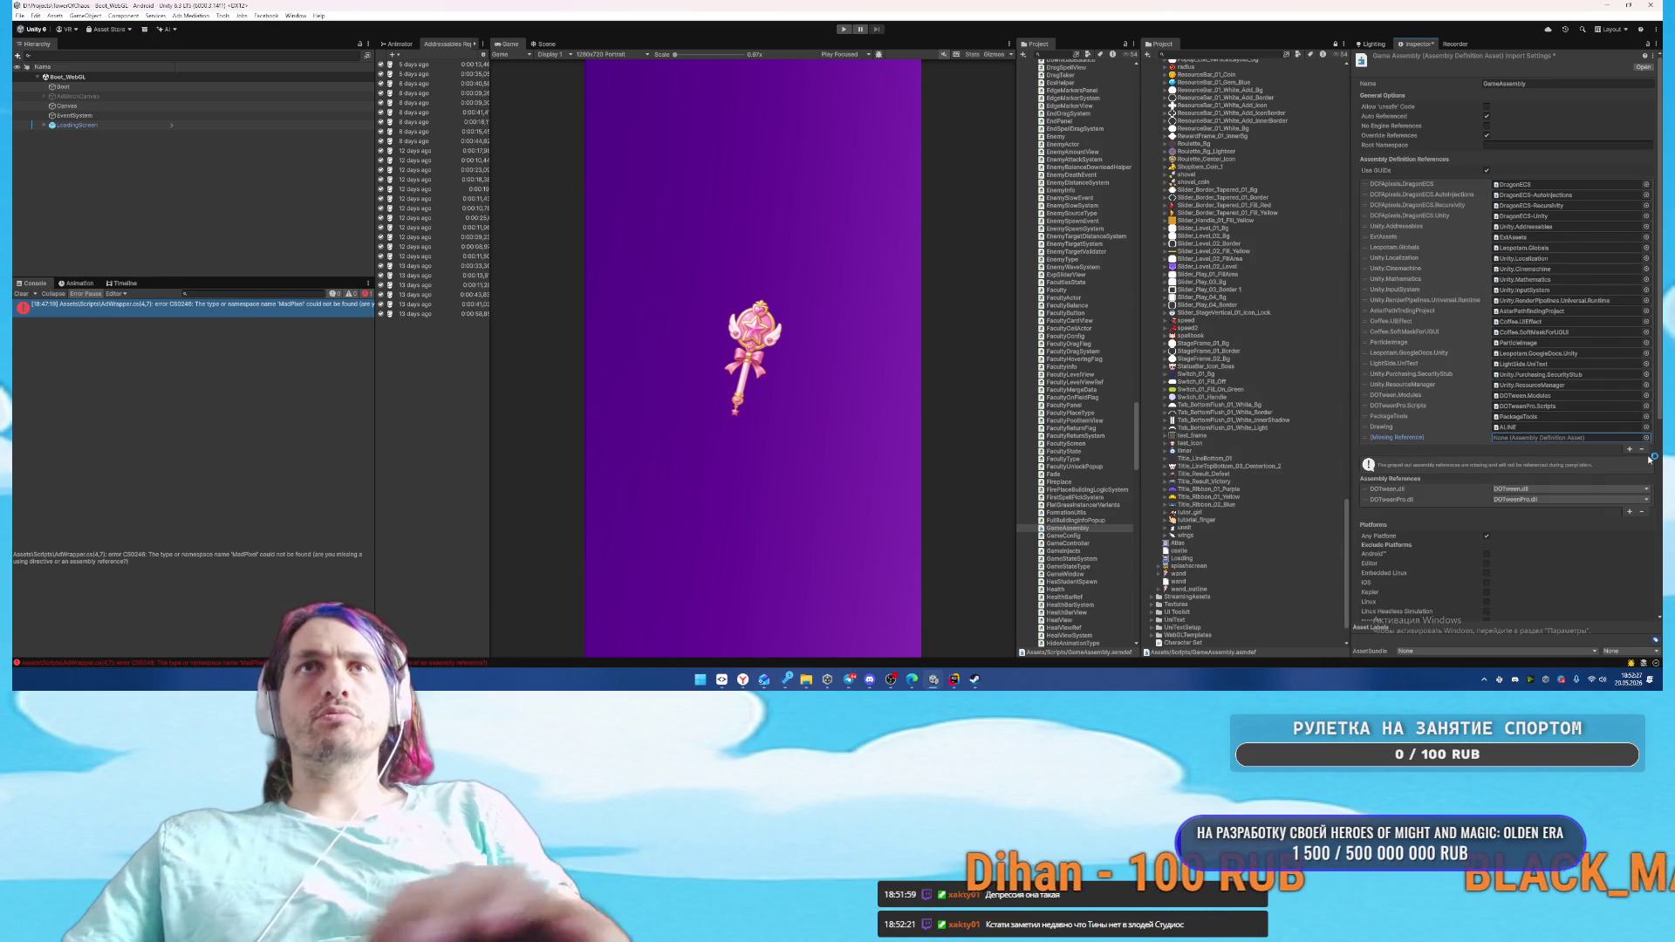
{"action": "left_click", "coordinate": [1642, 450]}
{"action": "left_click", "coordinate": [1628, 482]}
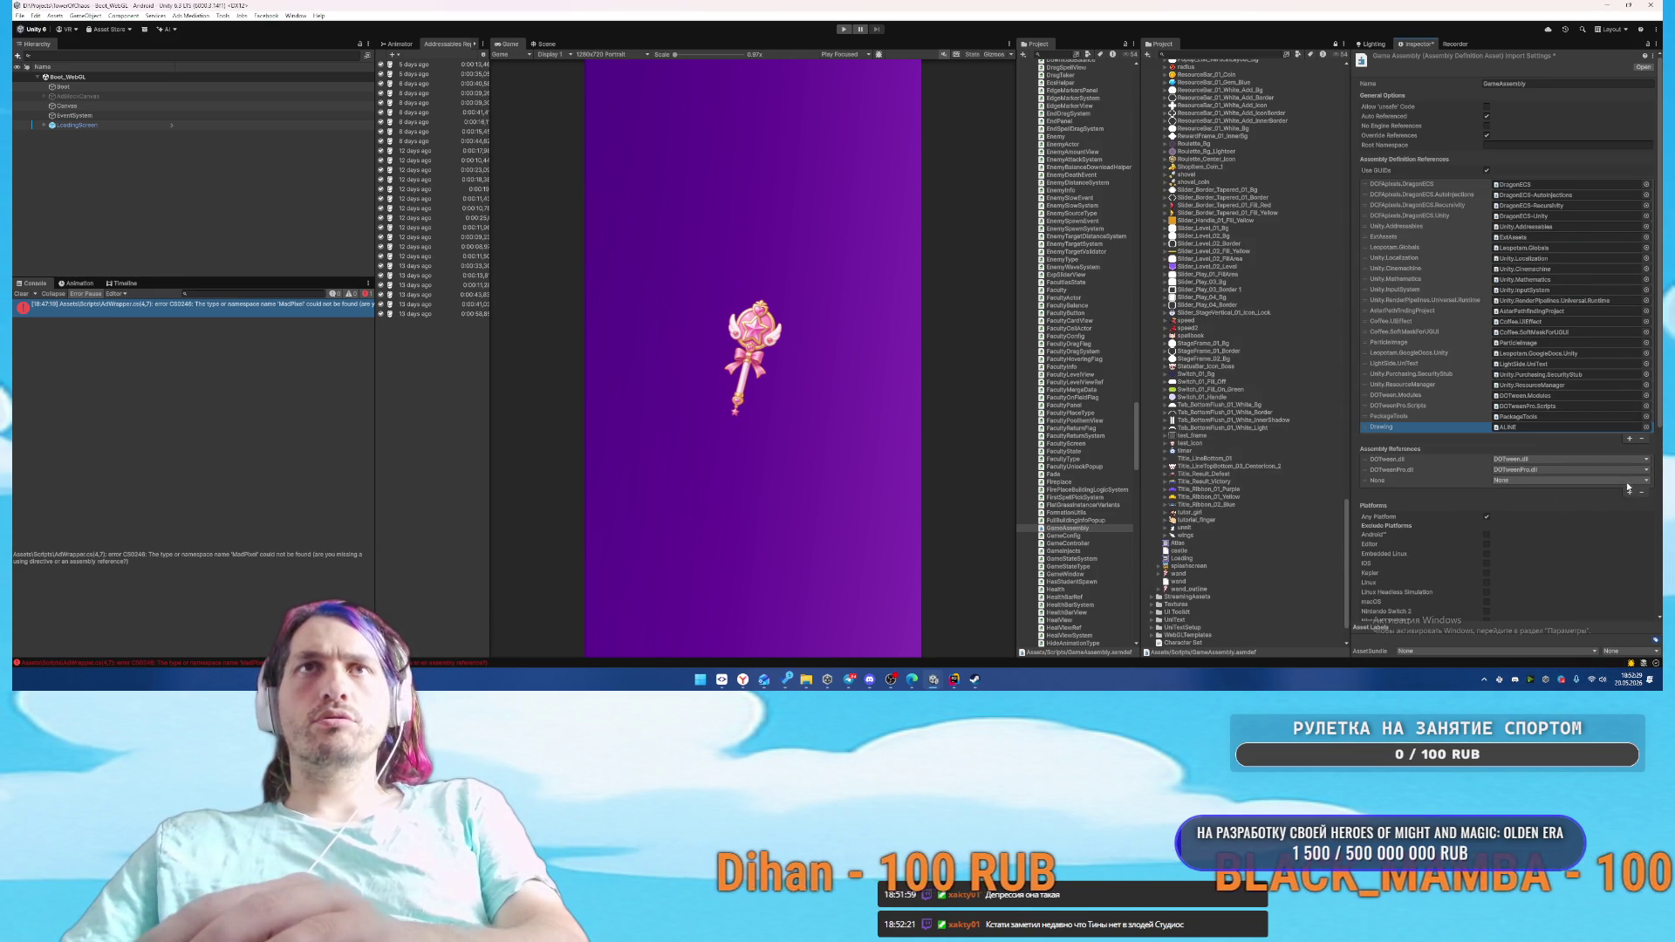
{"action": "left_click", "coordinate": [1579, 484]}
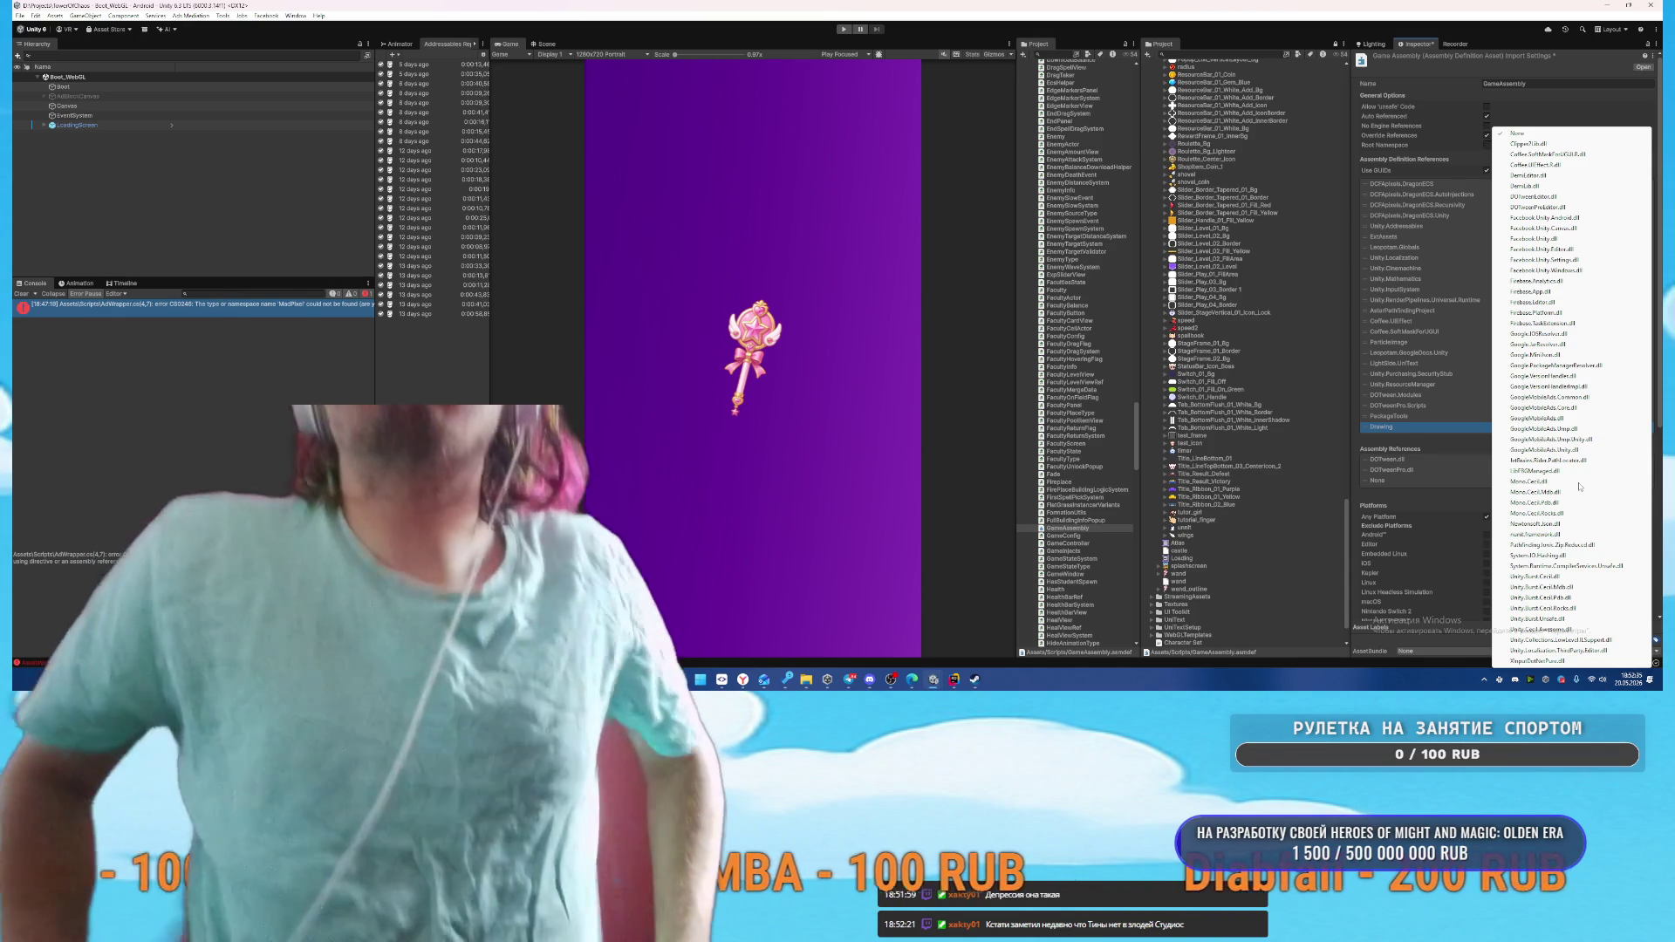
{"action": "key", "text": "Escape"}
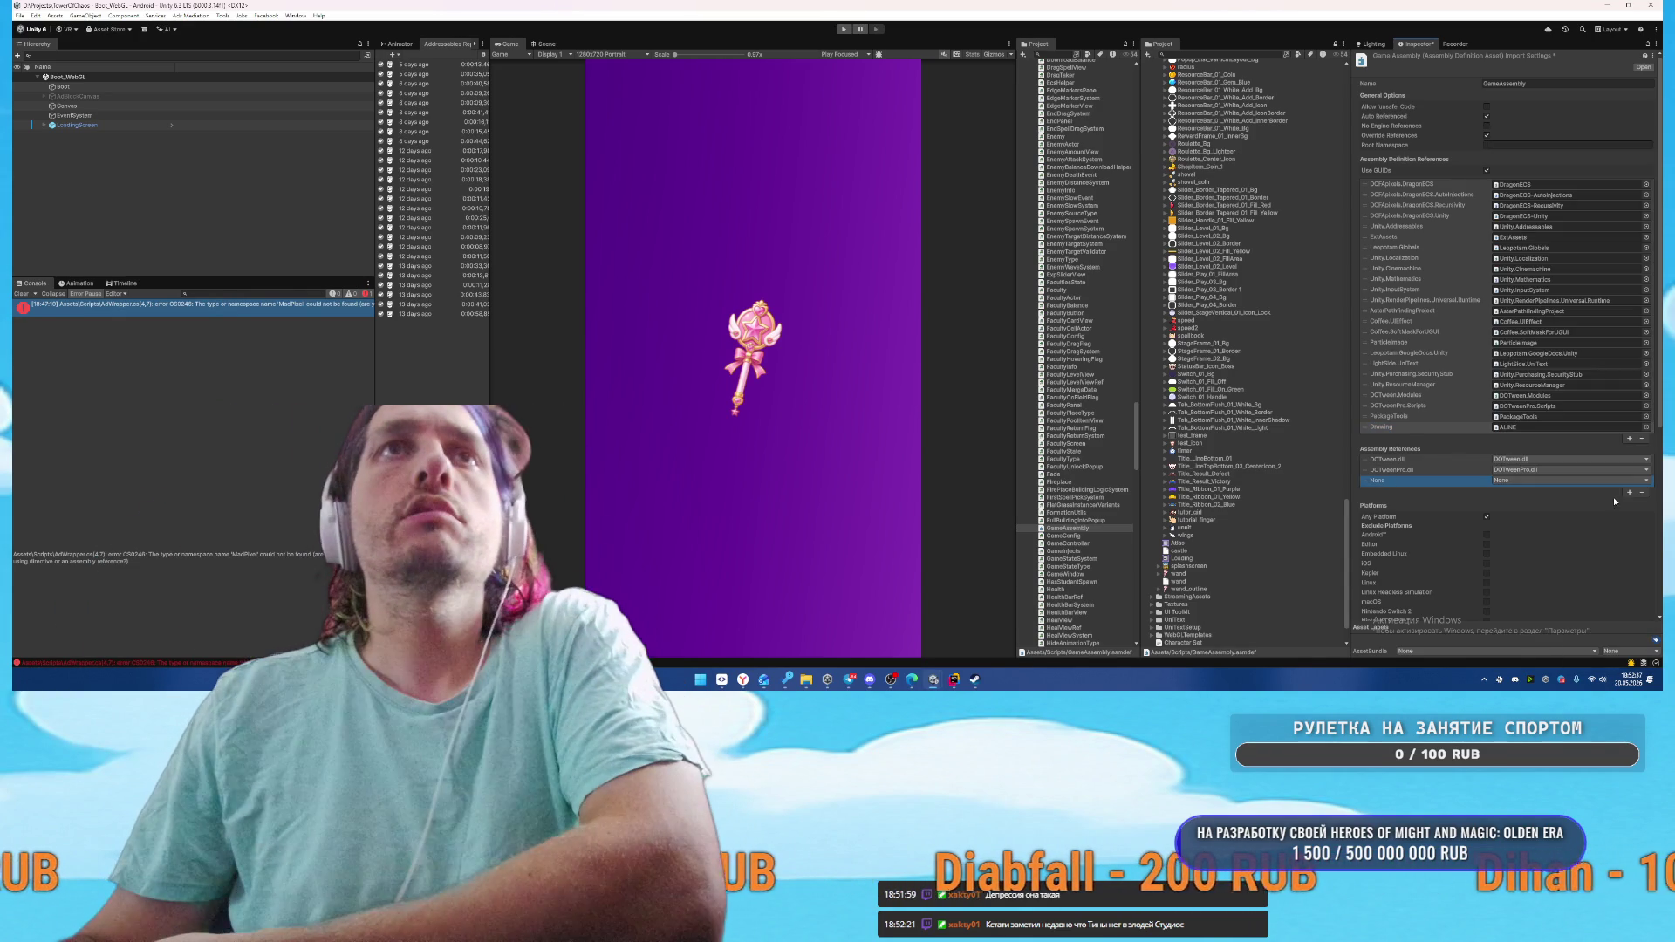
{"action": "left_click", "coordinate": [1641, 492]}
{"action": "scroll", "coordinate": [1119, 361], "scroll_direction": "up", "scroll_amount": 5}
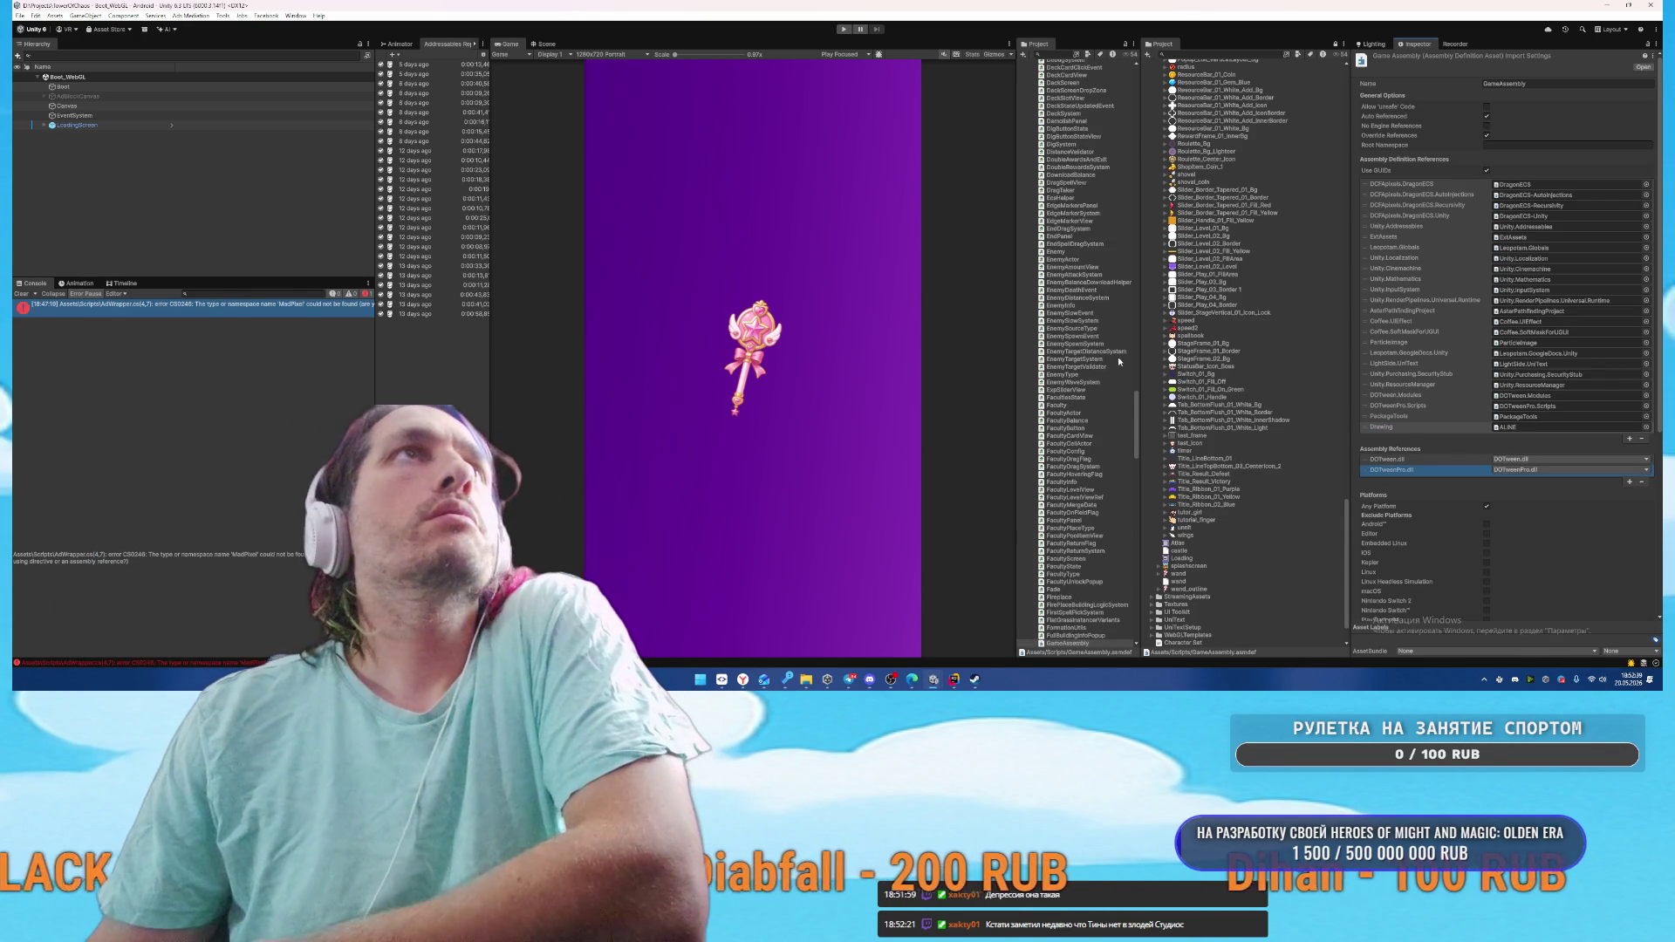
Tidy the Project tree: collapse Scripts and Materials, and expand Plugins
{"action": "scroll", "coordinate": [1119, 361], "scroll_direction": "up", "scroll_amount": 20}
{"action": "scroll", "coordinate": [1050, 356], "scroll_direction": "up", "scroll_amount": 18}
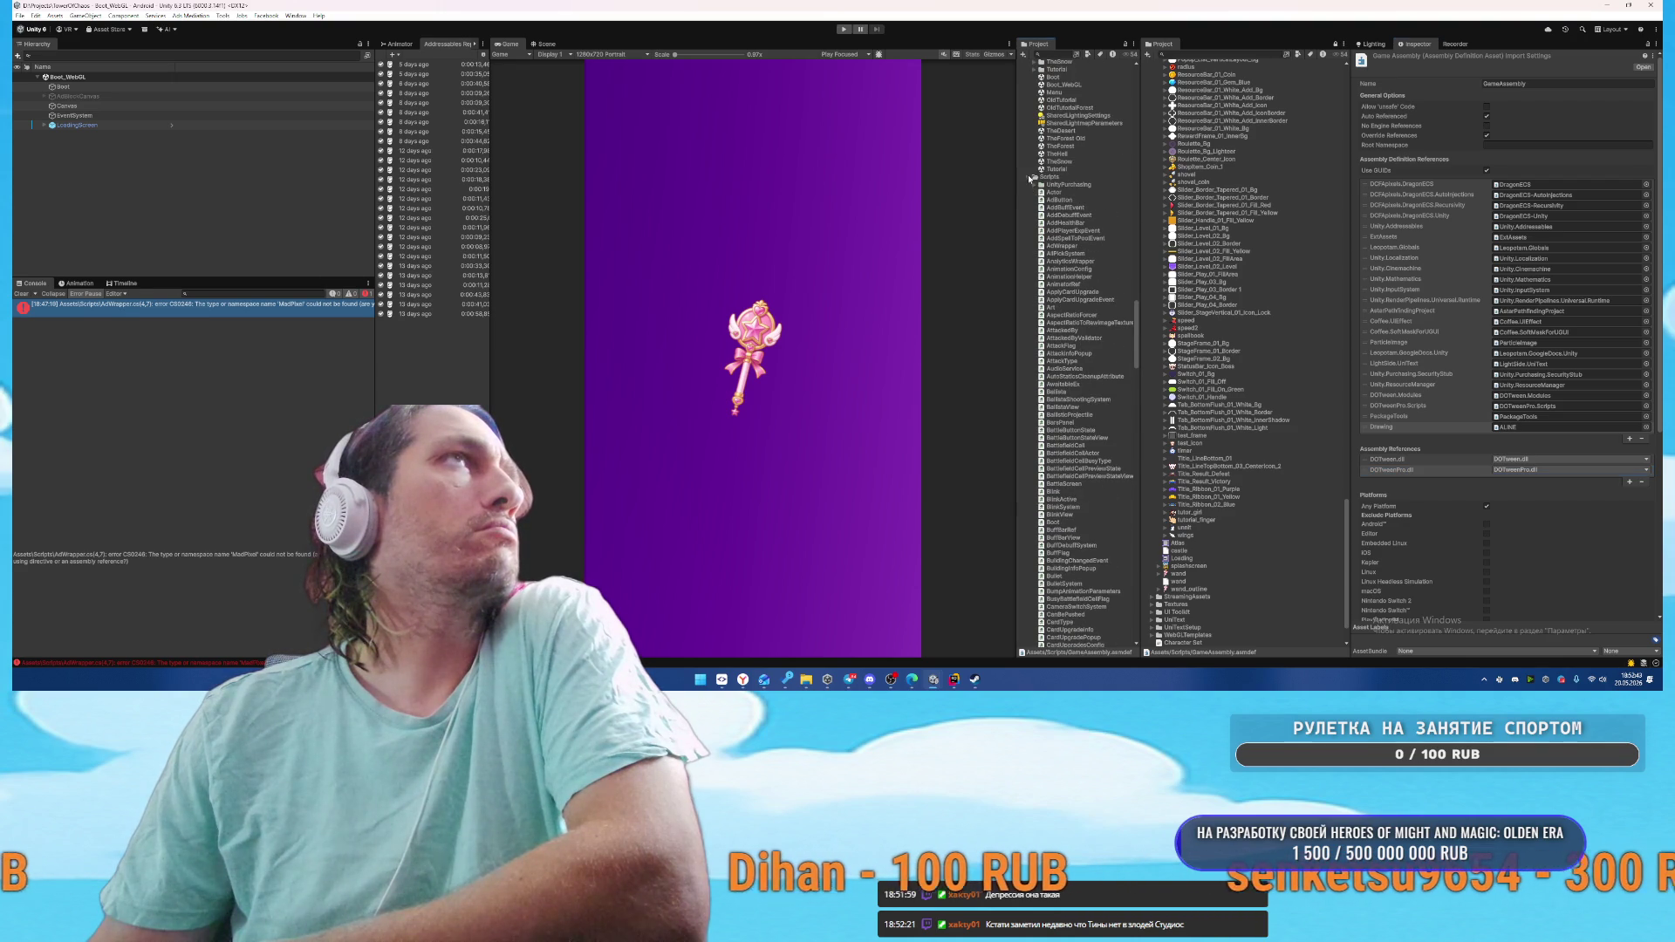
{"action": "left_click", "coordinate": [1028, 176]}
{"action": "scroll", "coordinate": [1029, 354], "scroll_direction": "up", "scroll_amount": 6}
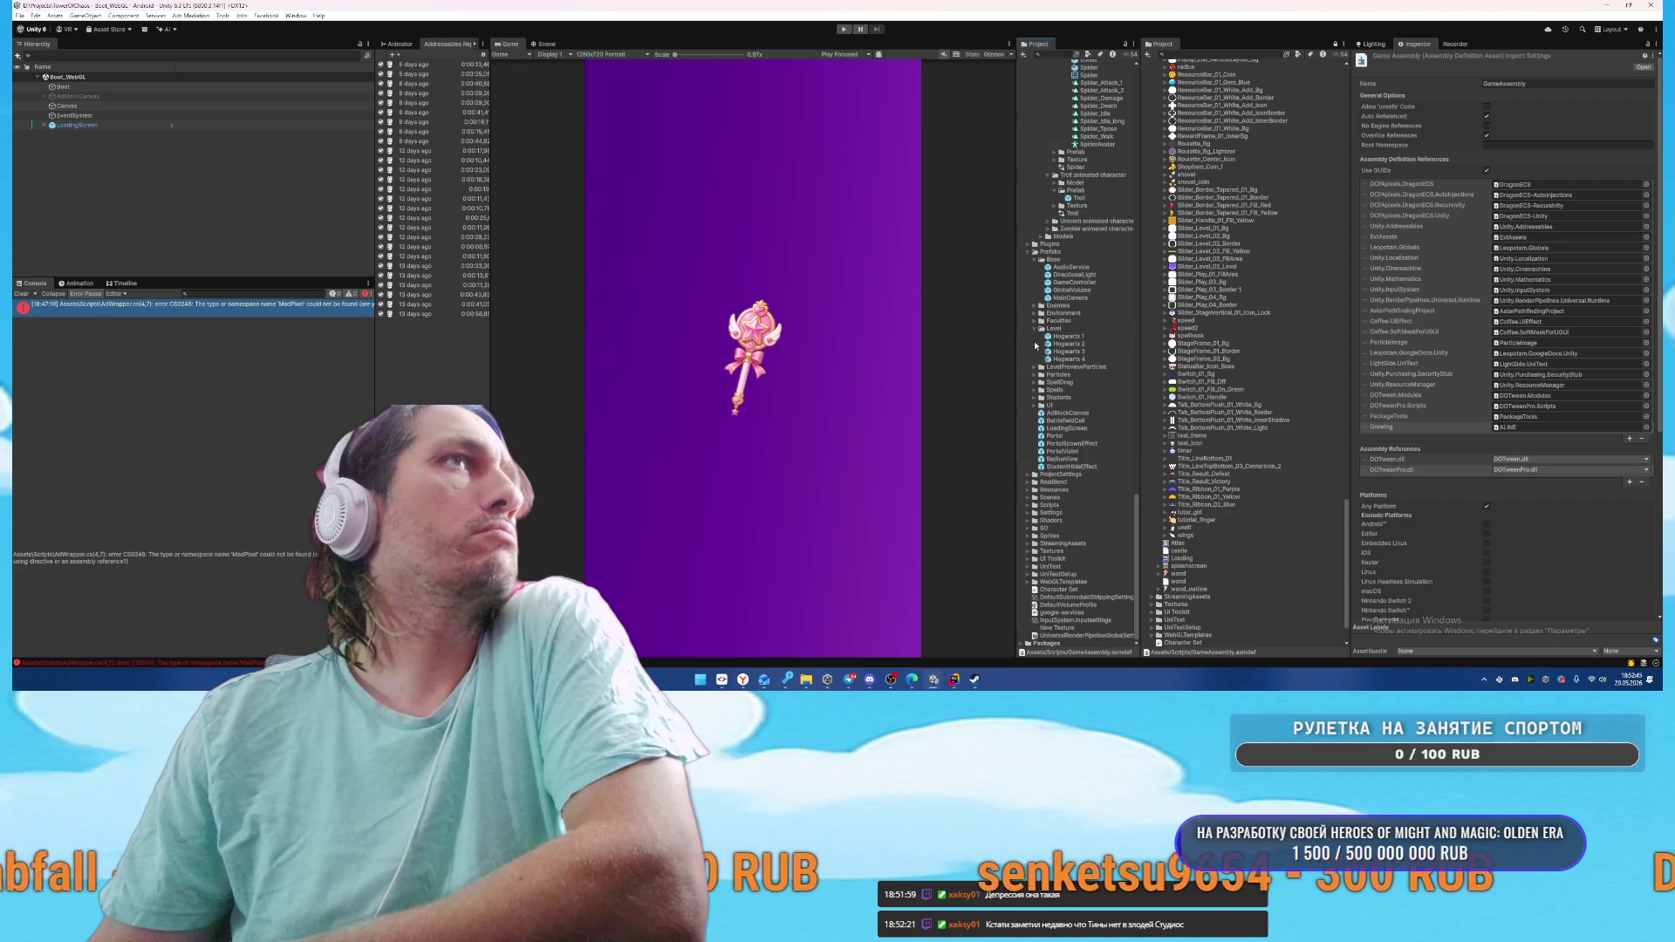
{"action": "left_click", "coordinate": [1026, 244]}
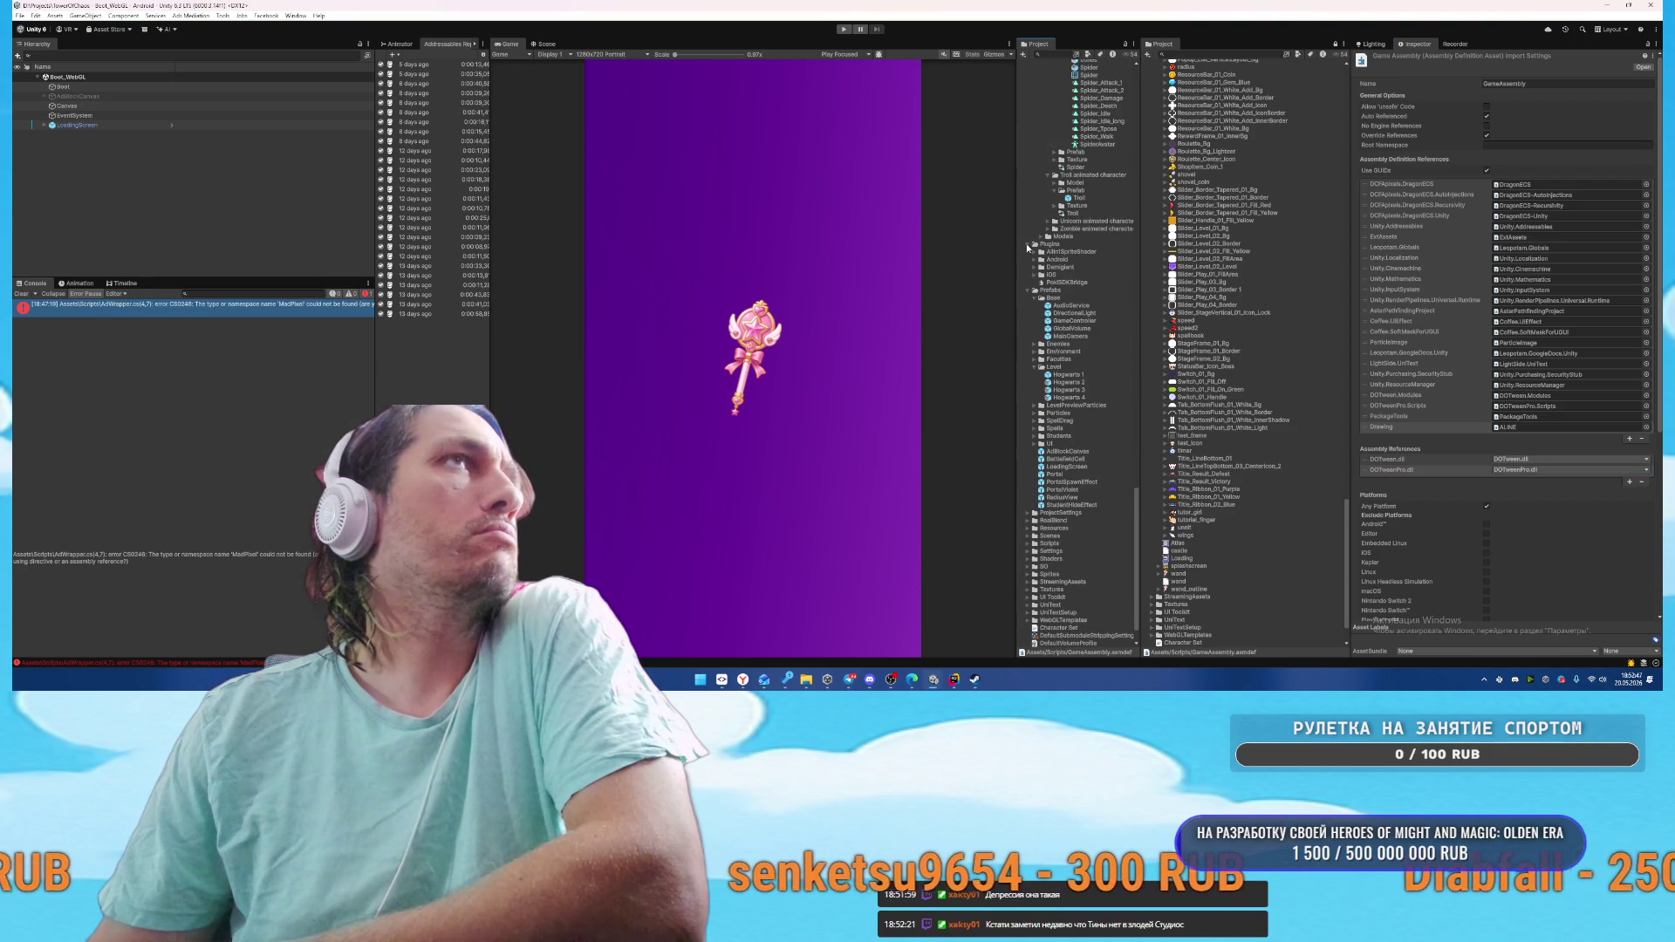
{"action": "scroll", "coordinate": [1076, 361], "scroll_direction": "up", "scroll_amount": 15}
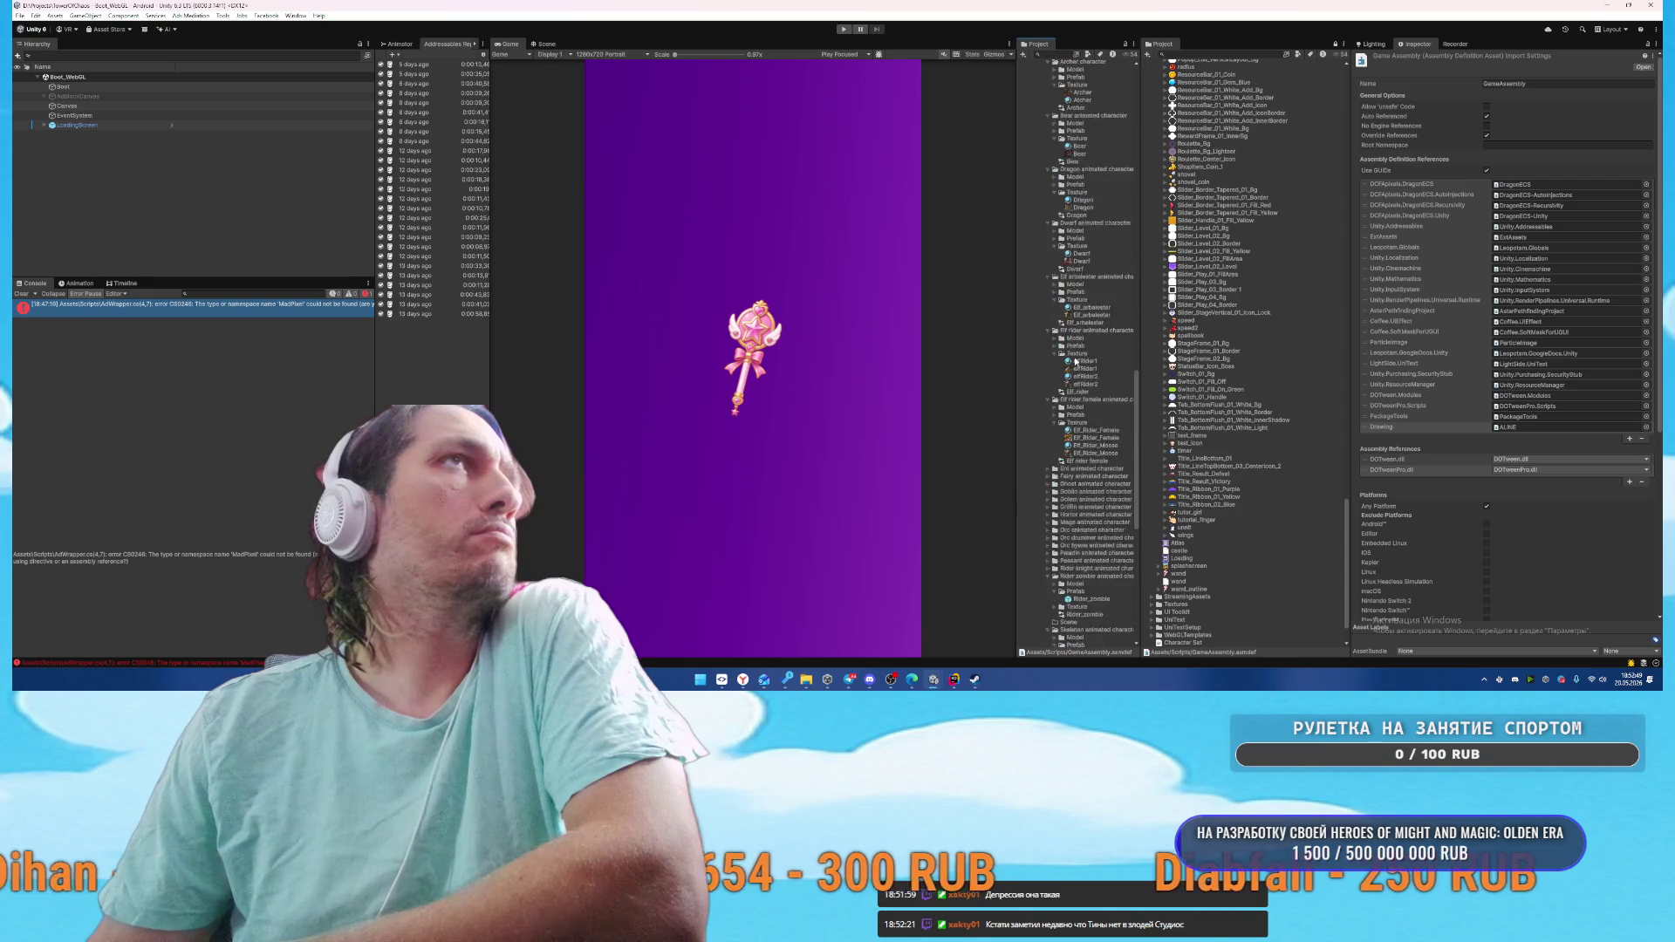
{"action": "scroll", "coordinate": [1075, 361], "scroll_direction": "up", "scroll_amount": 18}
{"action": "scroll", "coordinate": [1044, 360], "scroll_direction": "up", "scroll_amount": 15}
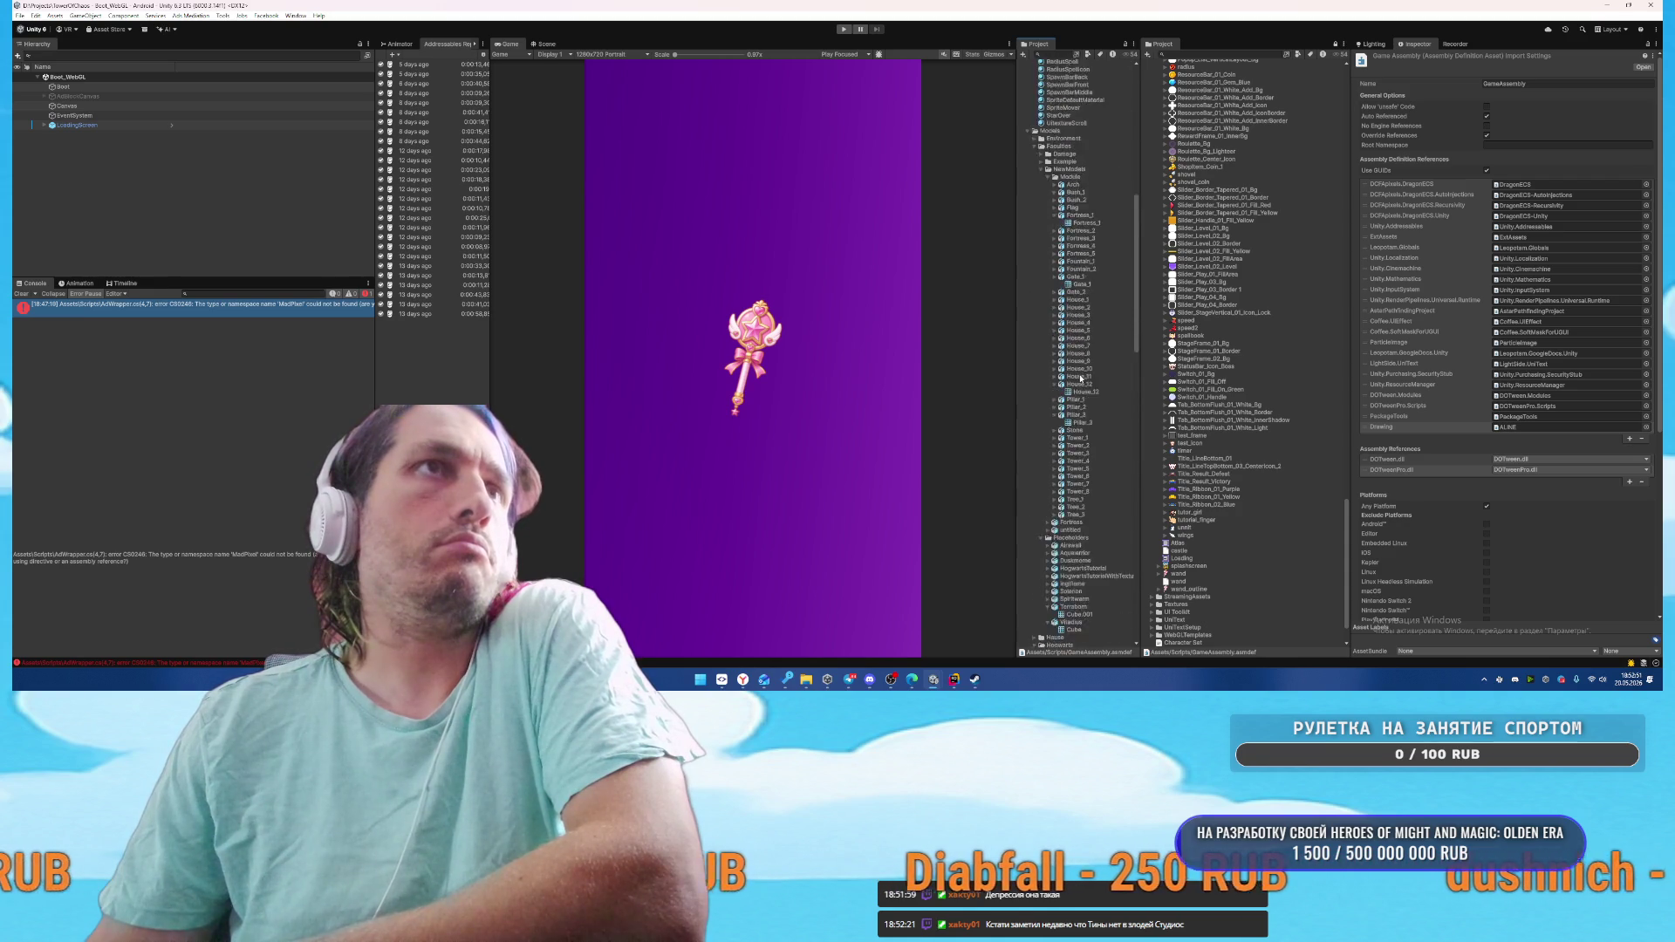
{"action": "left_click", "coordinate": [1028, 272]}
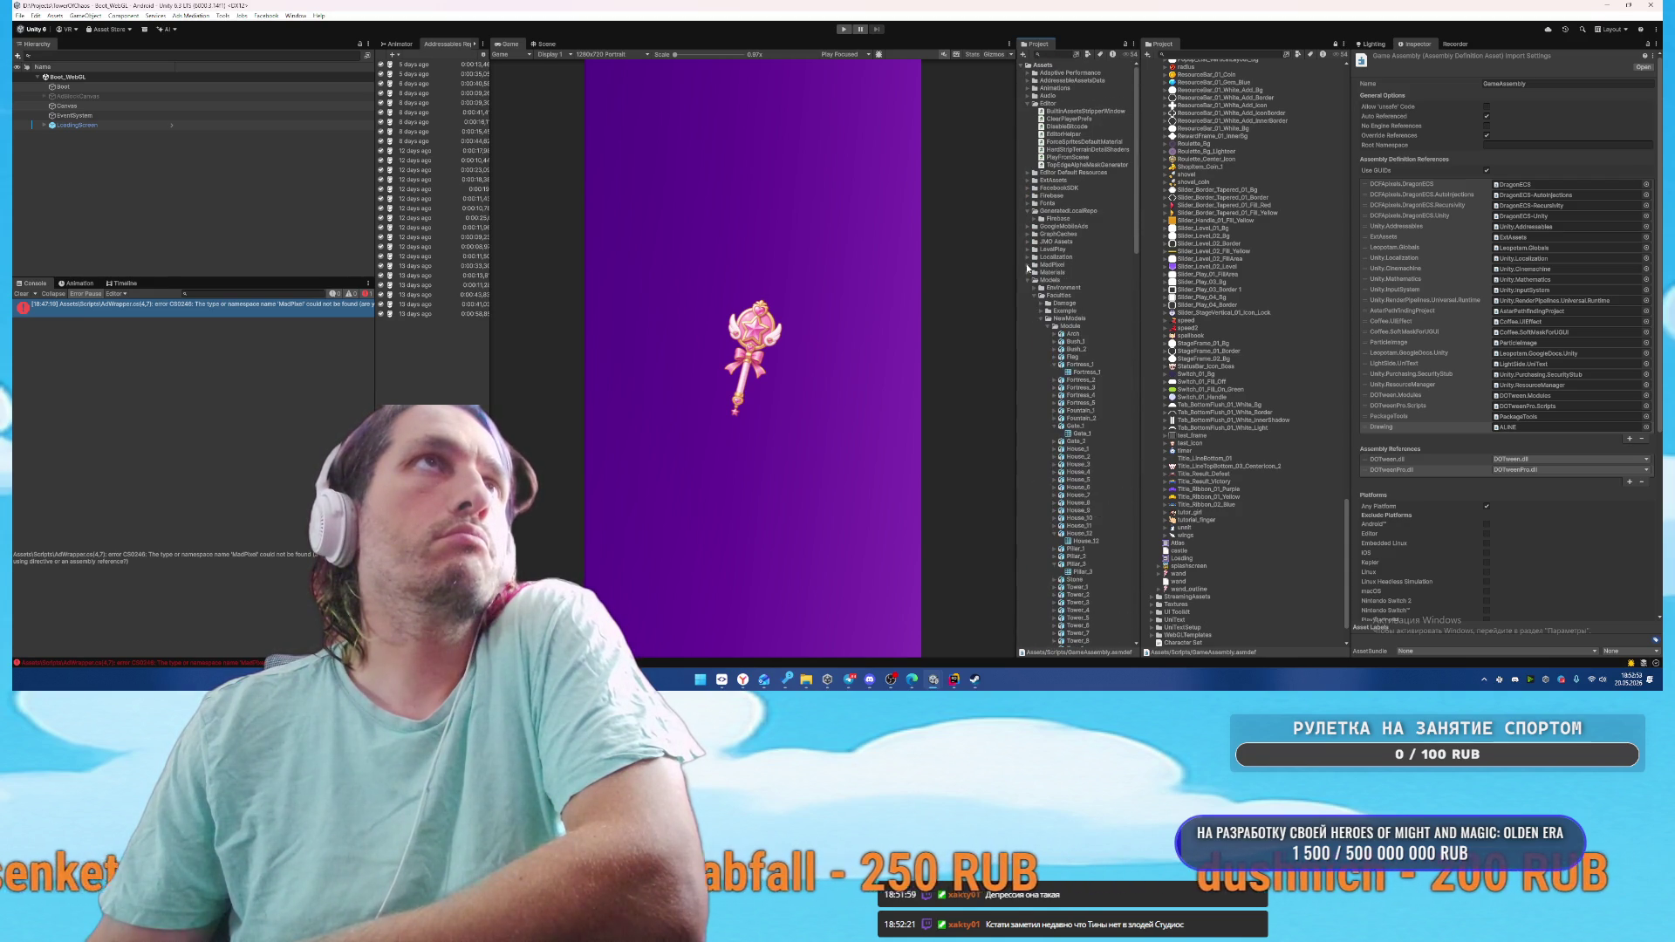
Expand MadPixel's AdsHelper, AnalyticsHelper, MobileInAppPurchase and Shared folders, viewing AdsManager and UIUMPSettingsButton
{"action": "left_click", "coordinate": [1026, 264]}
{"action": "left_click", "coordinate": [1036, 272]}
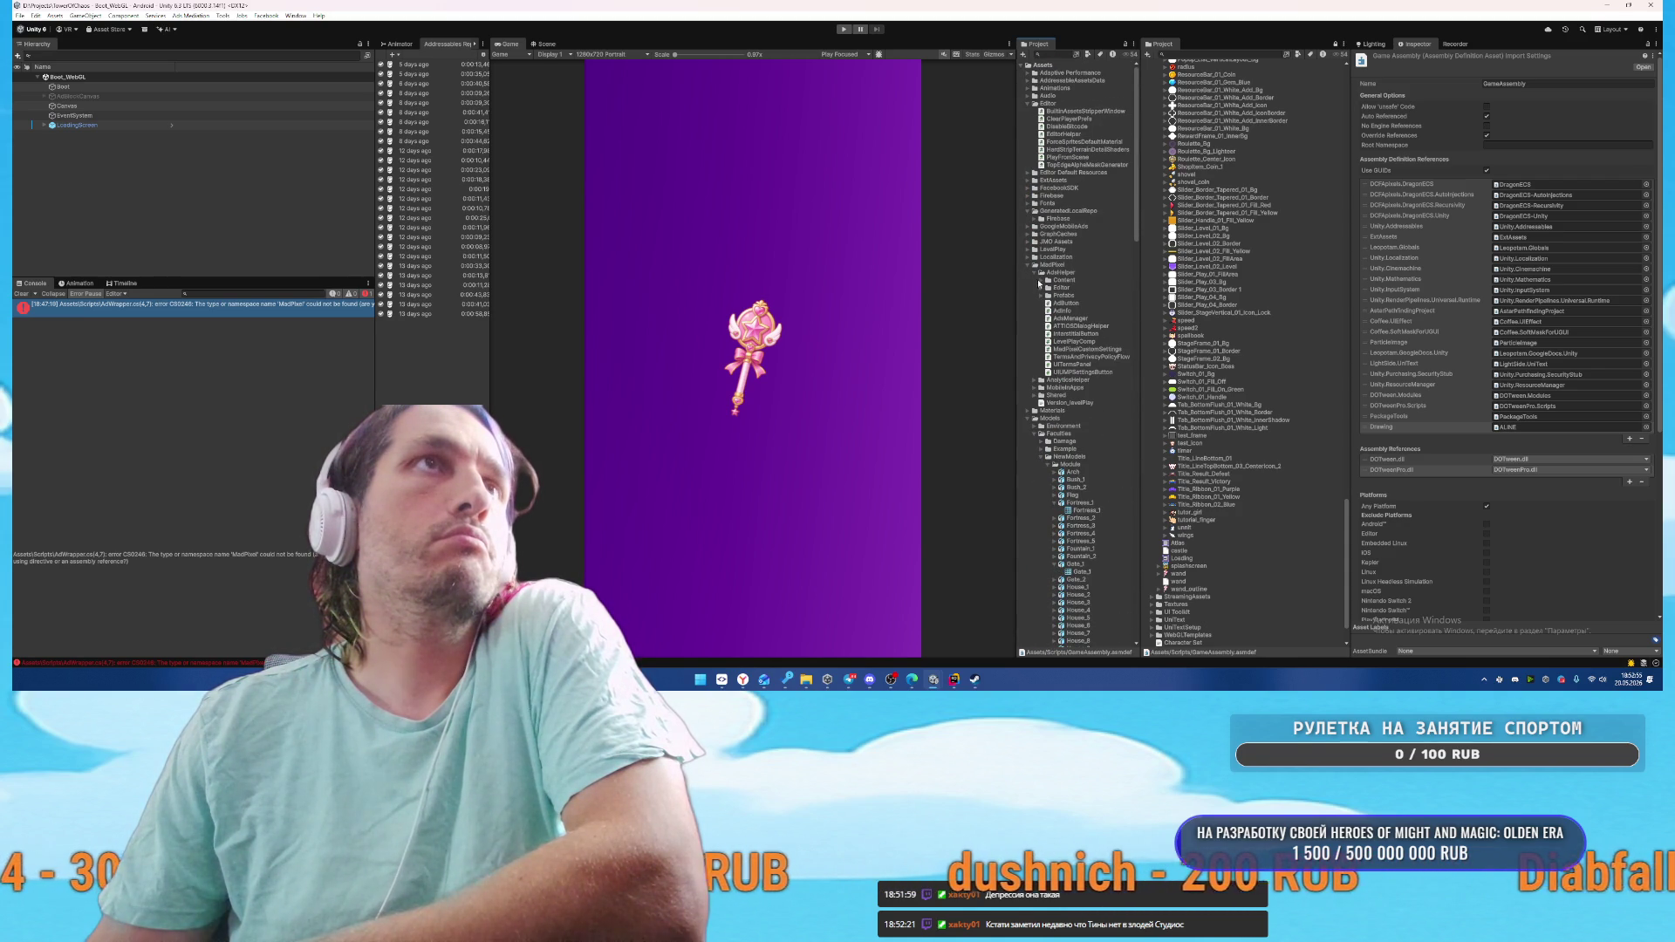
{"action": "left_click", "coordinate": [1073, 319]}
{"action": "left_click", "coordinate": [1079, 373]}
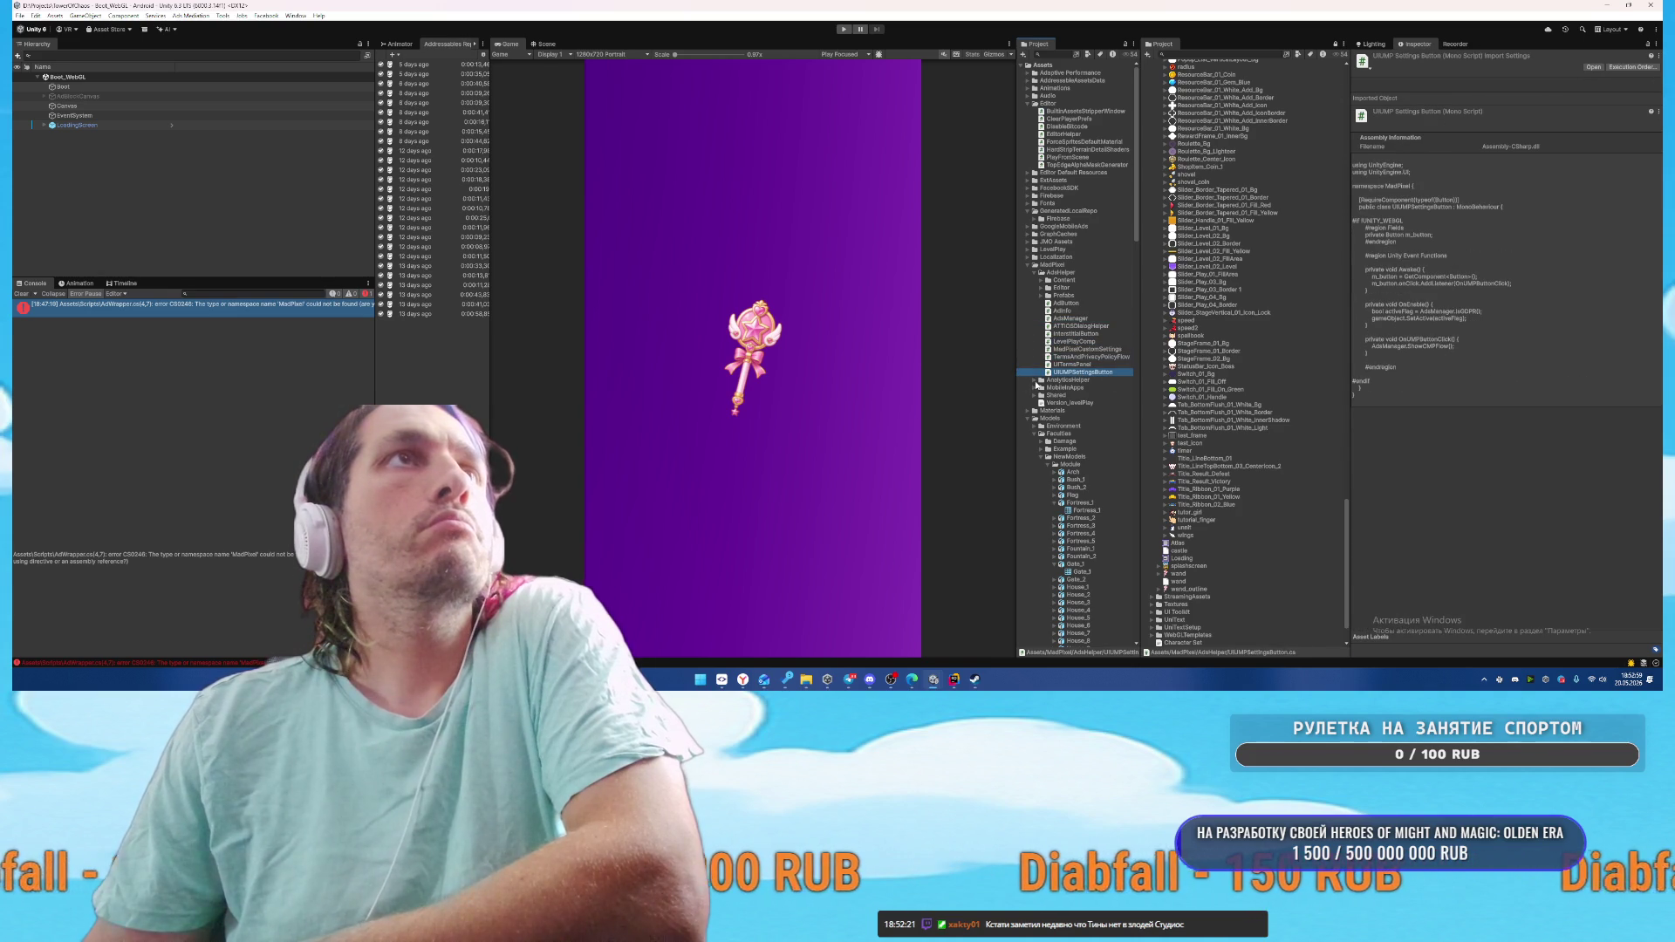
{"action": "left_click", "coordinate": [1034, 380]}
{"action": "left_click", "coordinate": [1033, 402]}
{"action": "left_click", "coordinate": [1034, 435]}
{"action": "left_click", "coordinate": [1053, 264]}
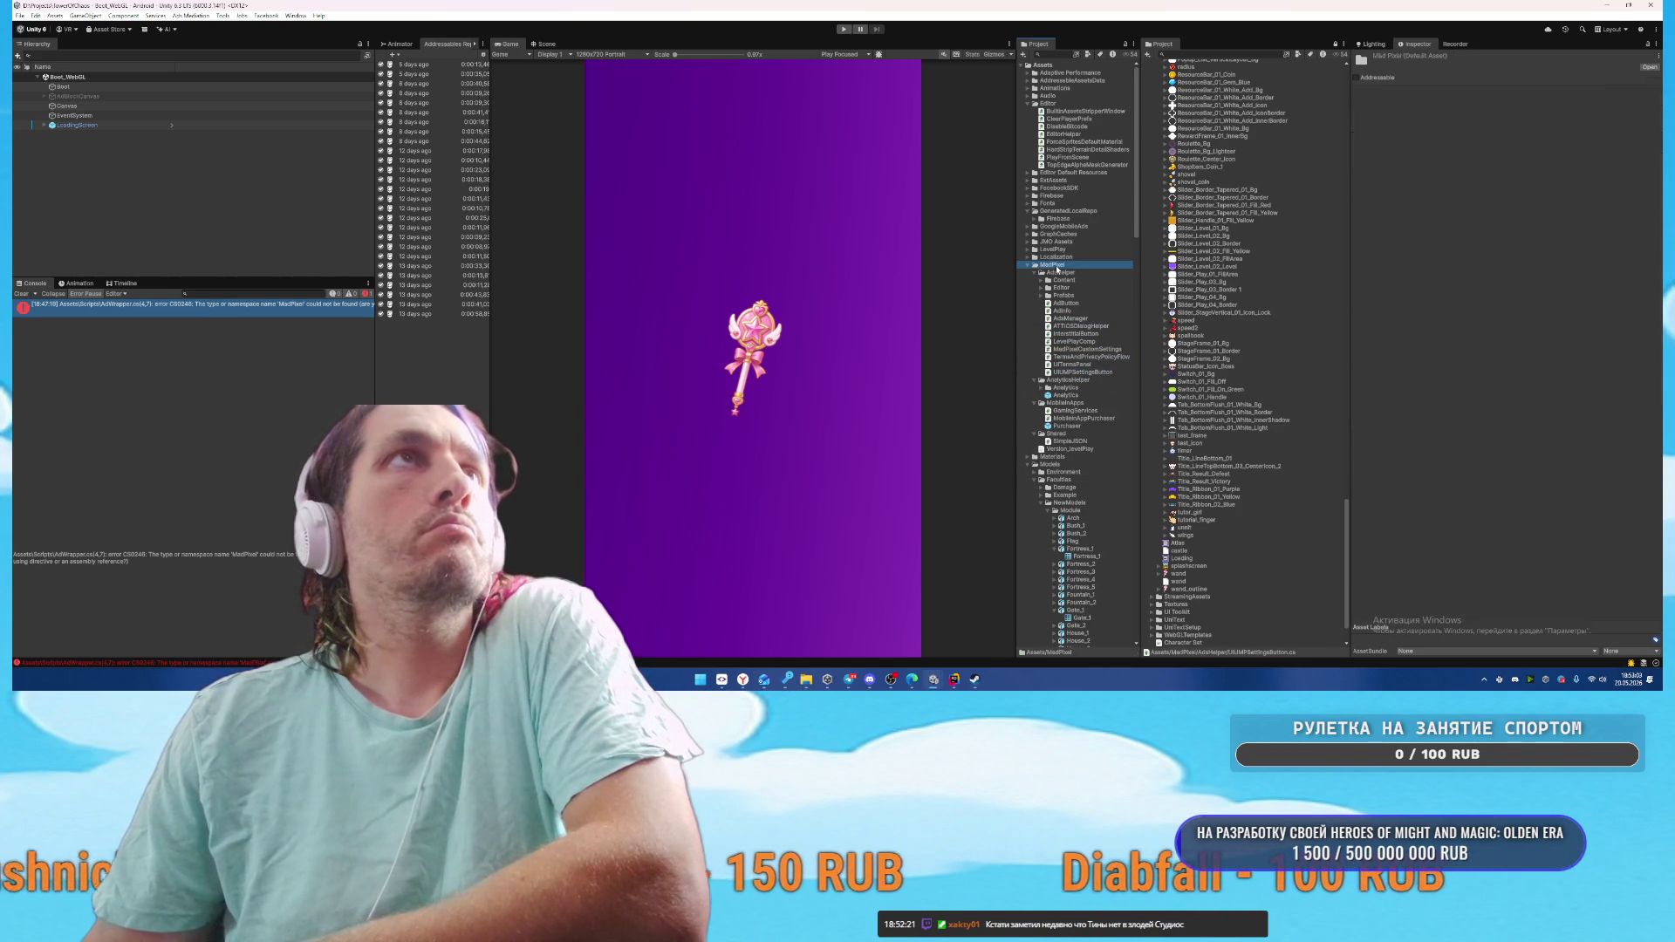
Create an assembly definition named MadPixelSdk inside the MadPixel folder
{"action": "right_click", "coordinate": [1057, 265]}
{"action": "mouse_move", "coordinate": [1134, 270]}
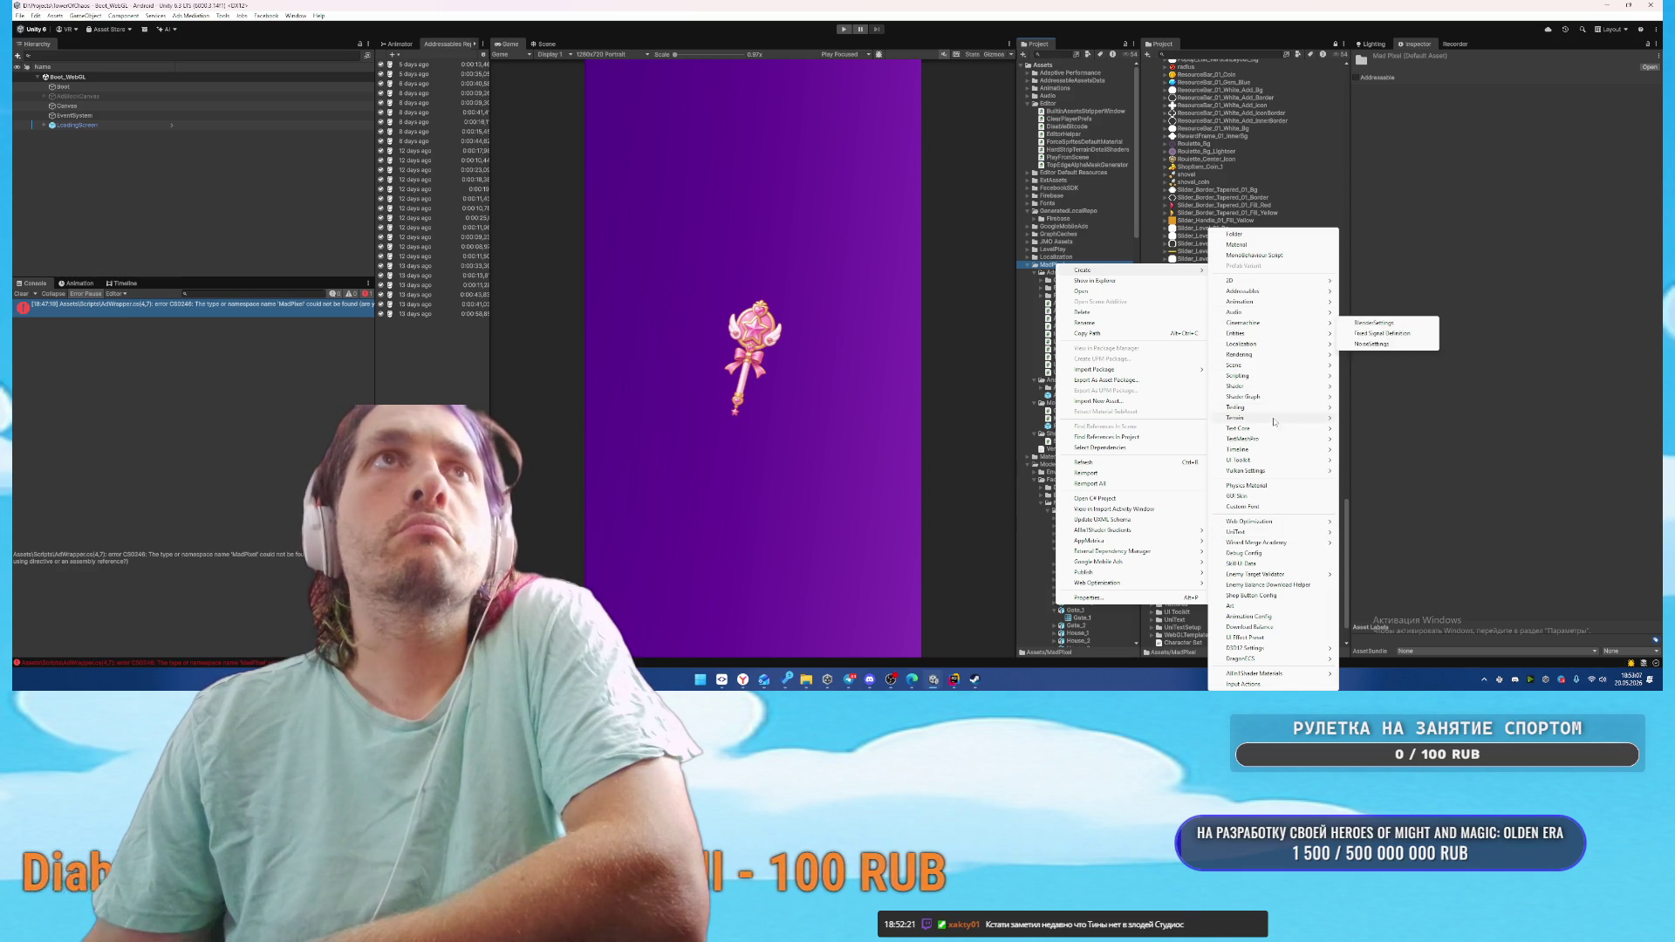
{"action": "mouse_move", "coordinate": [1283, 376]}
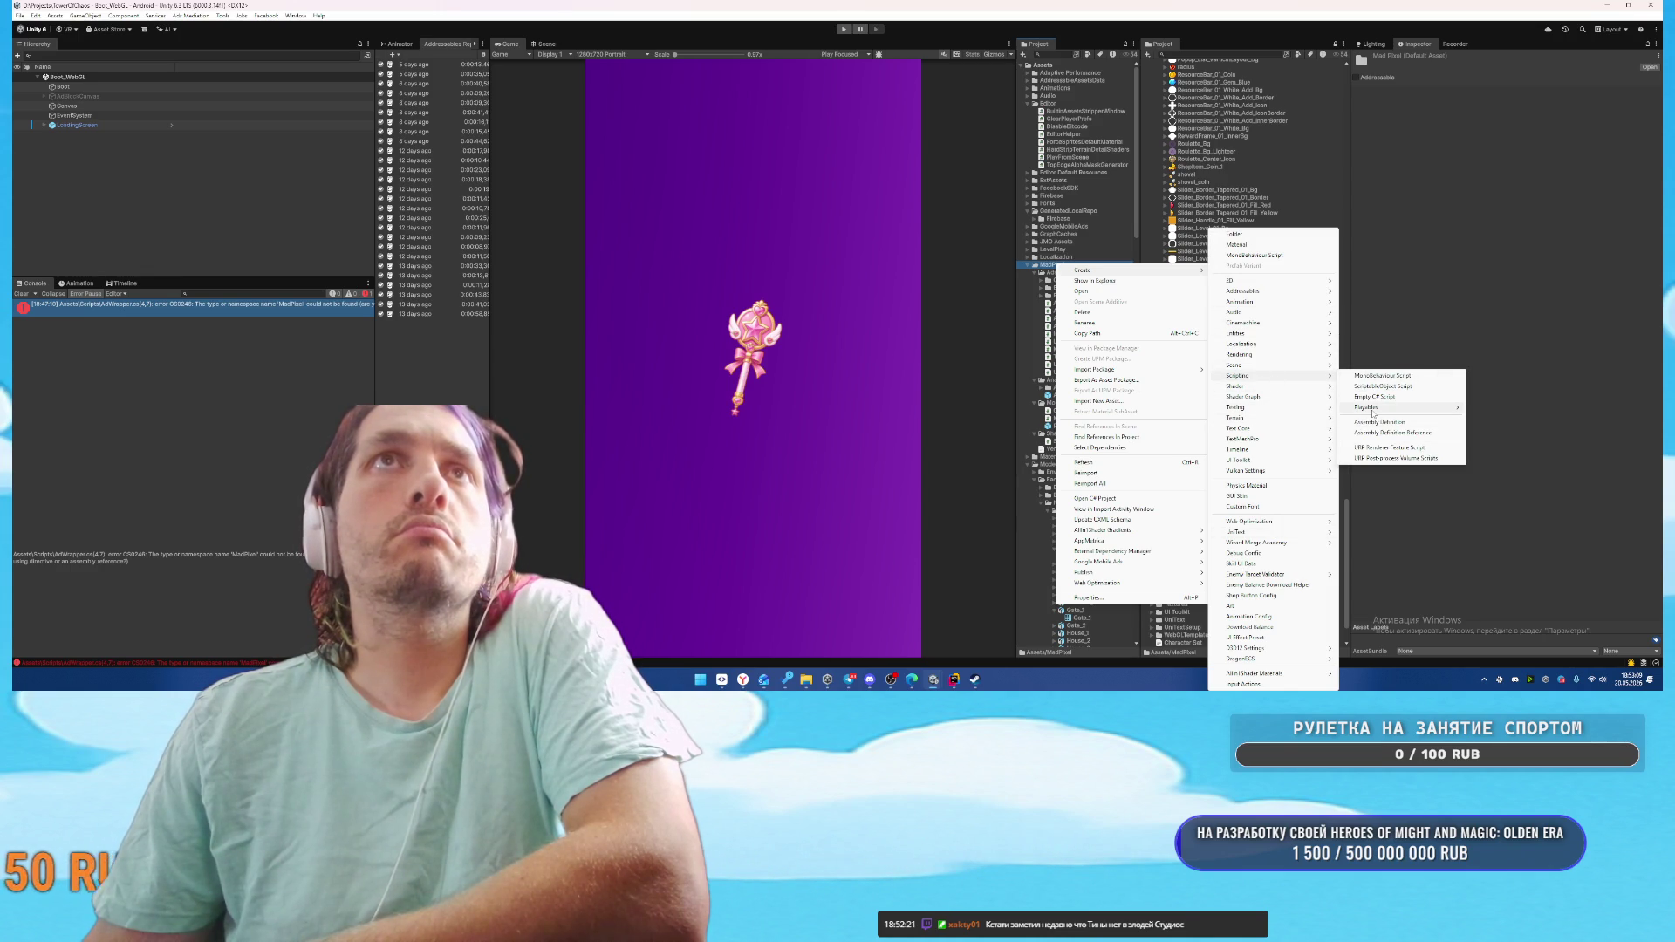
{"action": "left_click", "coordinate": [1380, 423]}
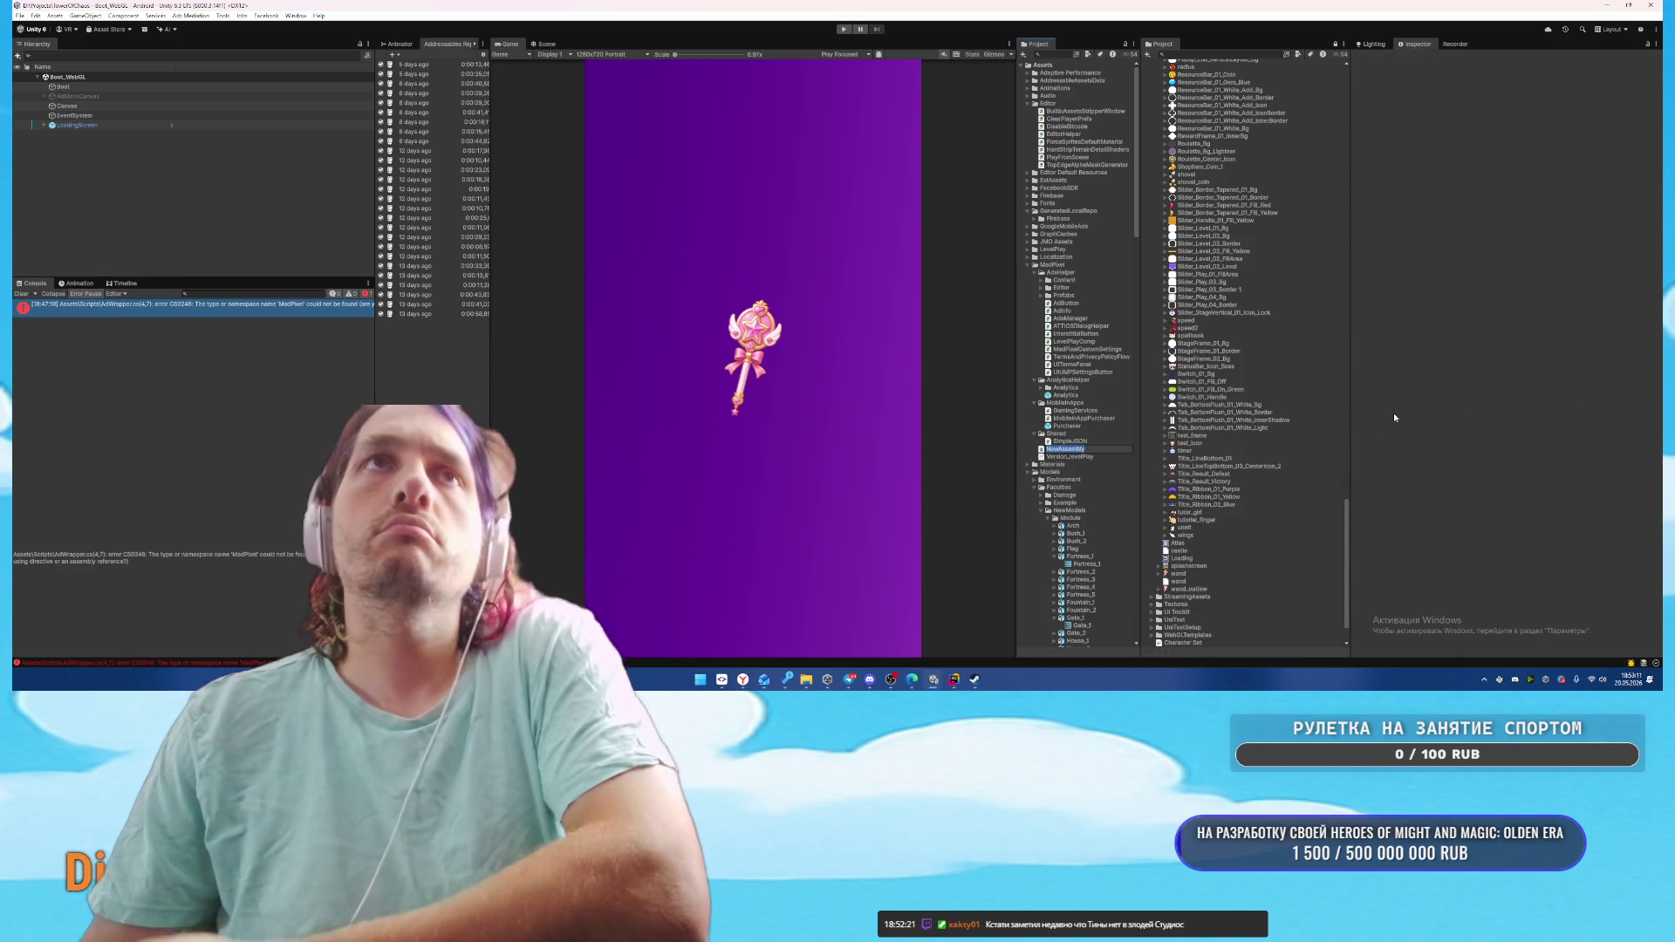
{"action": "type", "text": "Mad"}
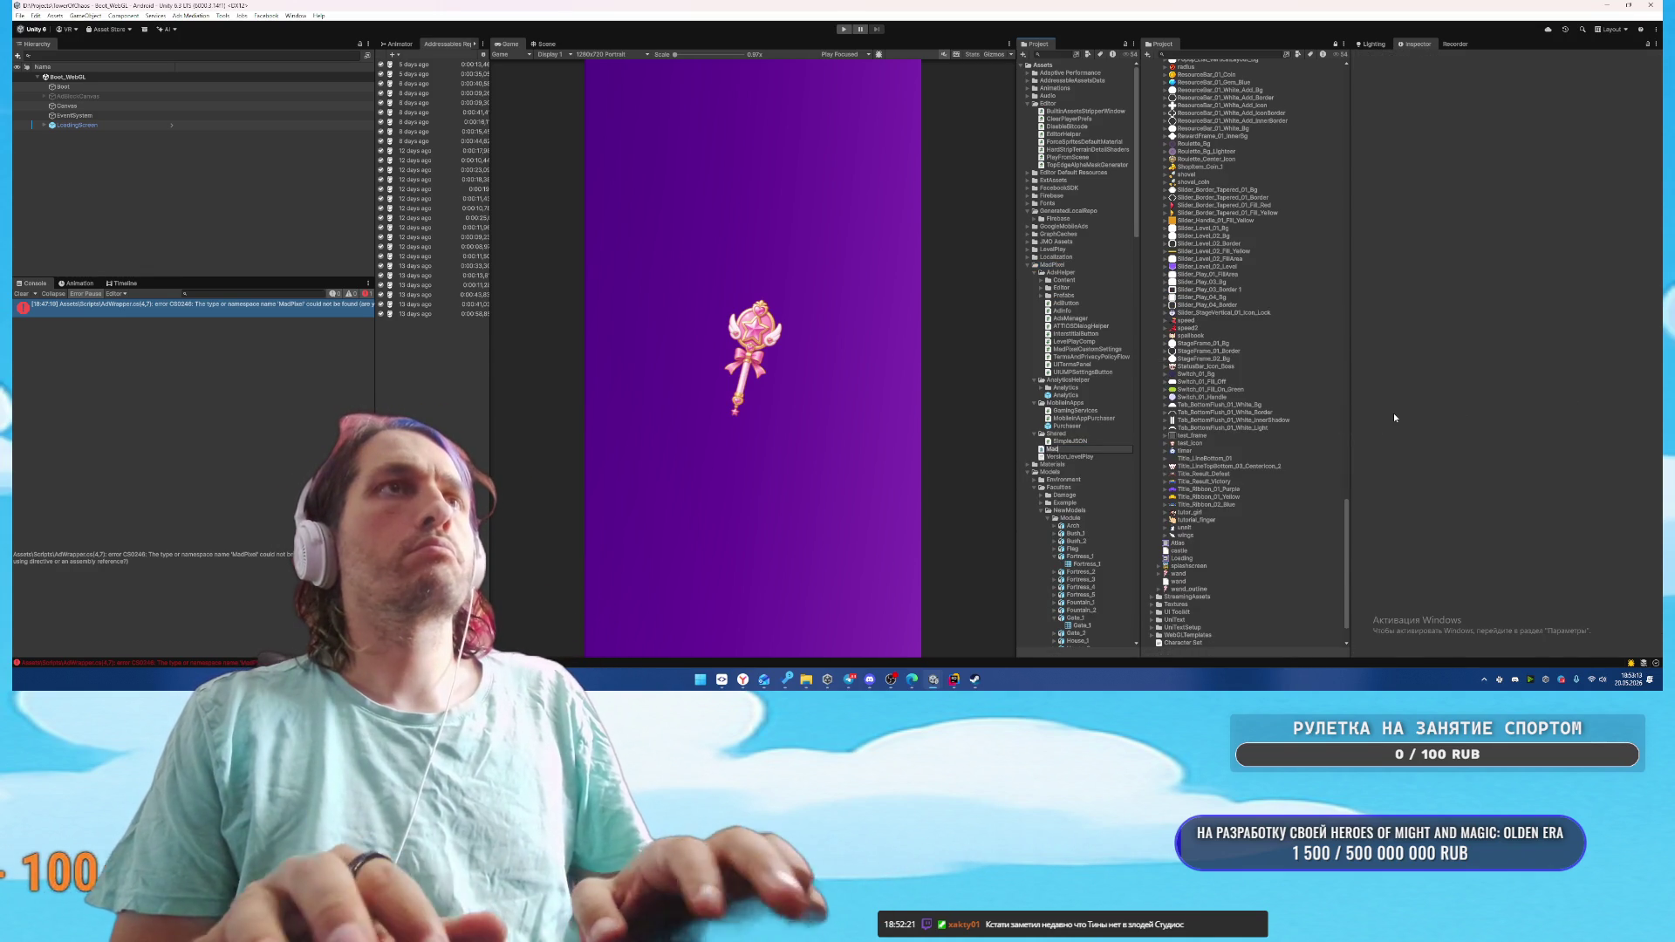
{"action": "type", "text": "PixelSdk"}
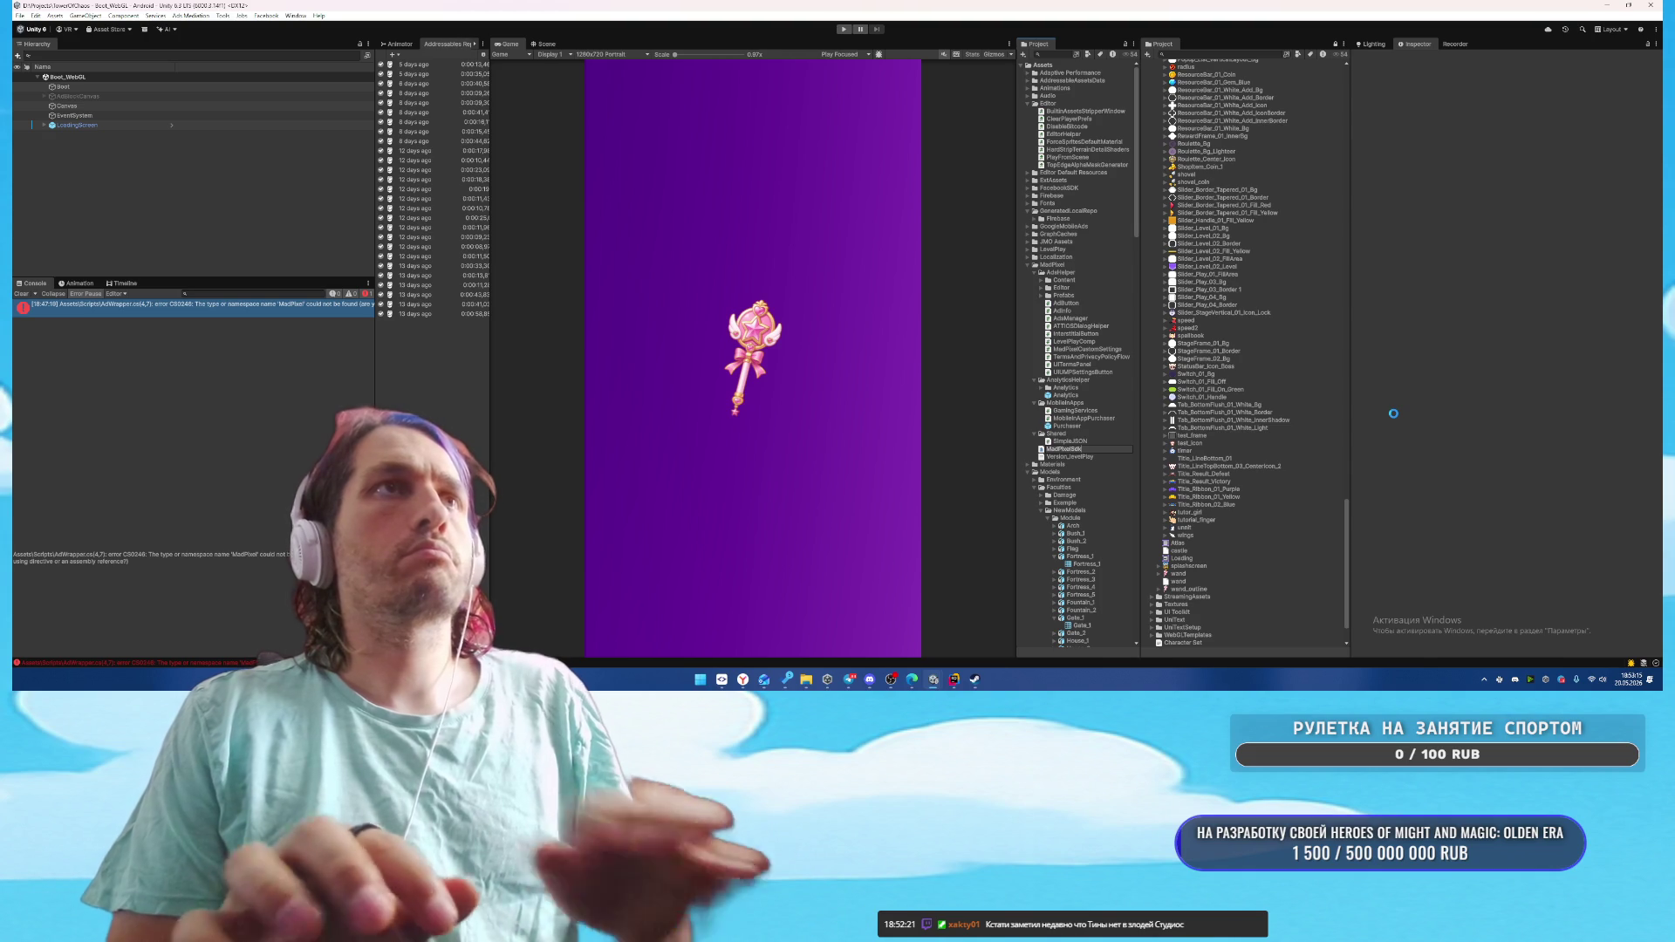
{"action": "key", "text": "Return"}
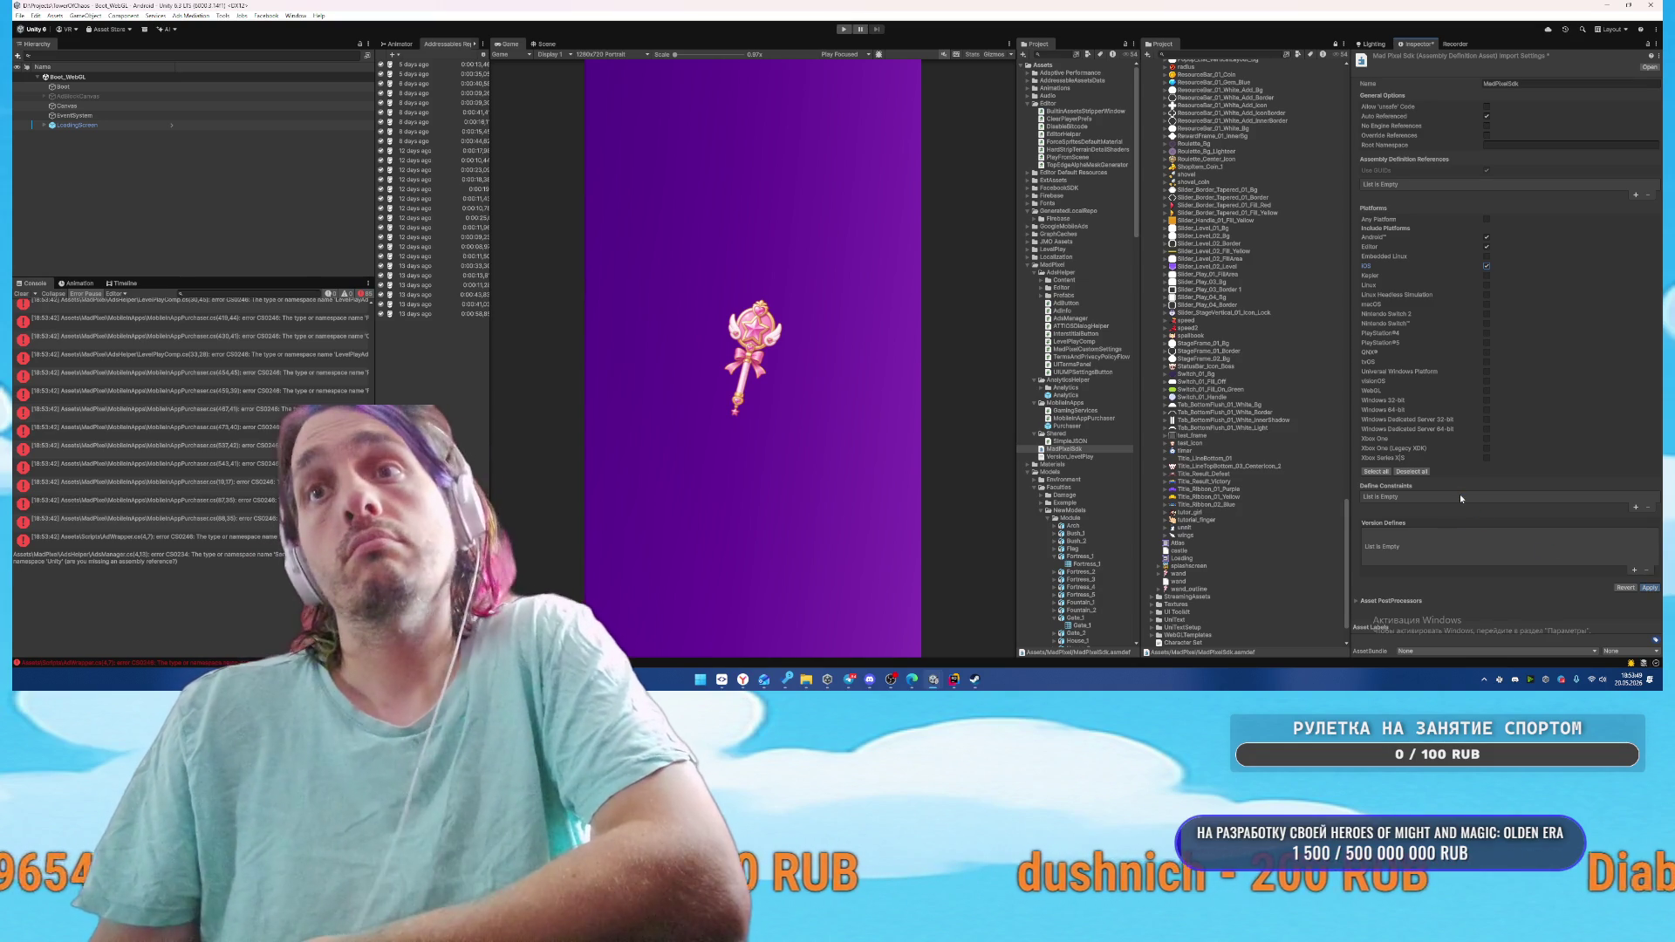
Review the resulting compile errors in a widened Console and check the MadPixelSdk settings
{"action": "mouse_move", "coordinate": [892, 685]}
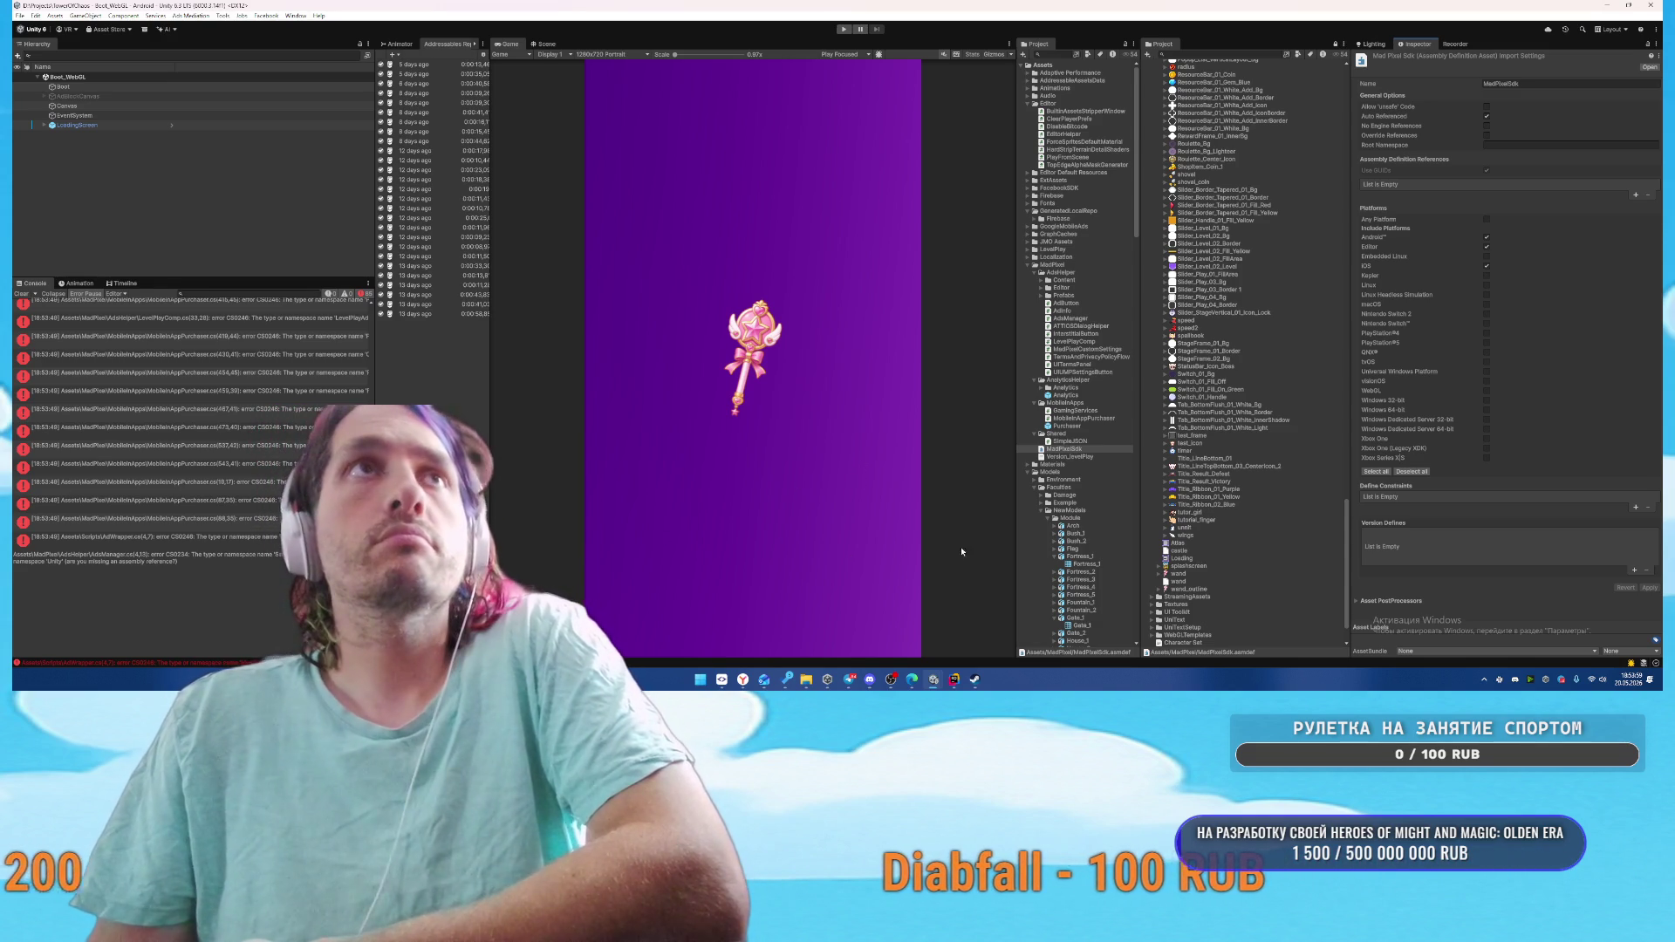
{"action": "left_click", "coordinate": [33, 294]}
{"action": "left_click", "coordinate": [218, 372]}
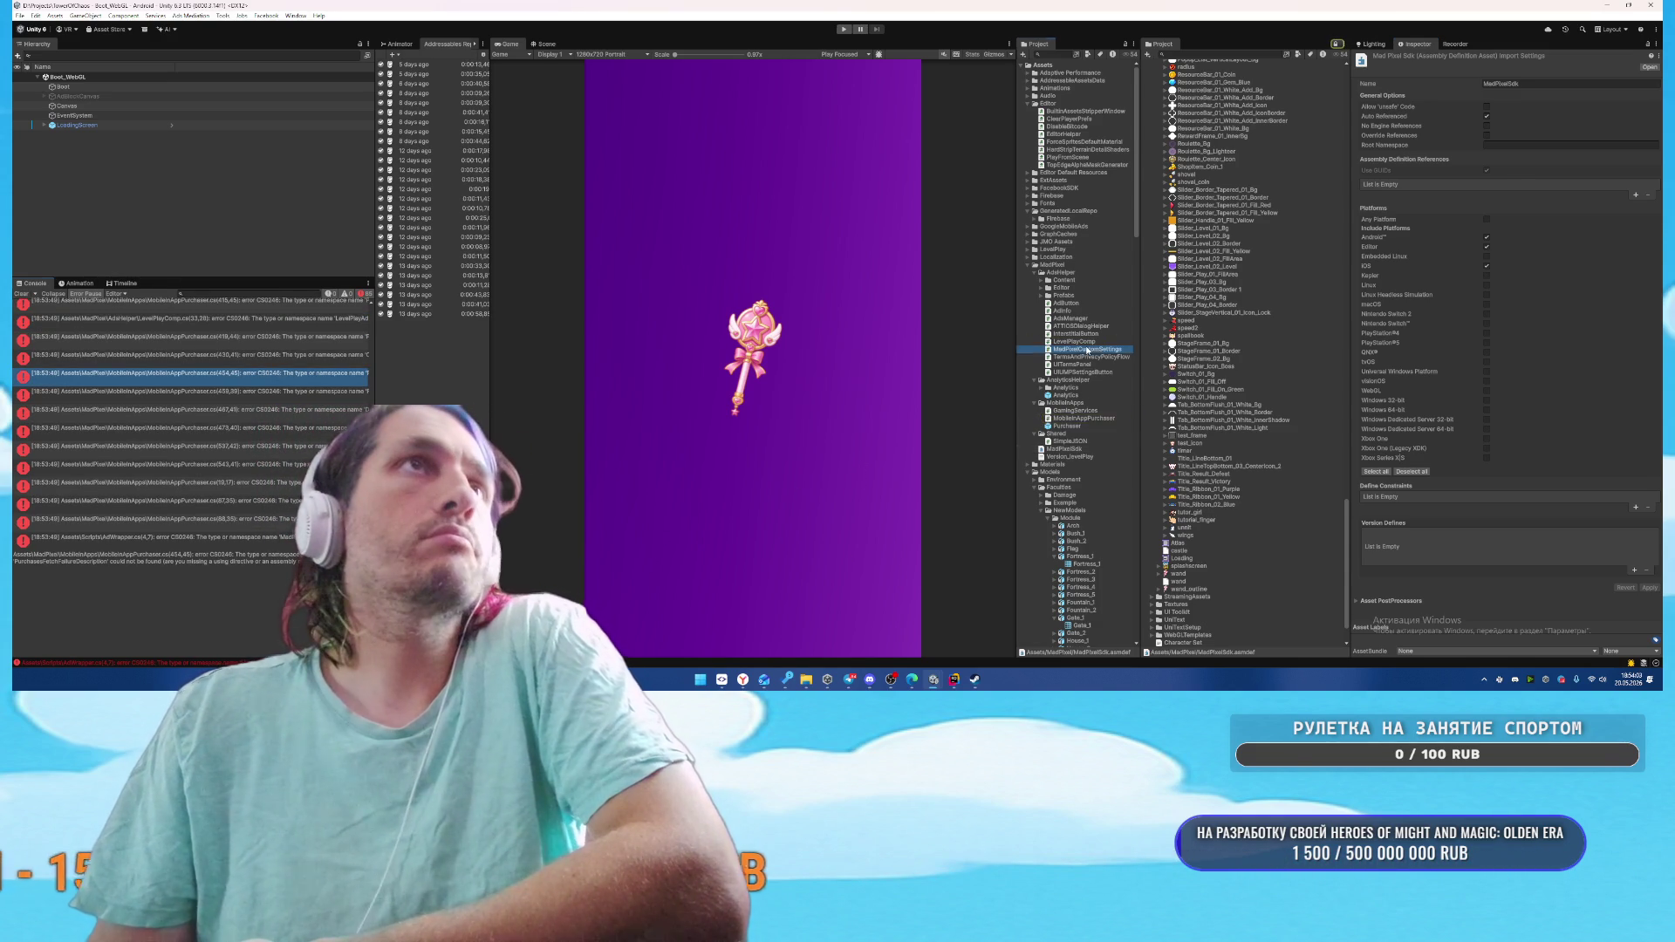
{"action": "left_click", "coordinate": [1082, 372]}
{"action": "left_click", "coordinate": [1064, 449]}
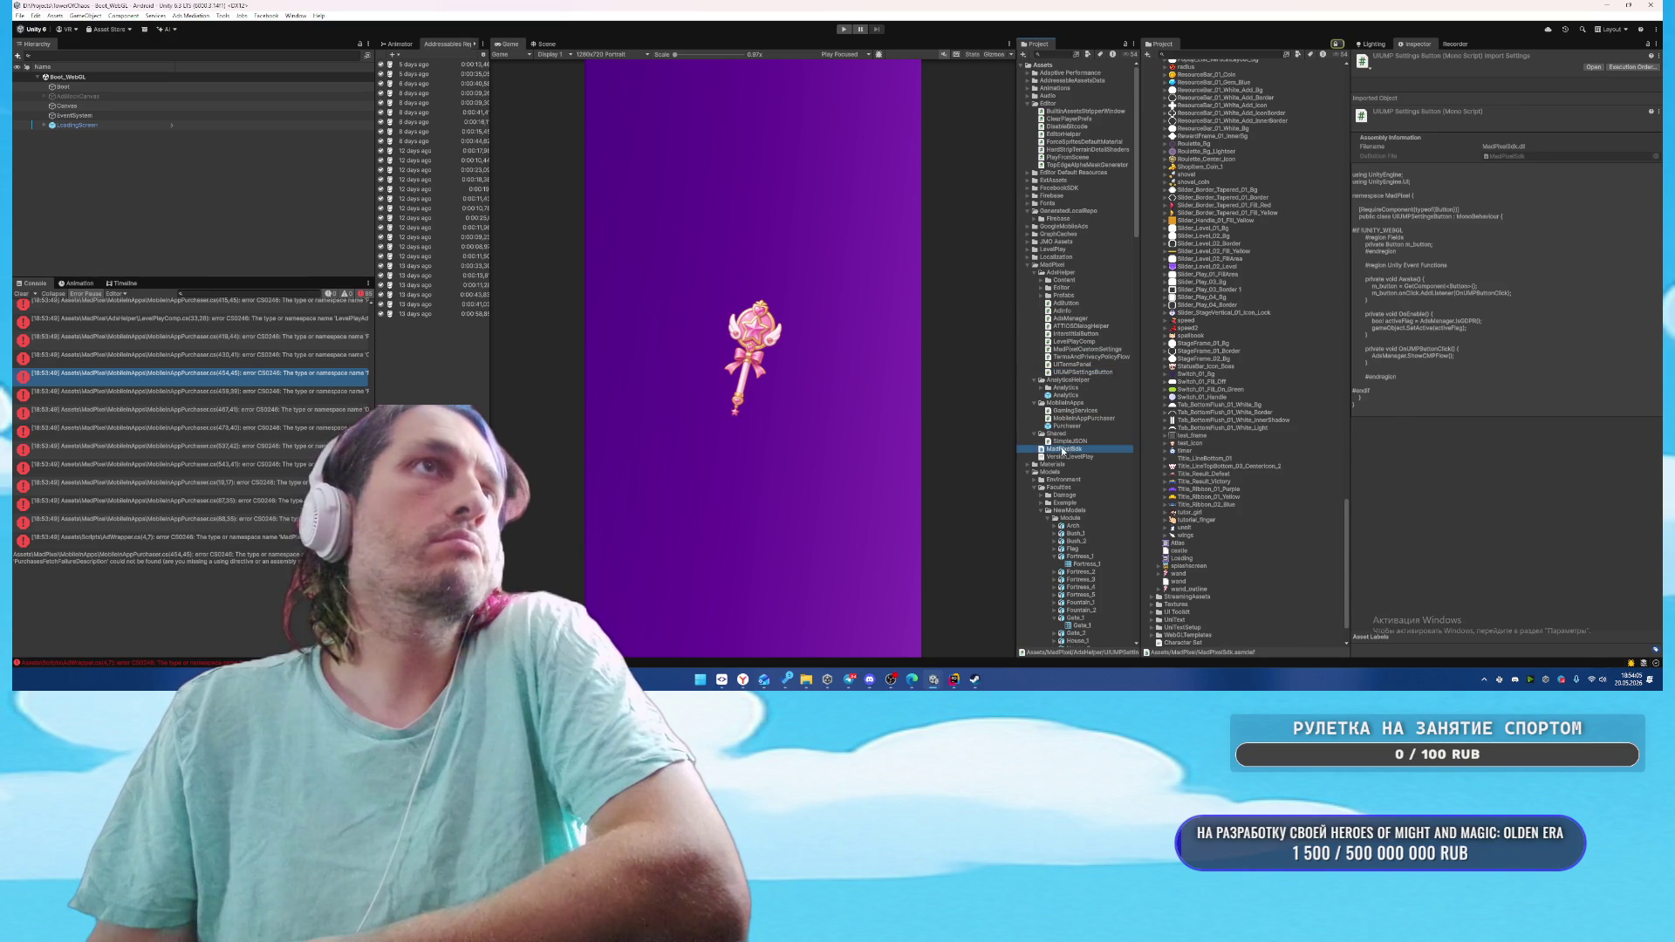
{"action": "left_click_drag", "start_coordinate": [376, 373], "coordinate": [485, 373]}
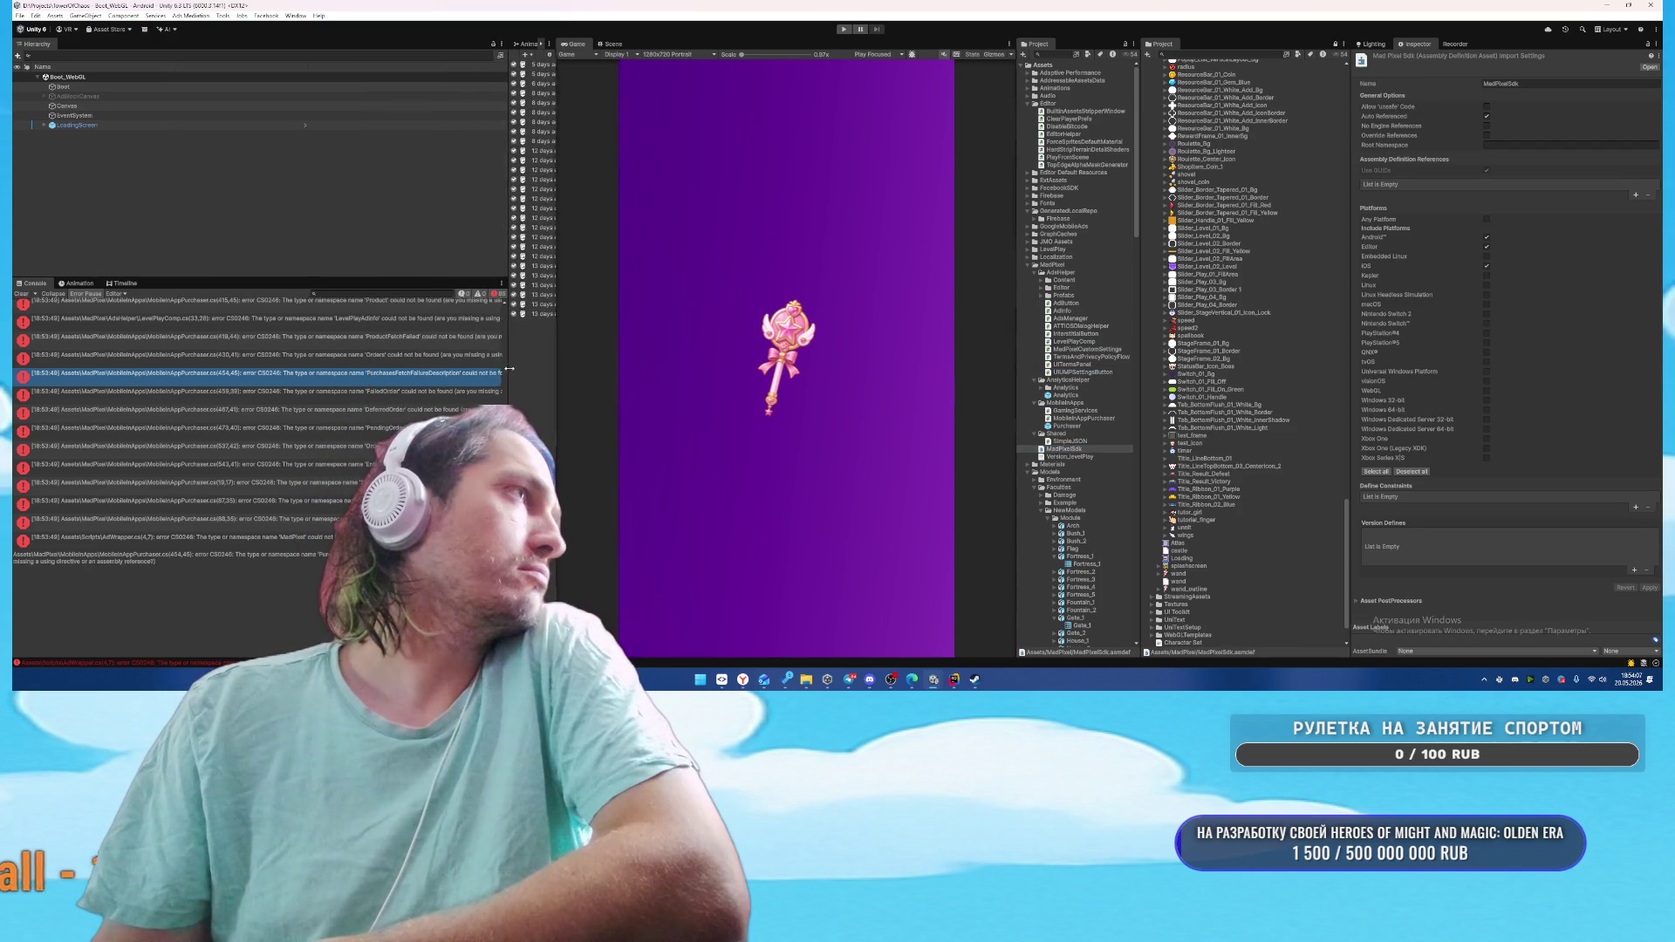
{"action": "left_click", "coordinate": [218, 391]}
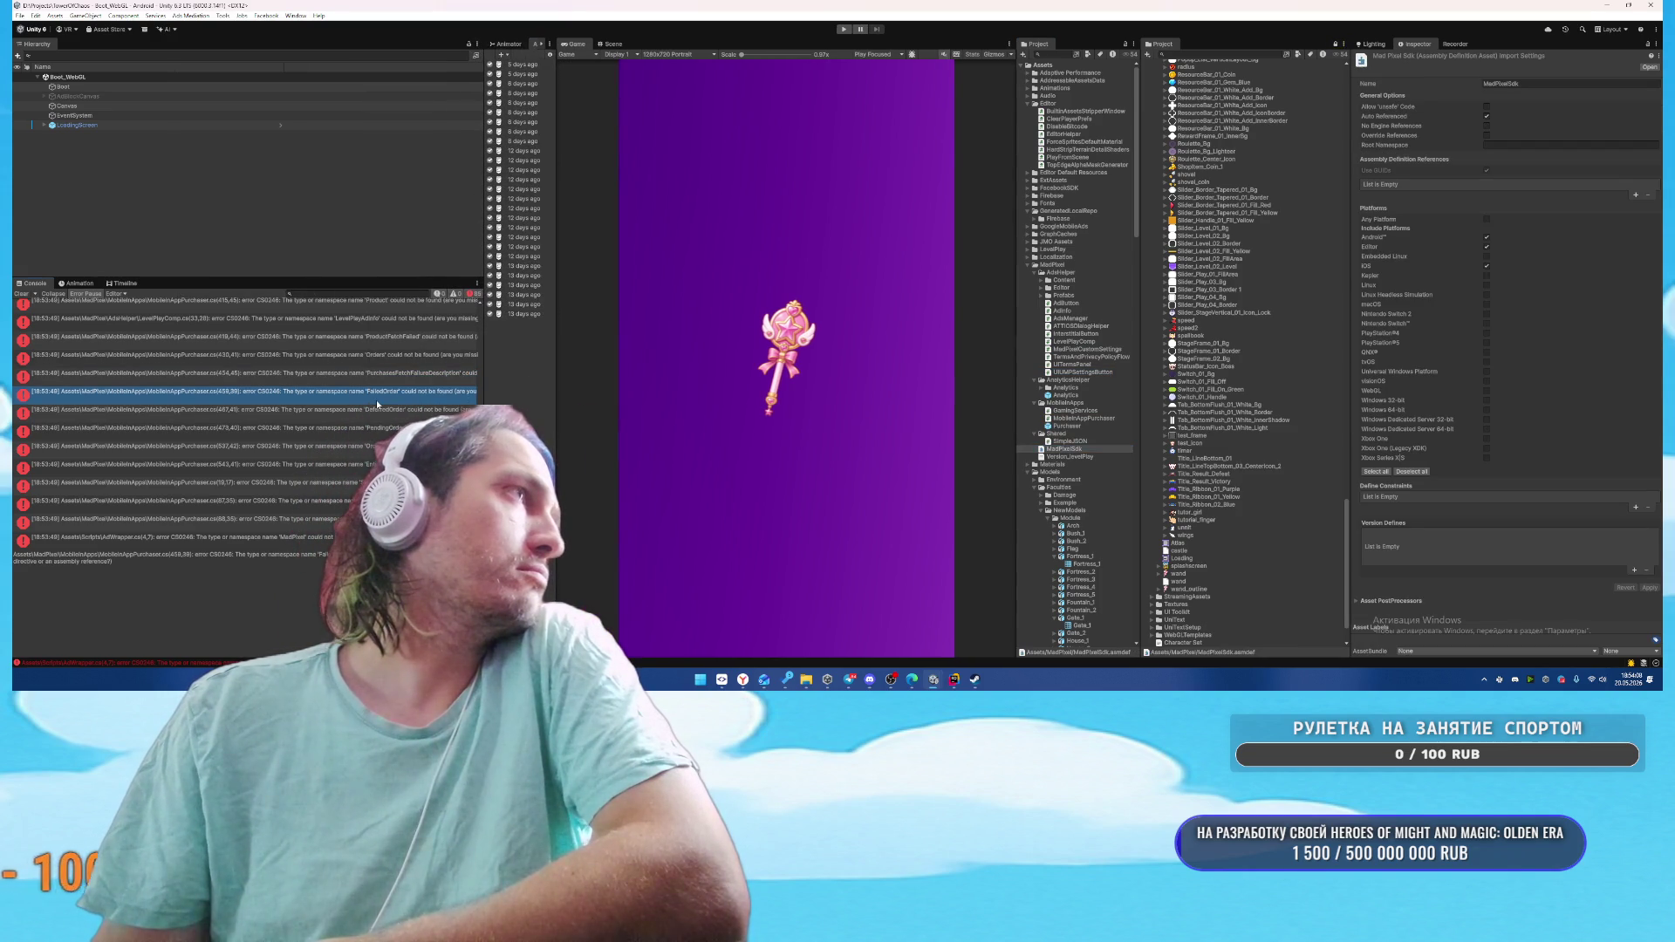
{"action": "left_click", "coordinate": [955, 680]}
Send Rider's AI chat 'почини ошибки компиляции в проекте - там не хватает' to fix missing references
{"action": "left_click", "coordinate": [1455, 598]}
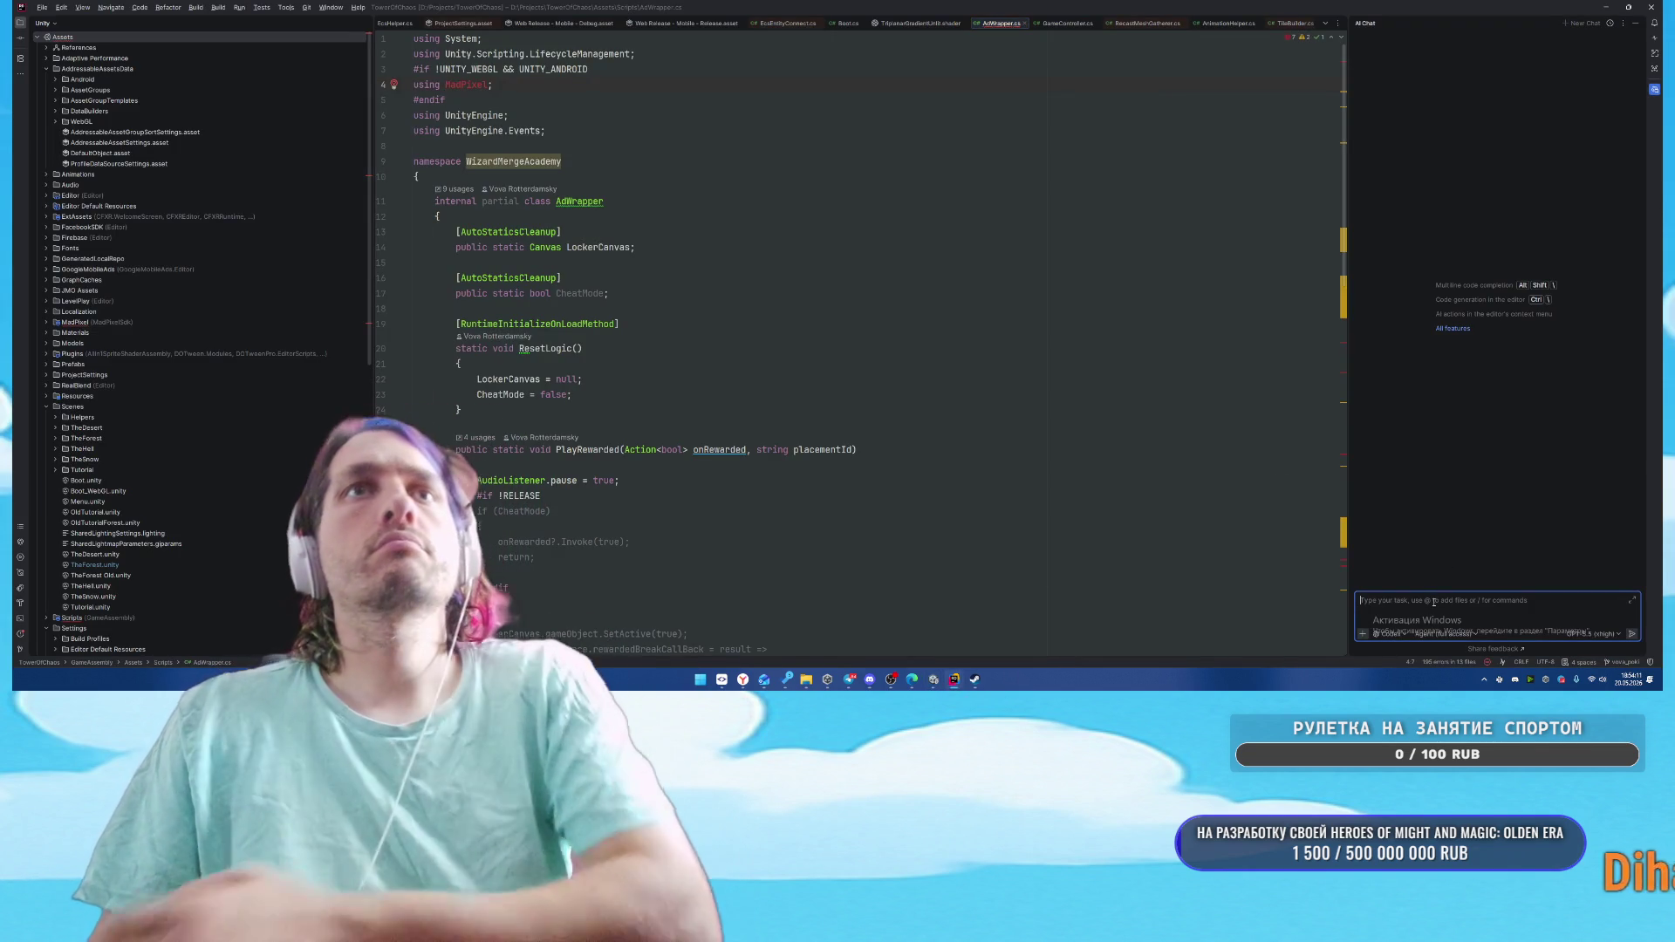
{"action": "type", "text": "по"}
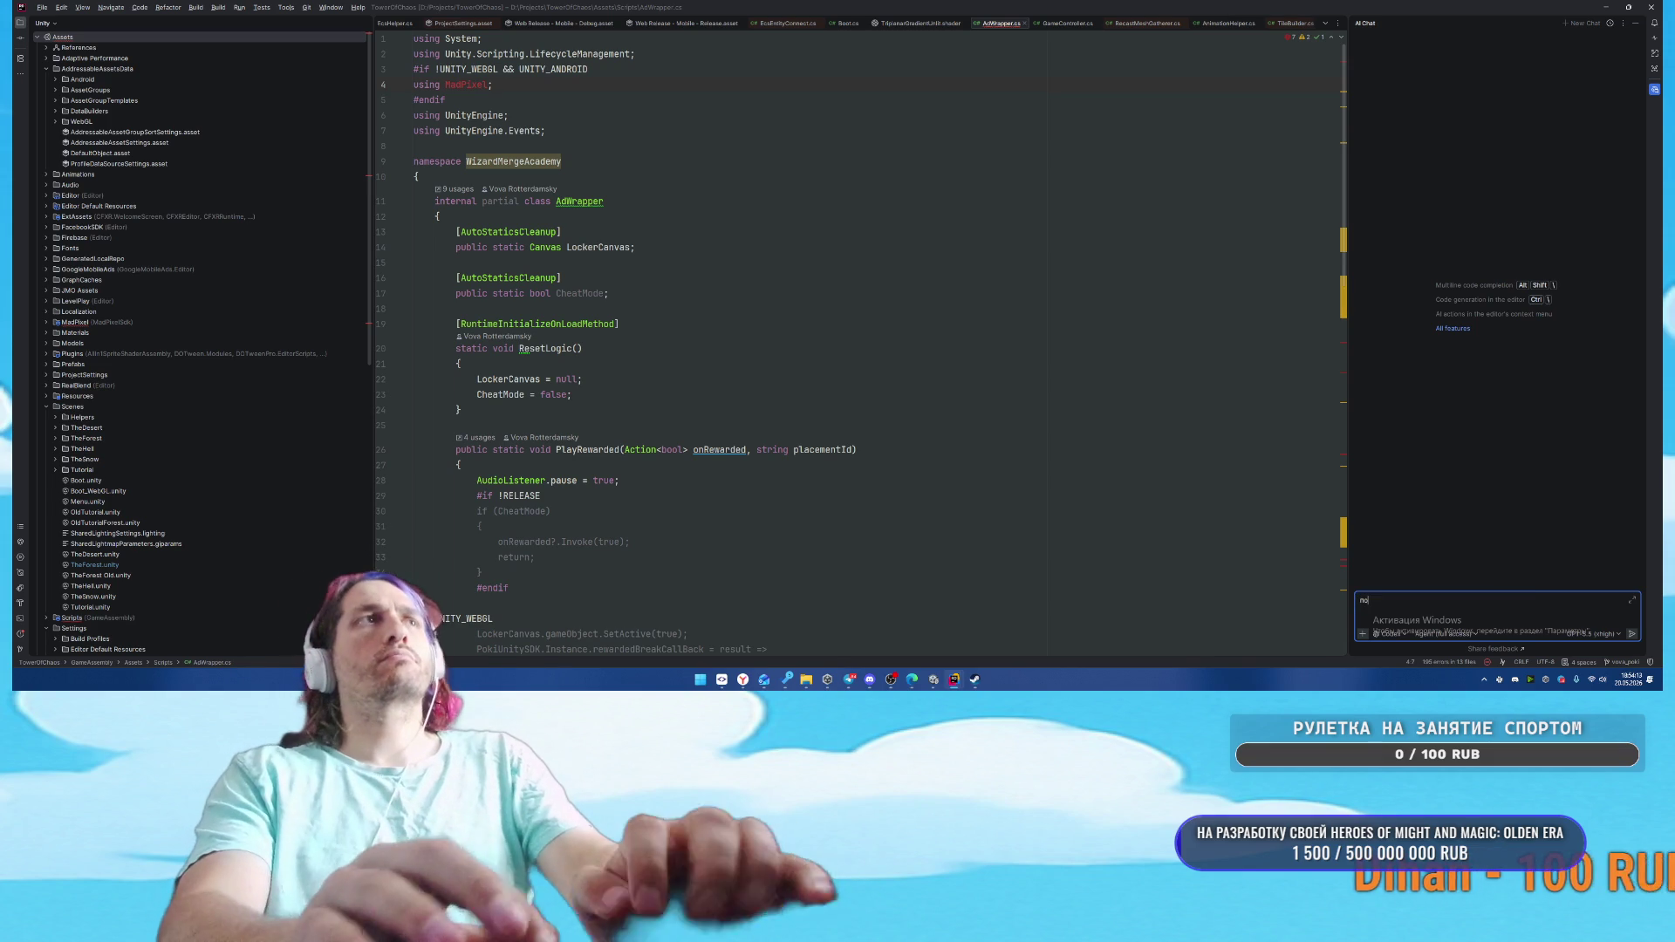
{"action": "type", "text": "чини оши"}
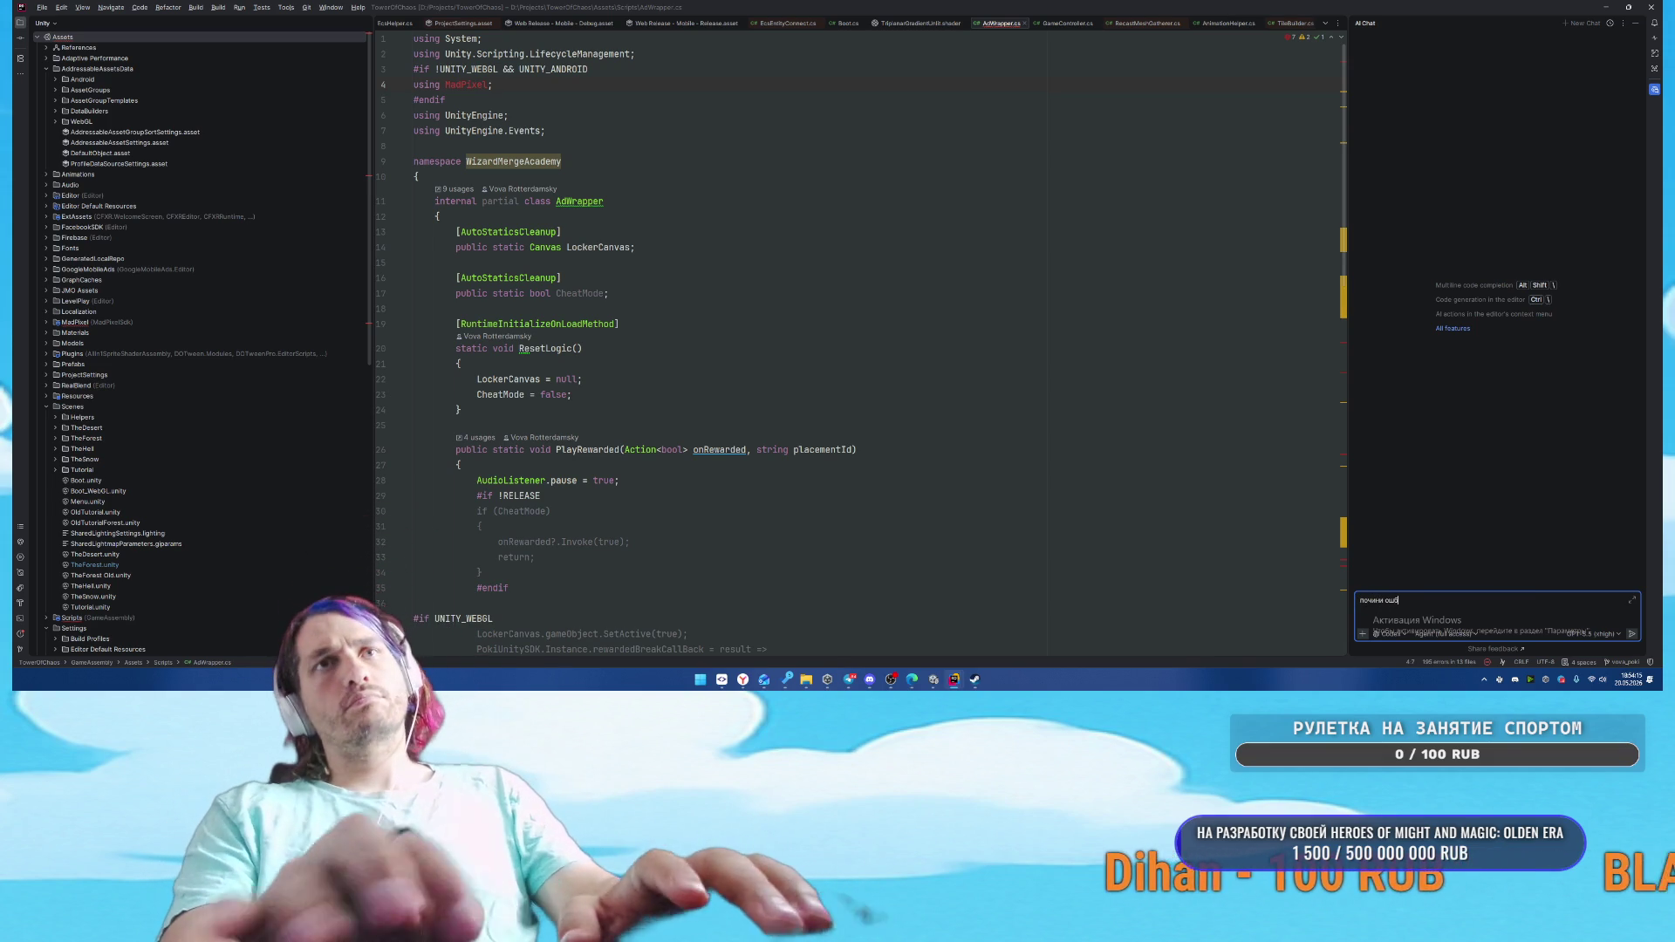
{"action": "type", "text": "бки компиляци"}
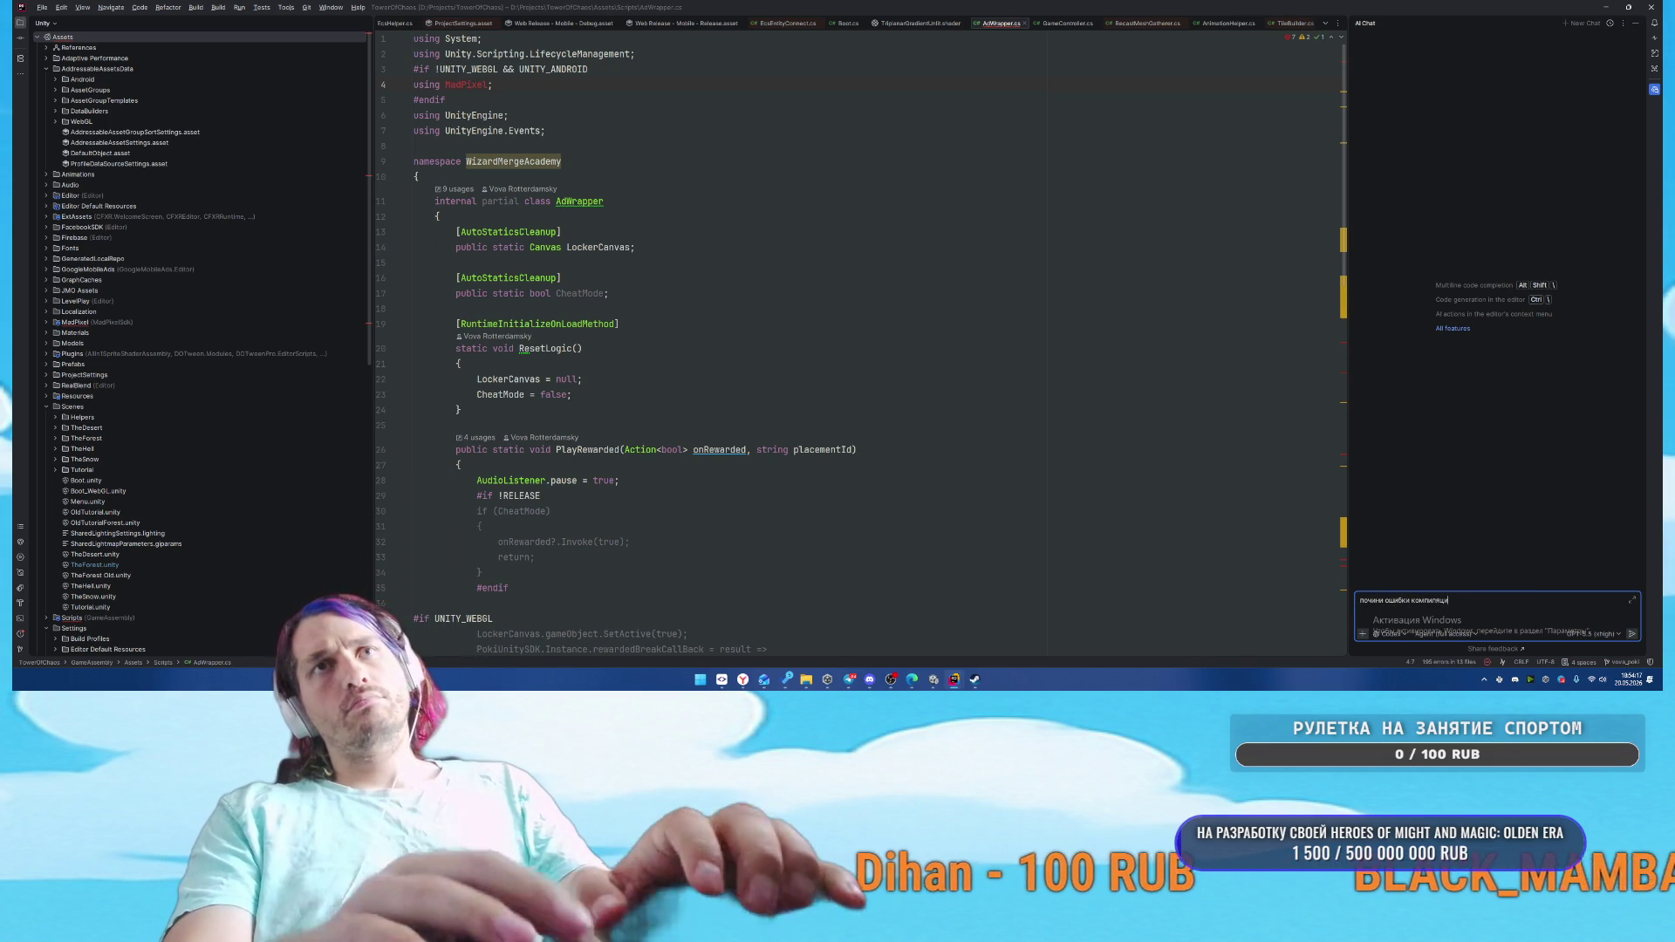
{"action": "type", "text": "и в проекте - там не хватает ссылок в asmde"}
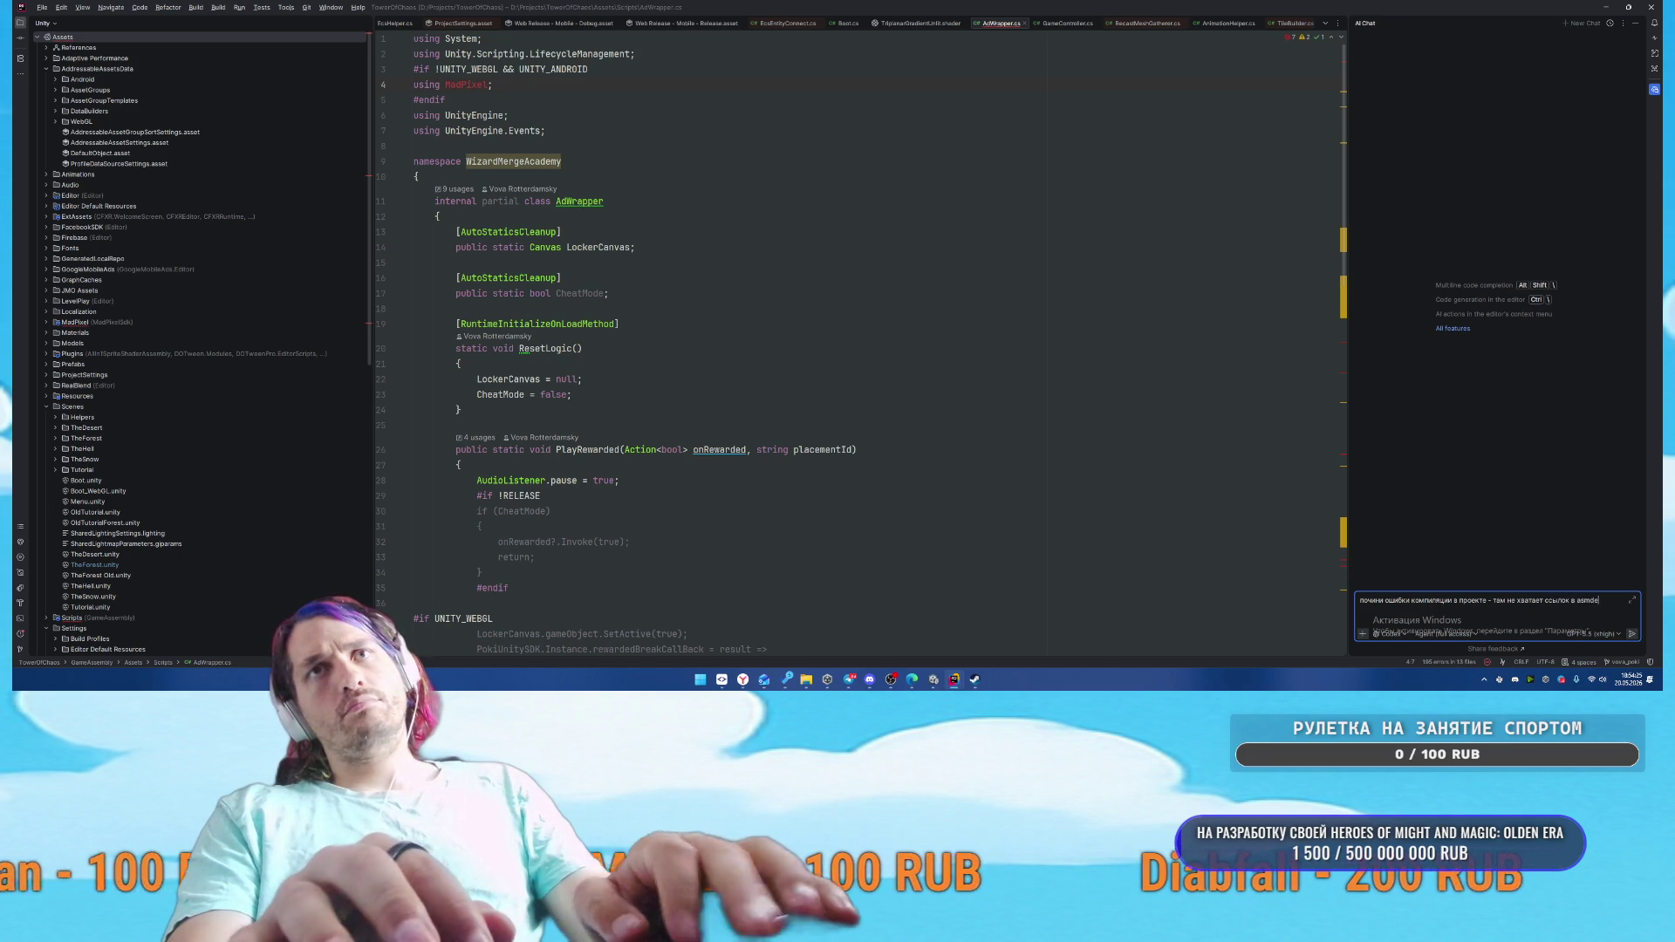
{"action": "key", "text": "Return"}
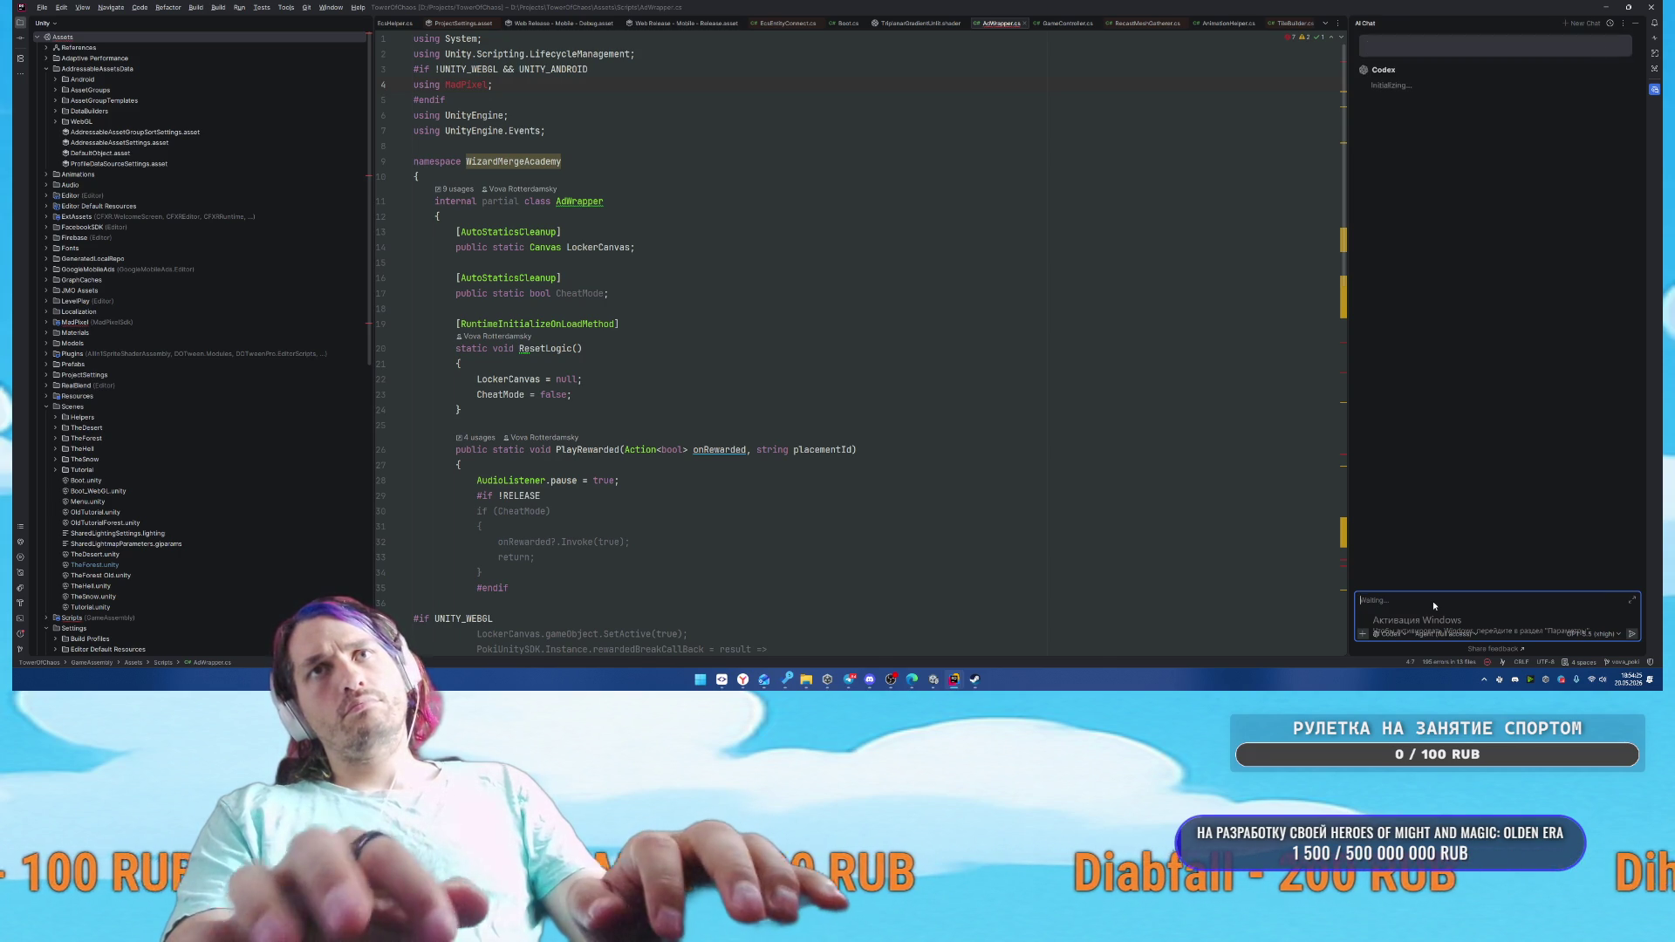
{"action": "left_click", "coordinate": [994, 641]}
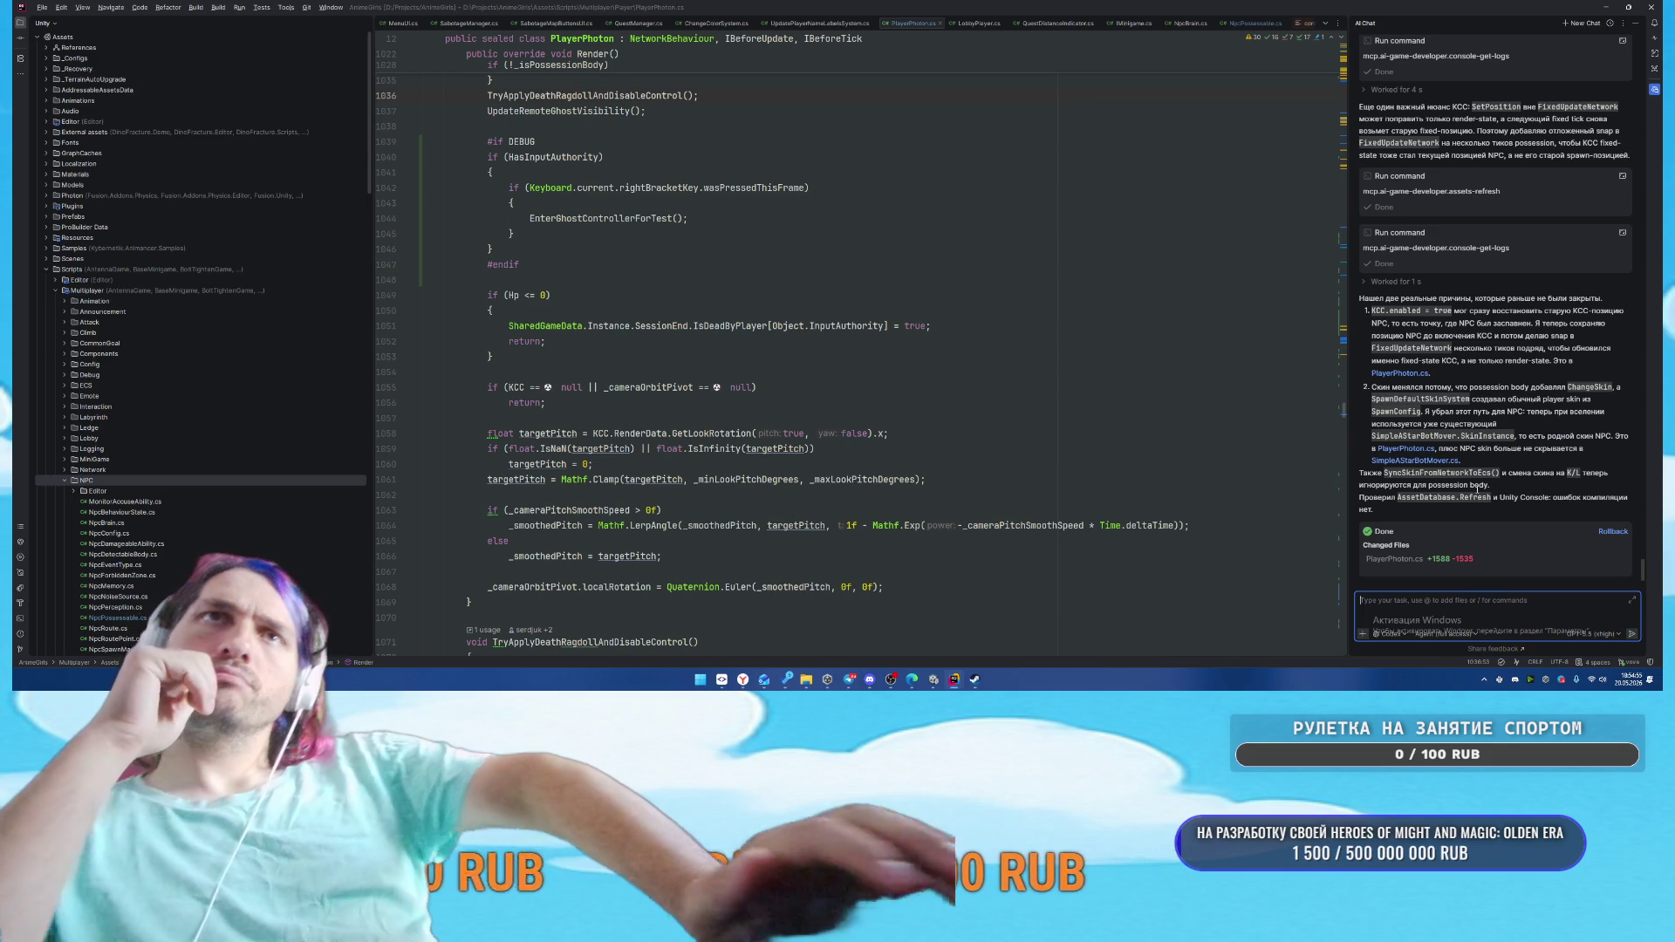
Pause the running game and confirm exiting the current match to the main menu
{"action": "mouse_move", "coordinate": [934, 680]}
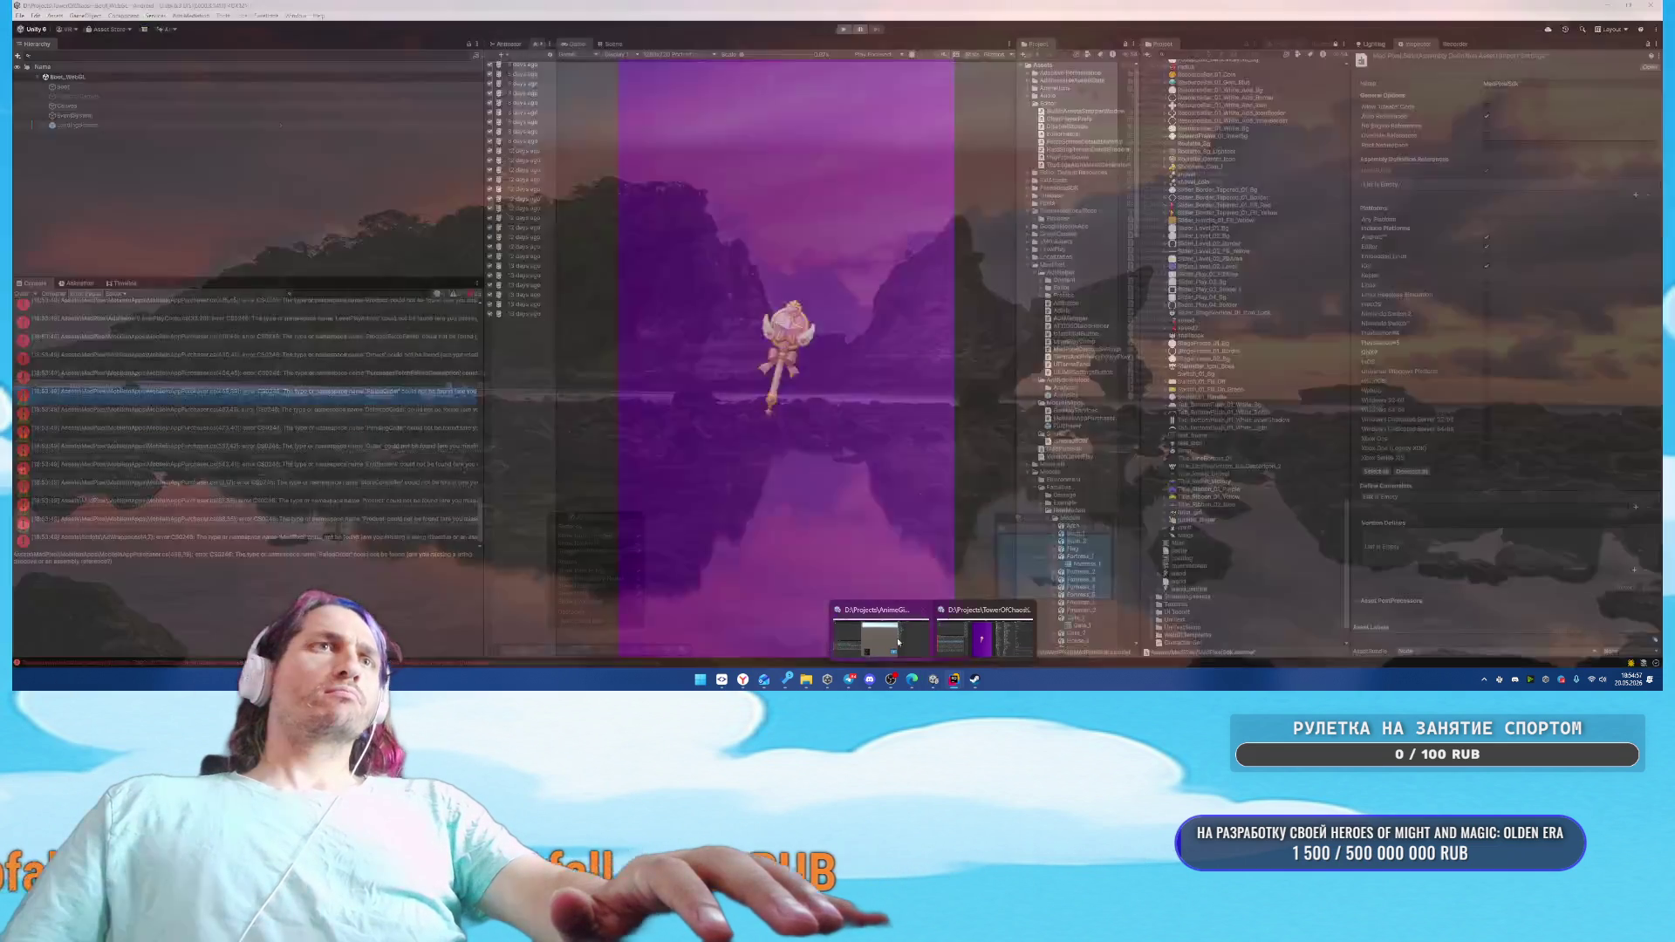
{"action": "left_click", "coordinate": [845, 634]}
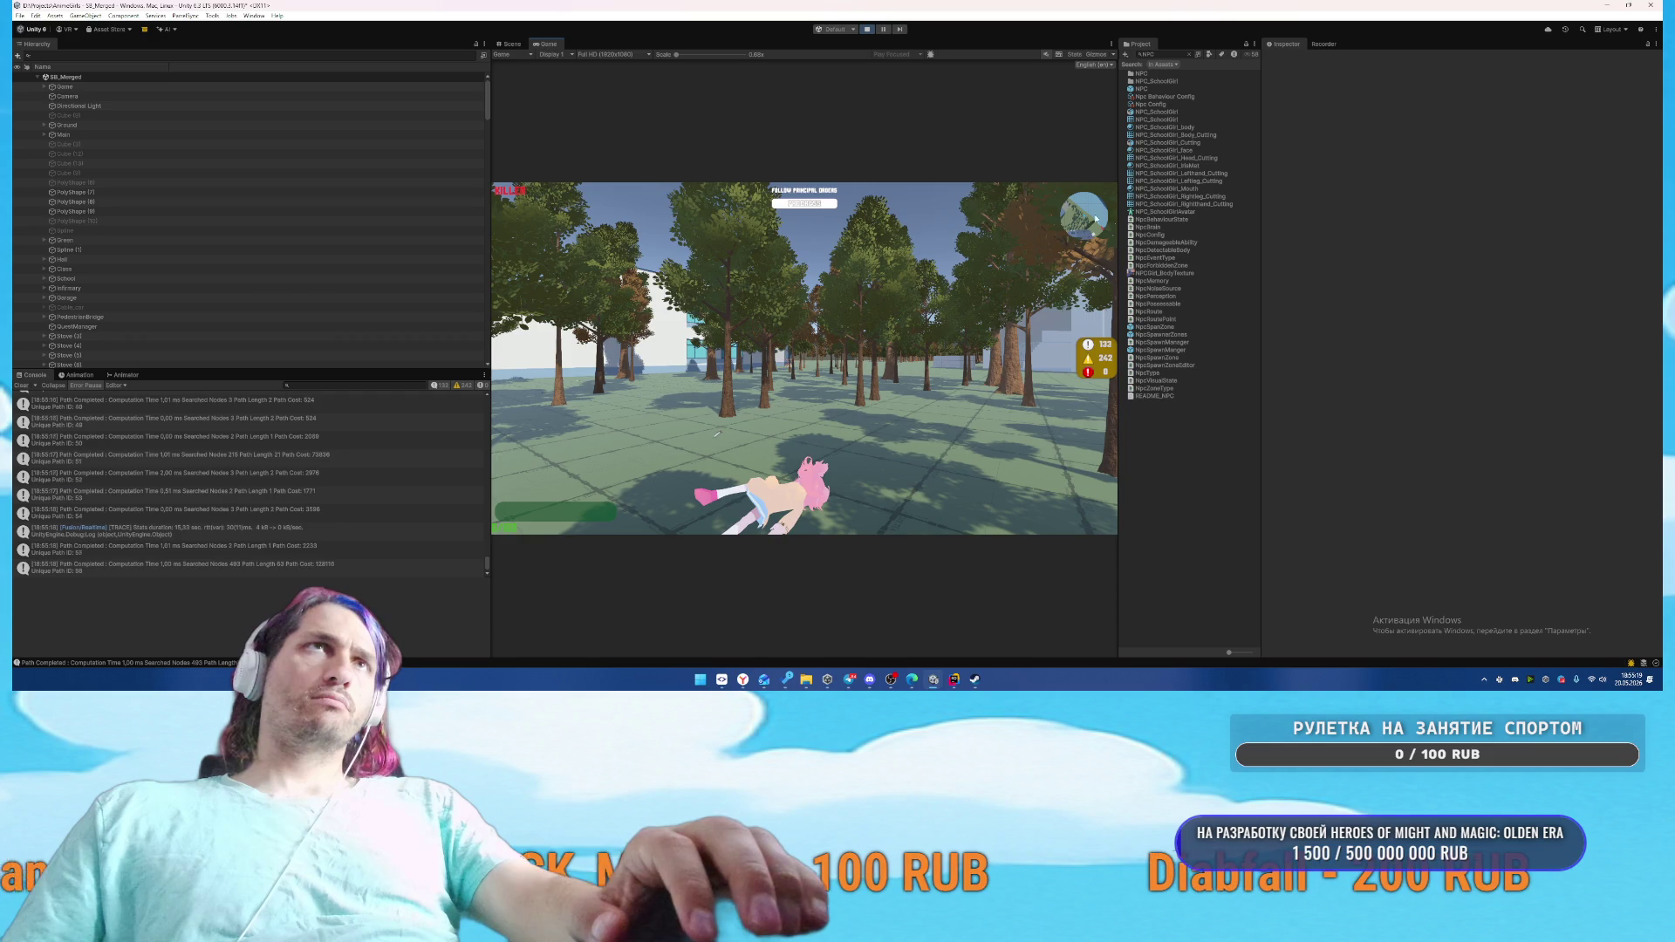
{"action": "key", "text": "Escape"}
{"action": "left_click", "coordinate": [802, 388]}
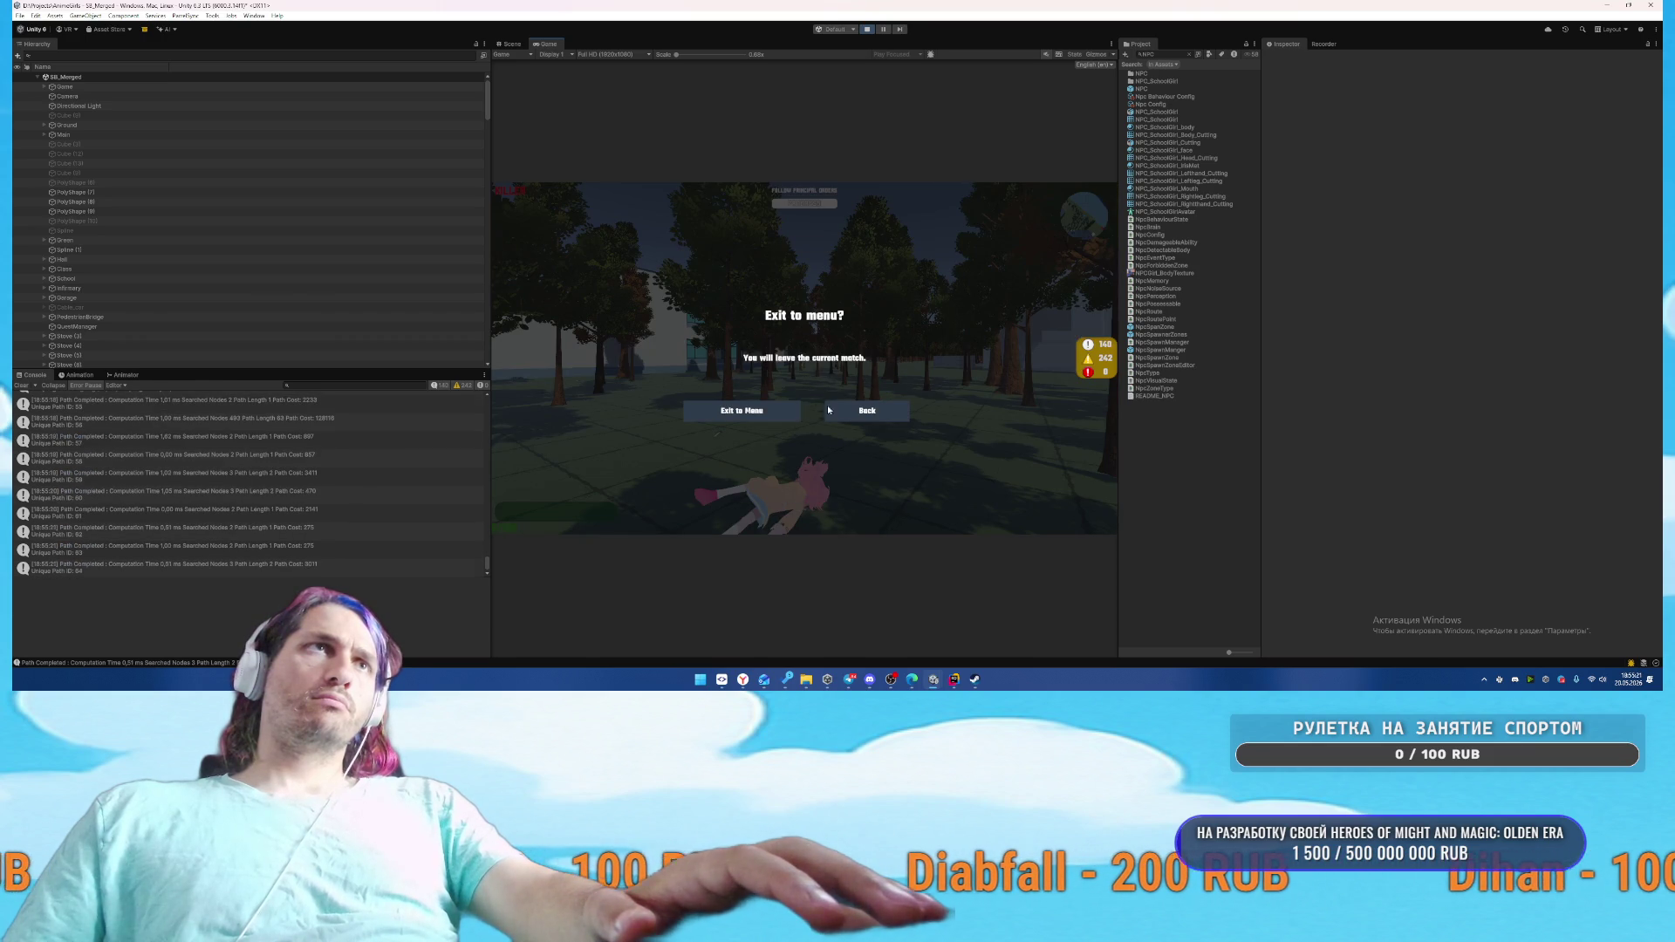
{"action": "left_click", "coordinate": [863, 412]}
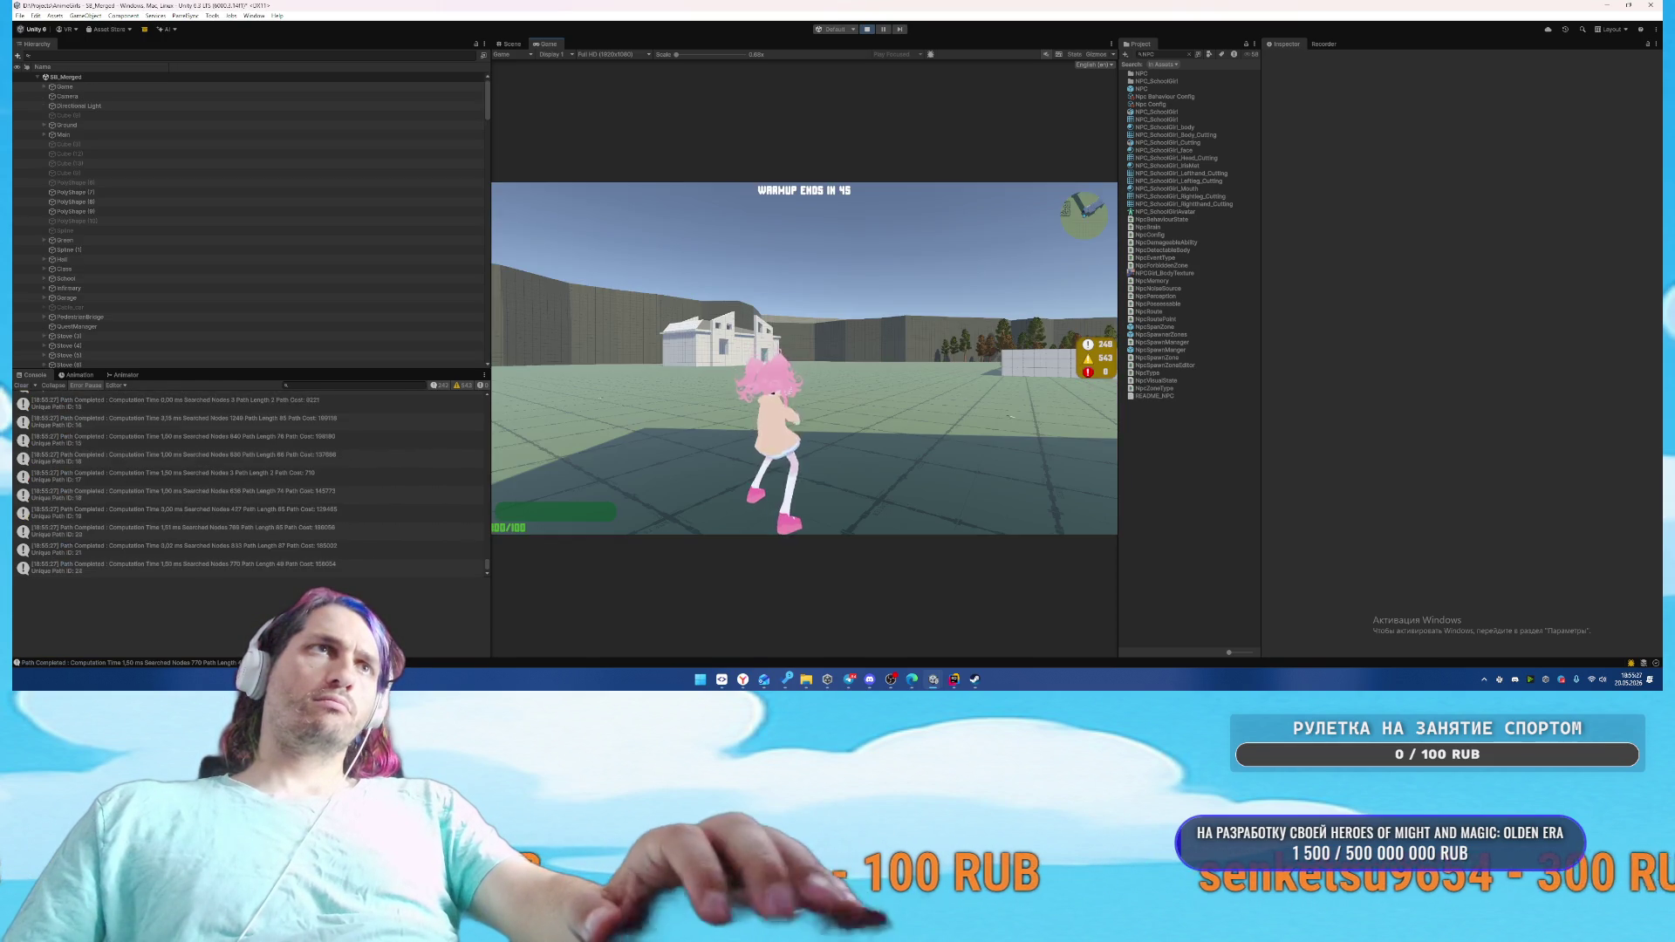
Playtest the new match's warmup, then pause and stop Play mode
{"action": "key", "text": "w"}
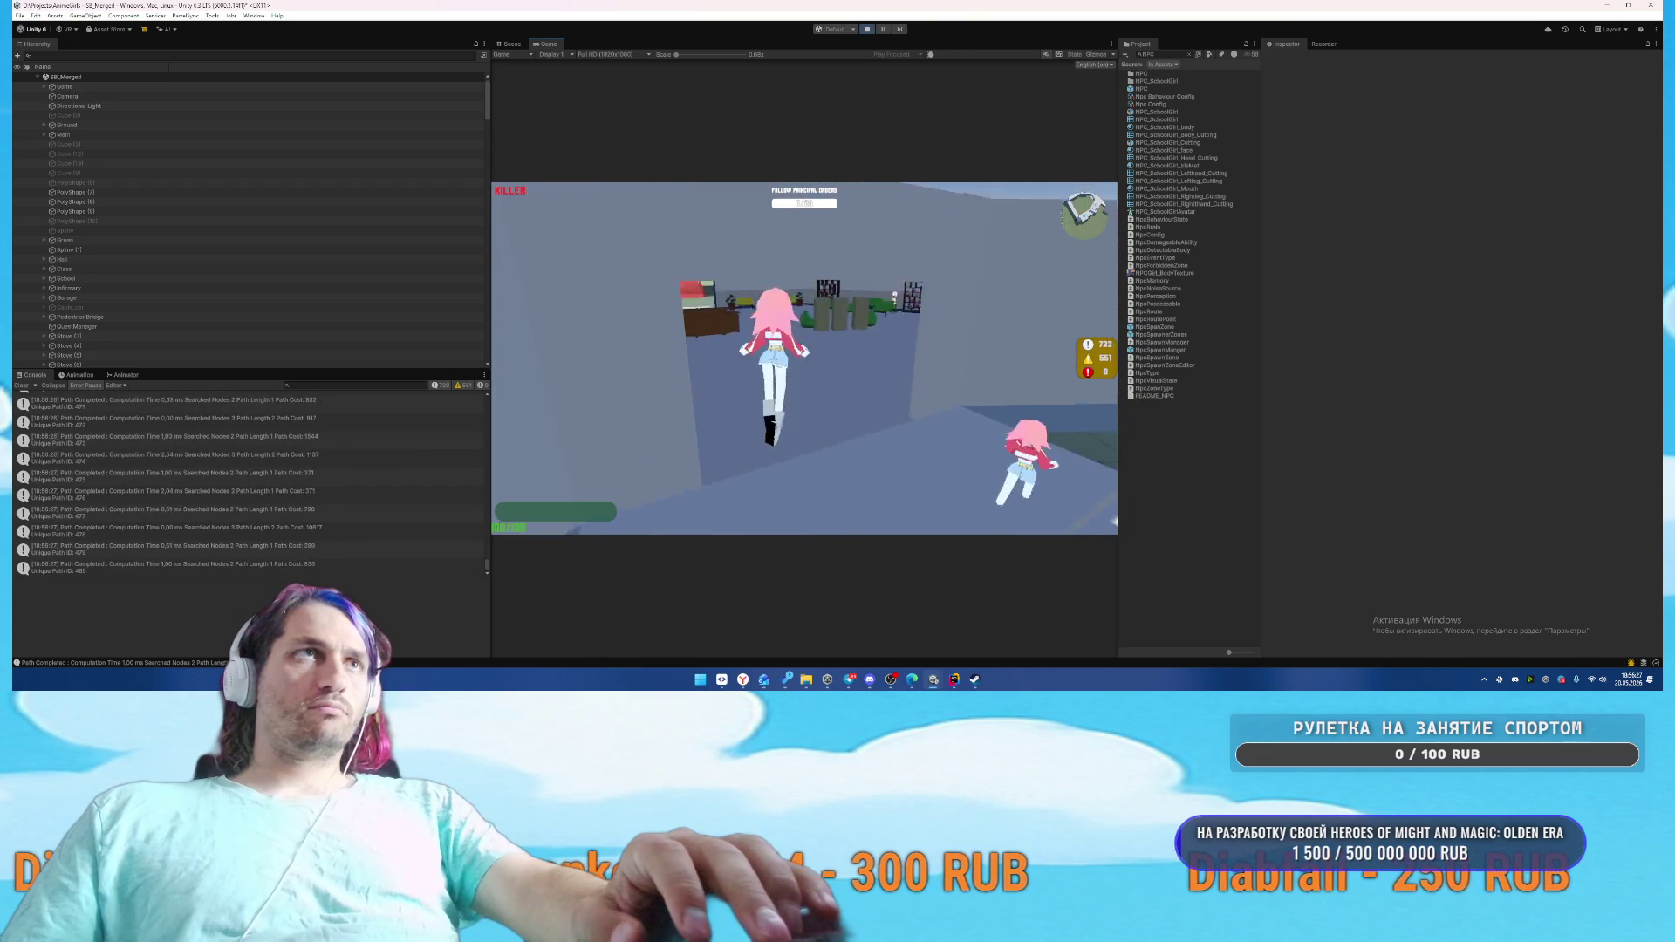
{"action": "key", "text": "Escape"}
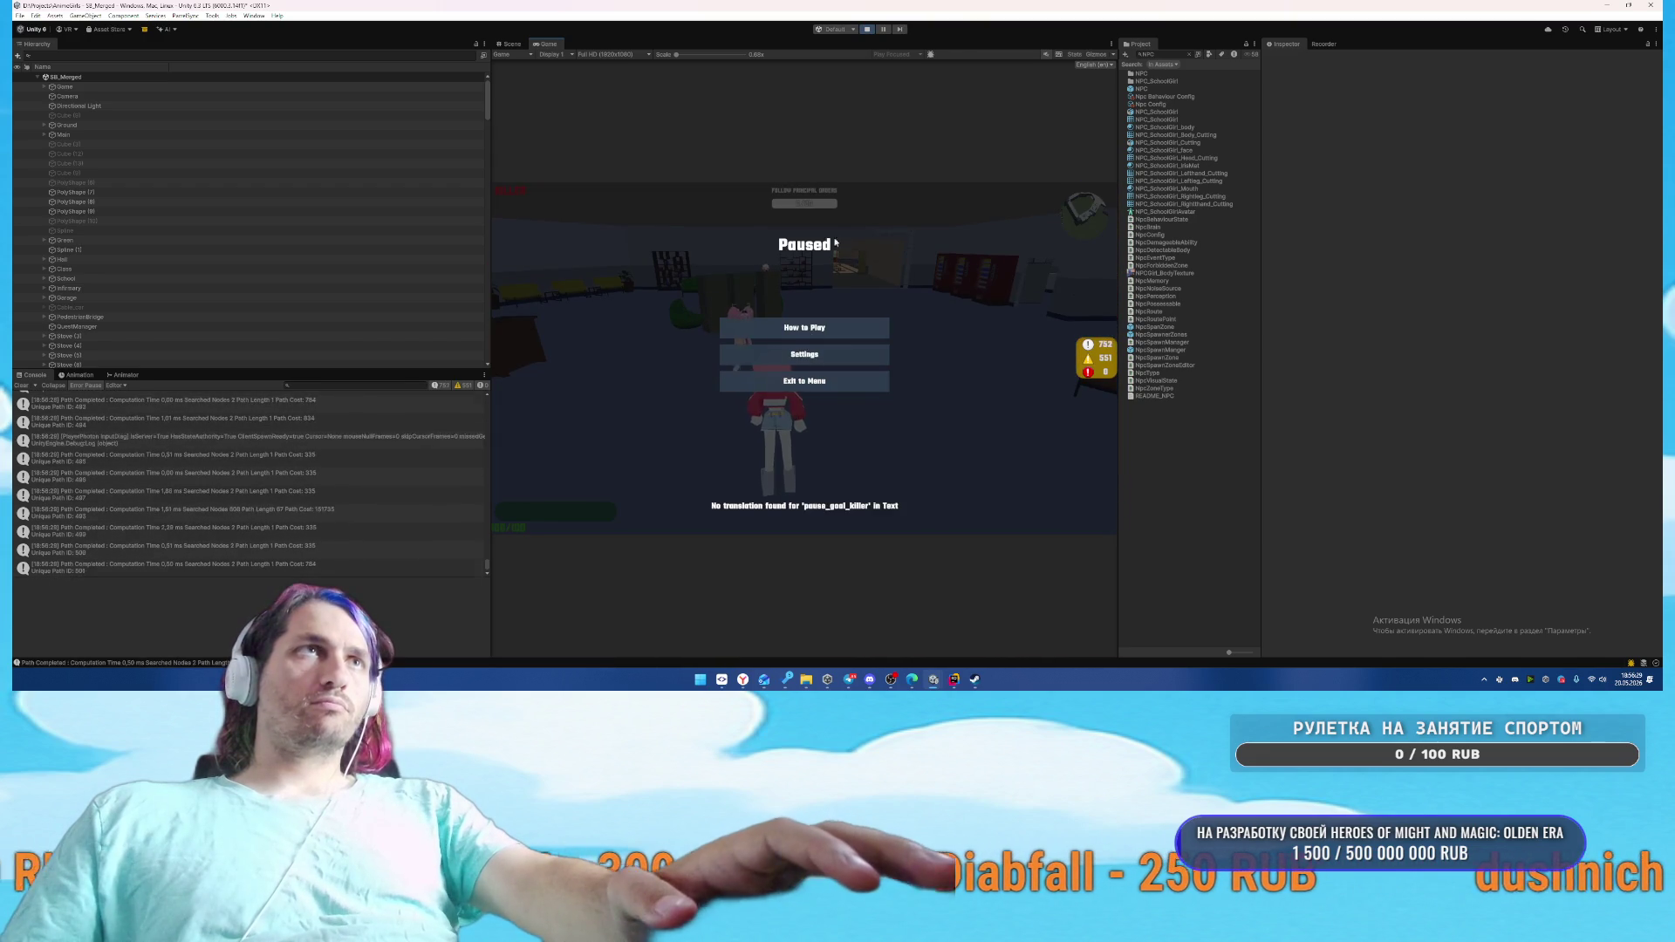
{"action": "key", "text": "ctrl+p"}
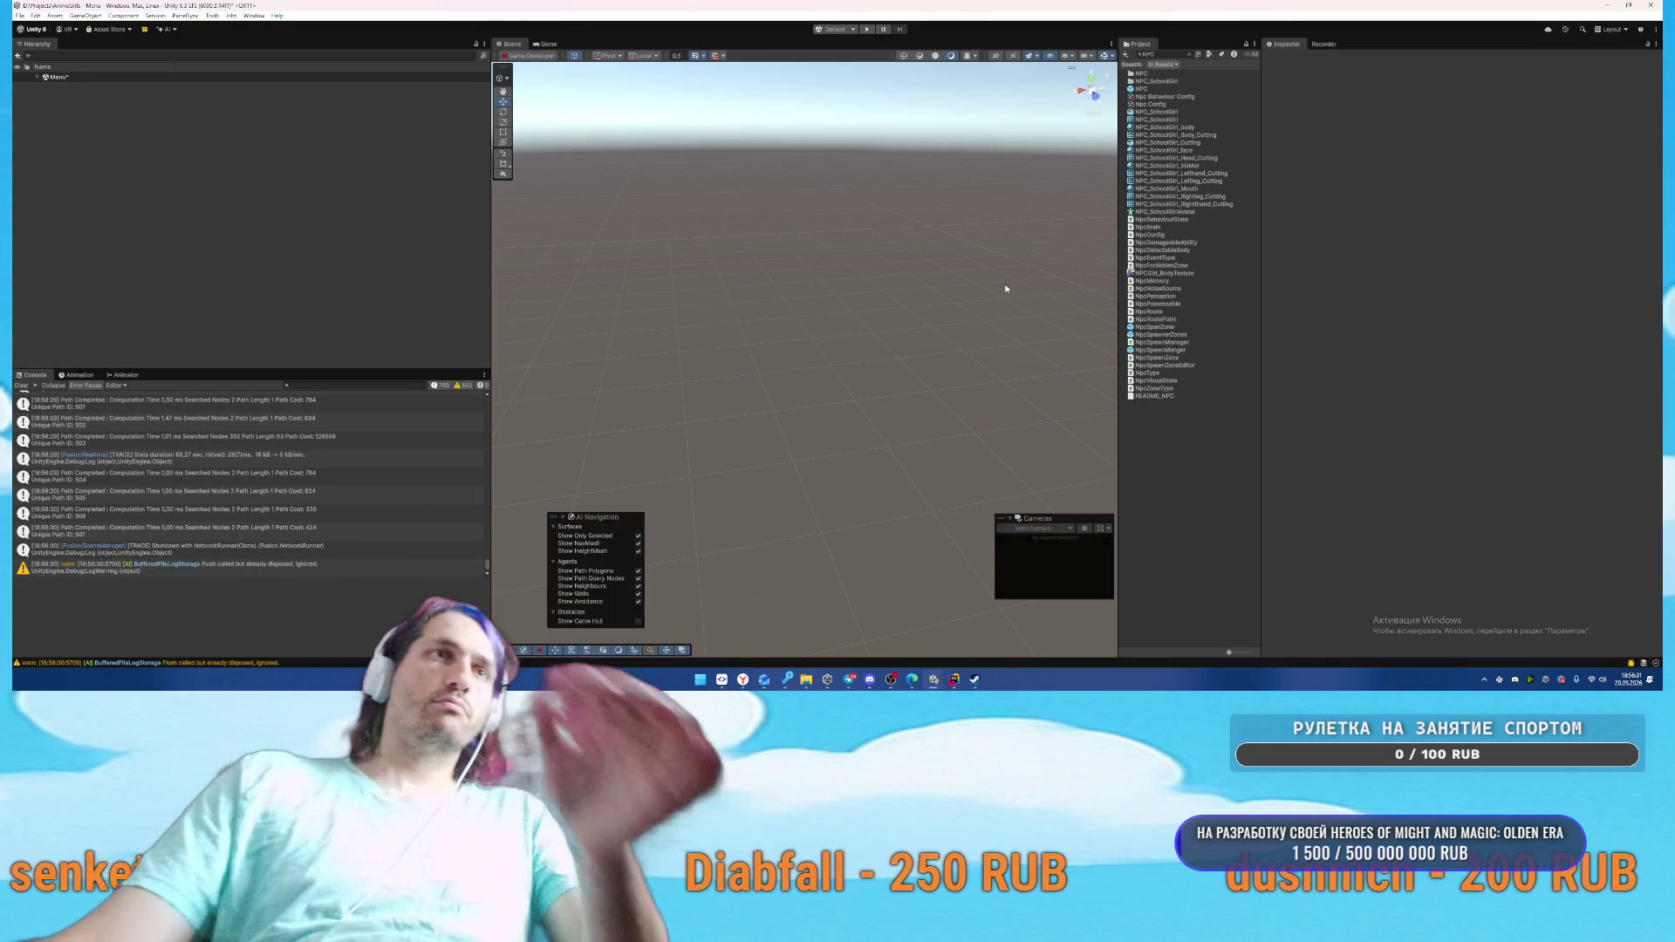
Type the request to exit a possessed NPC with F into AnimeGirls Rider's AI chat
{"action": "mouse_move", "coordinate": [954, 679]}
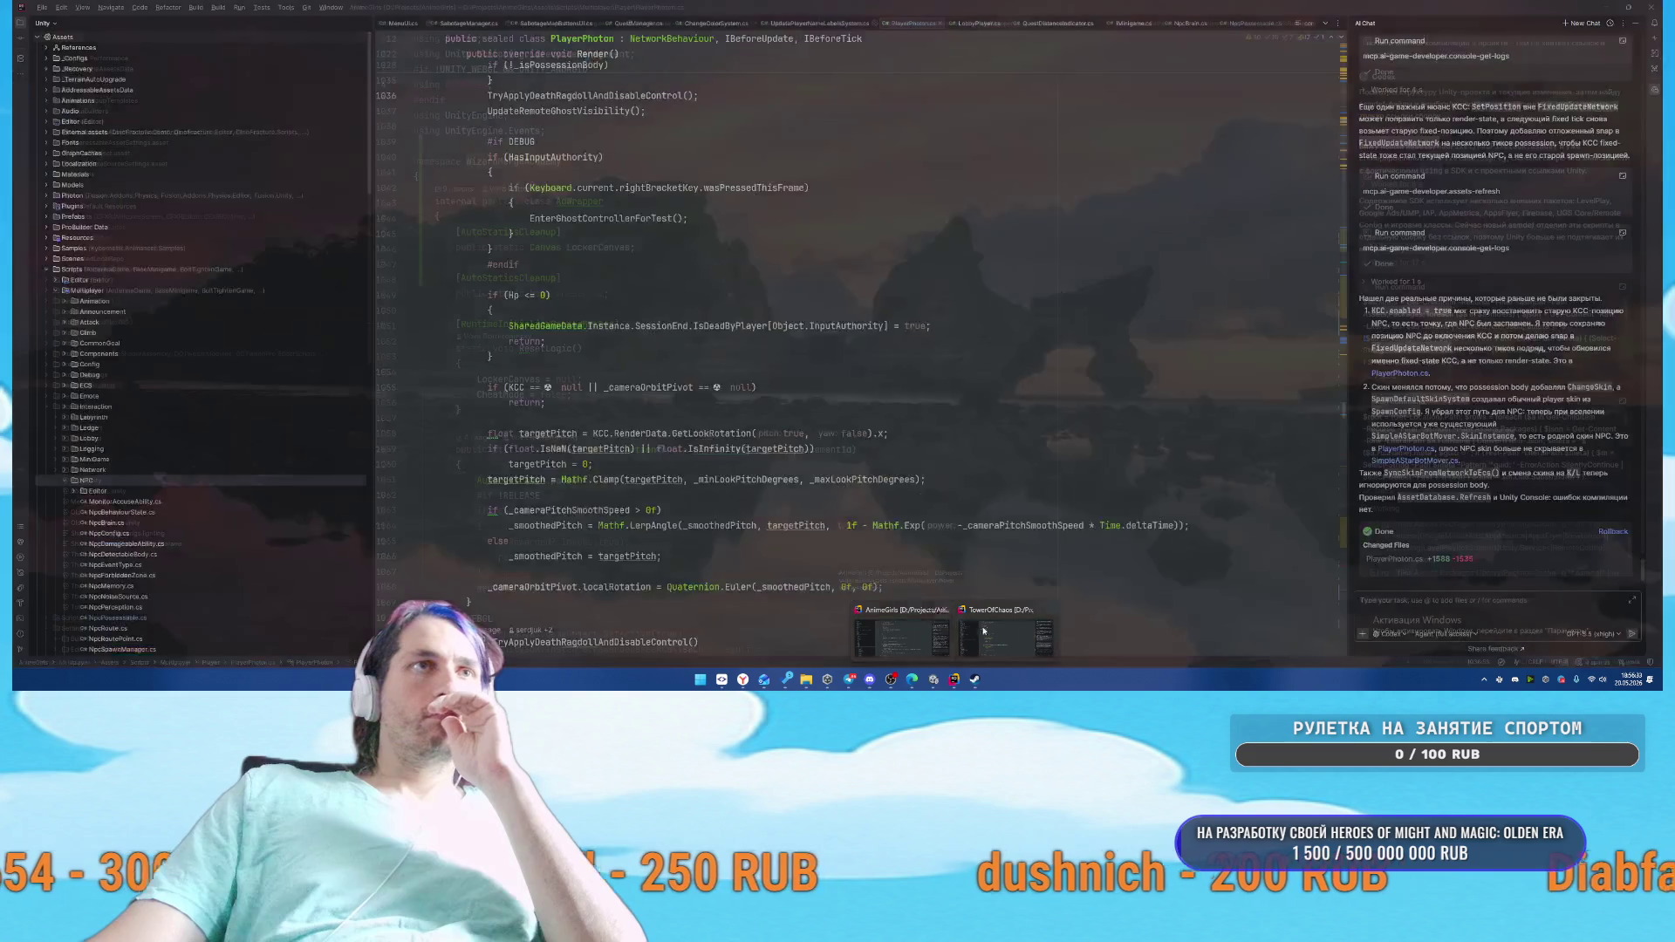
{"action": "left_click", "coordinate": [953, 630]}
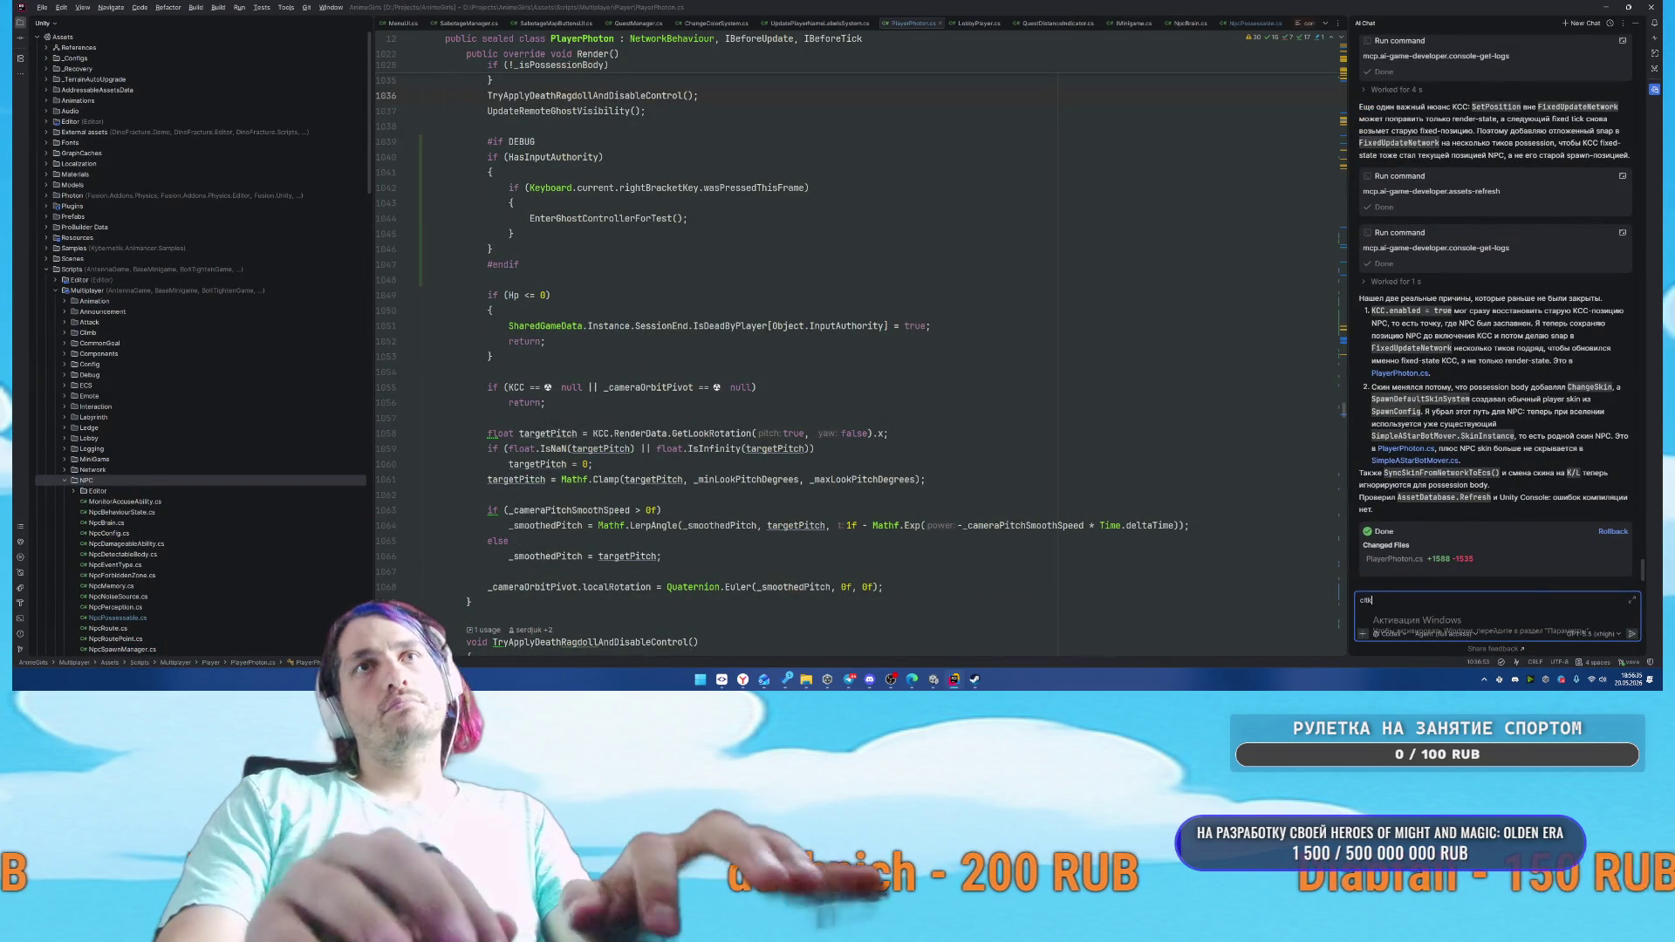
{"action": "type", "text": "сделай чтобы на F"}
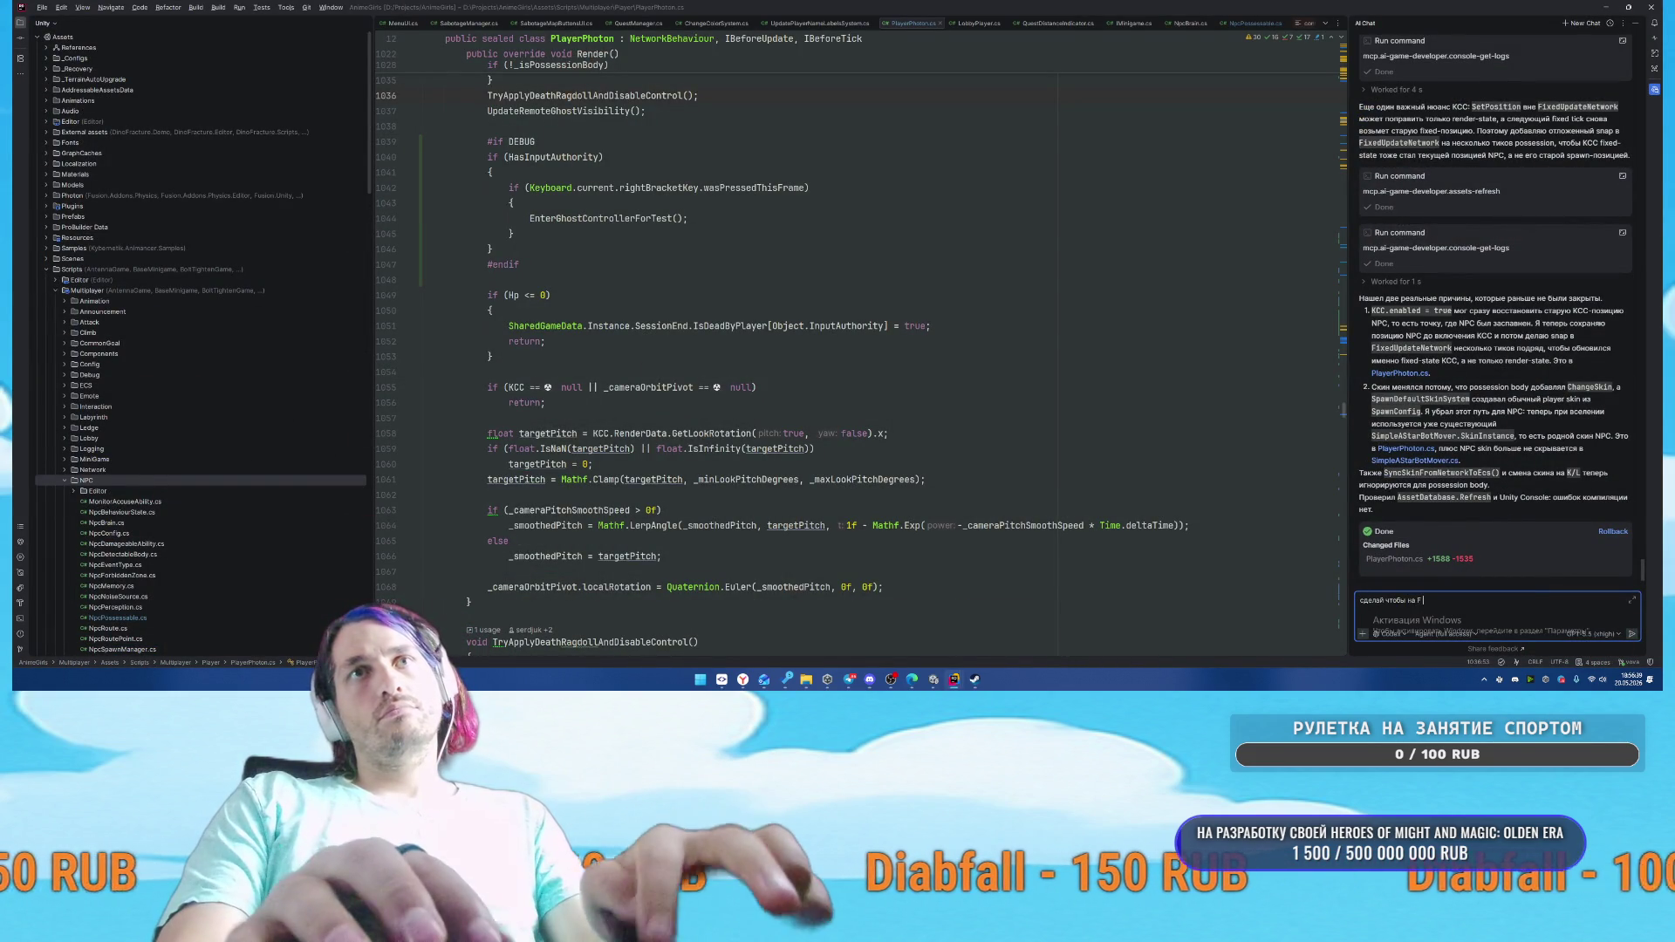
{"action": "type", "text": "можно было и вы"}
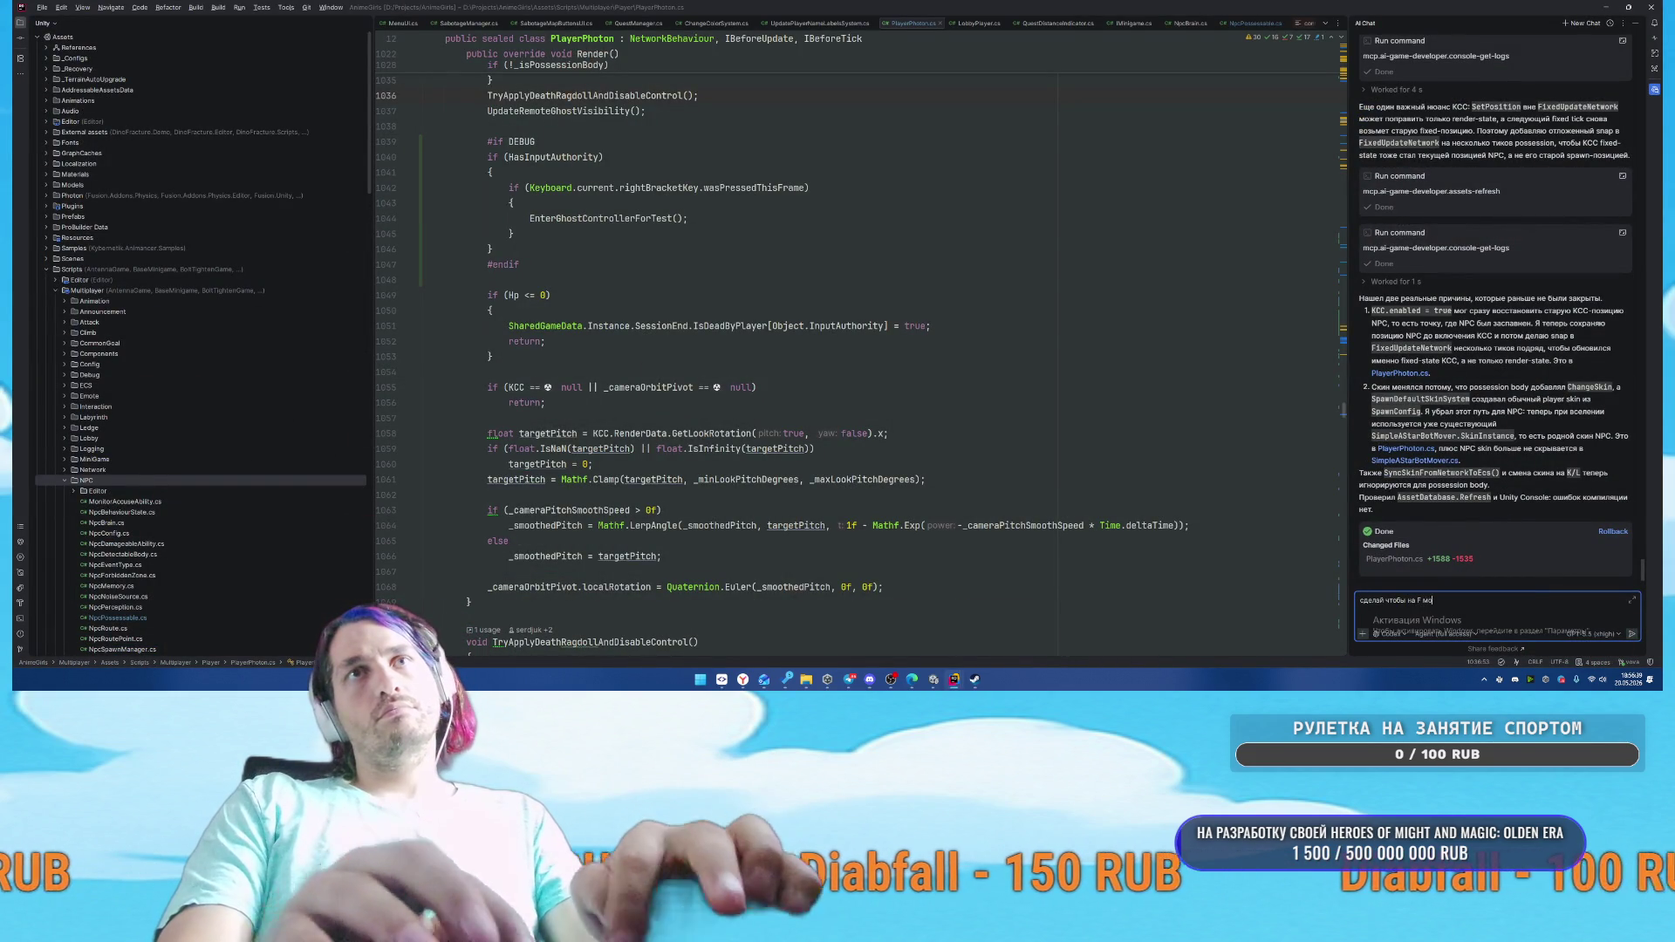
{"action": "type", "text": "сел"}
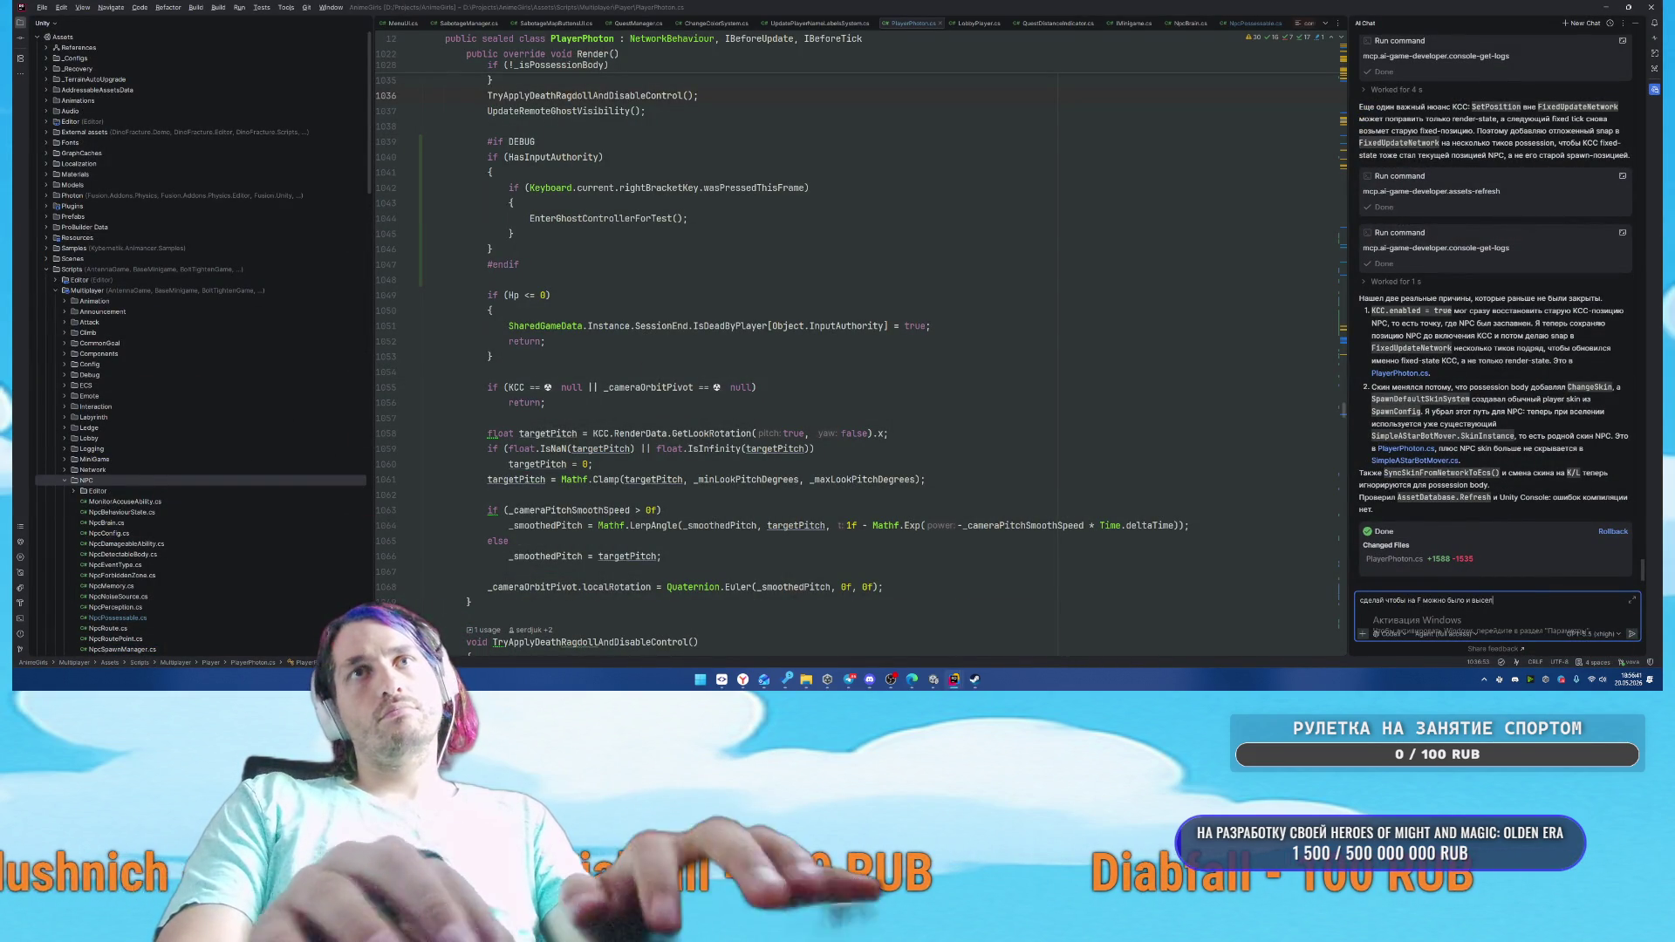
{"action": "type", "text": "ится из"}
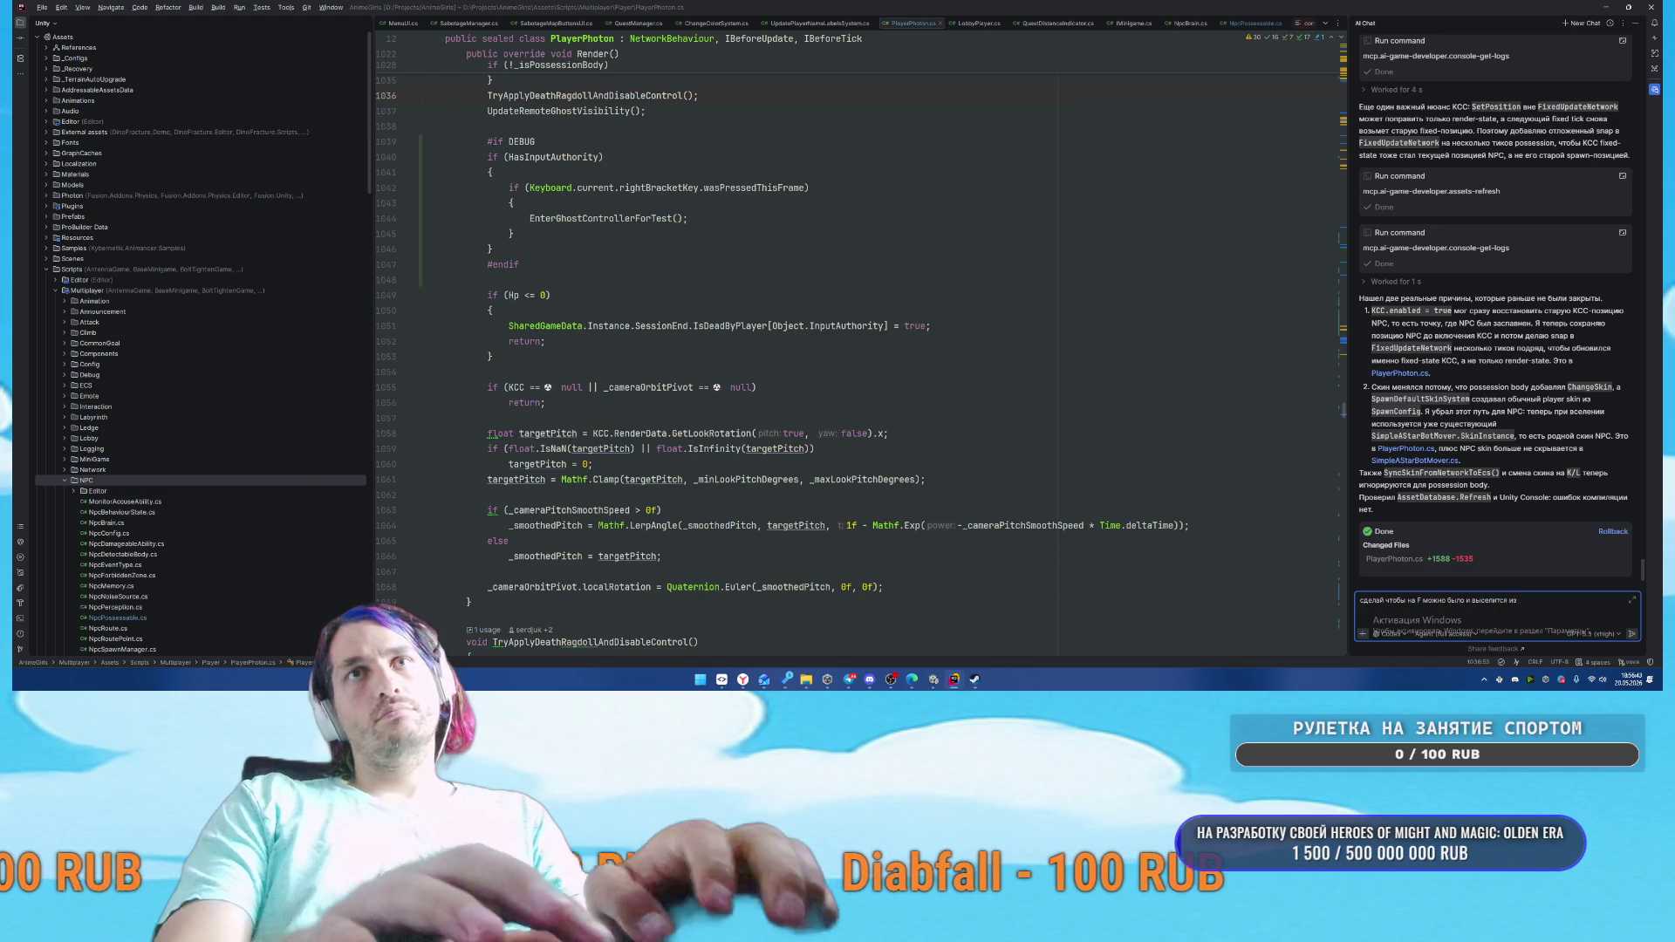
{"action": "type", "text": " НПС и он продо"}
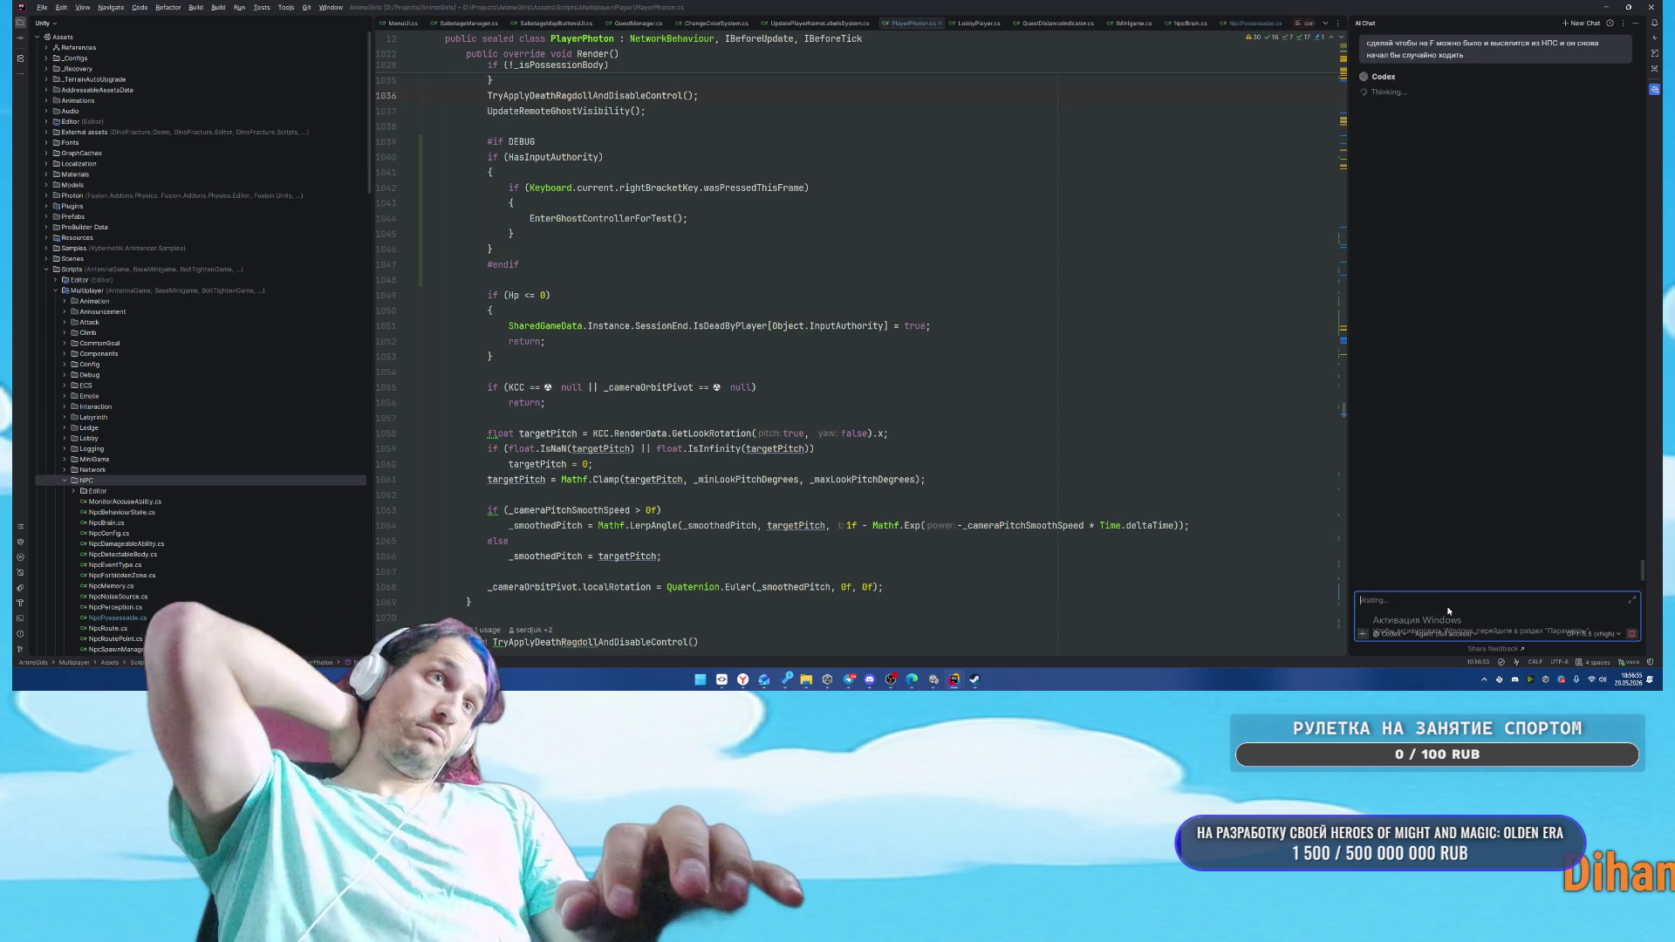
{"action": "mouse_move", "coordinate": [954, 679]}
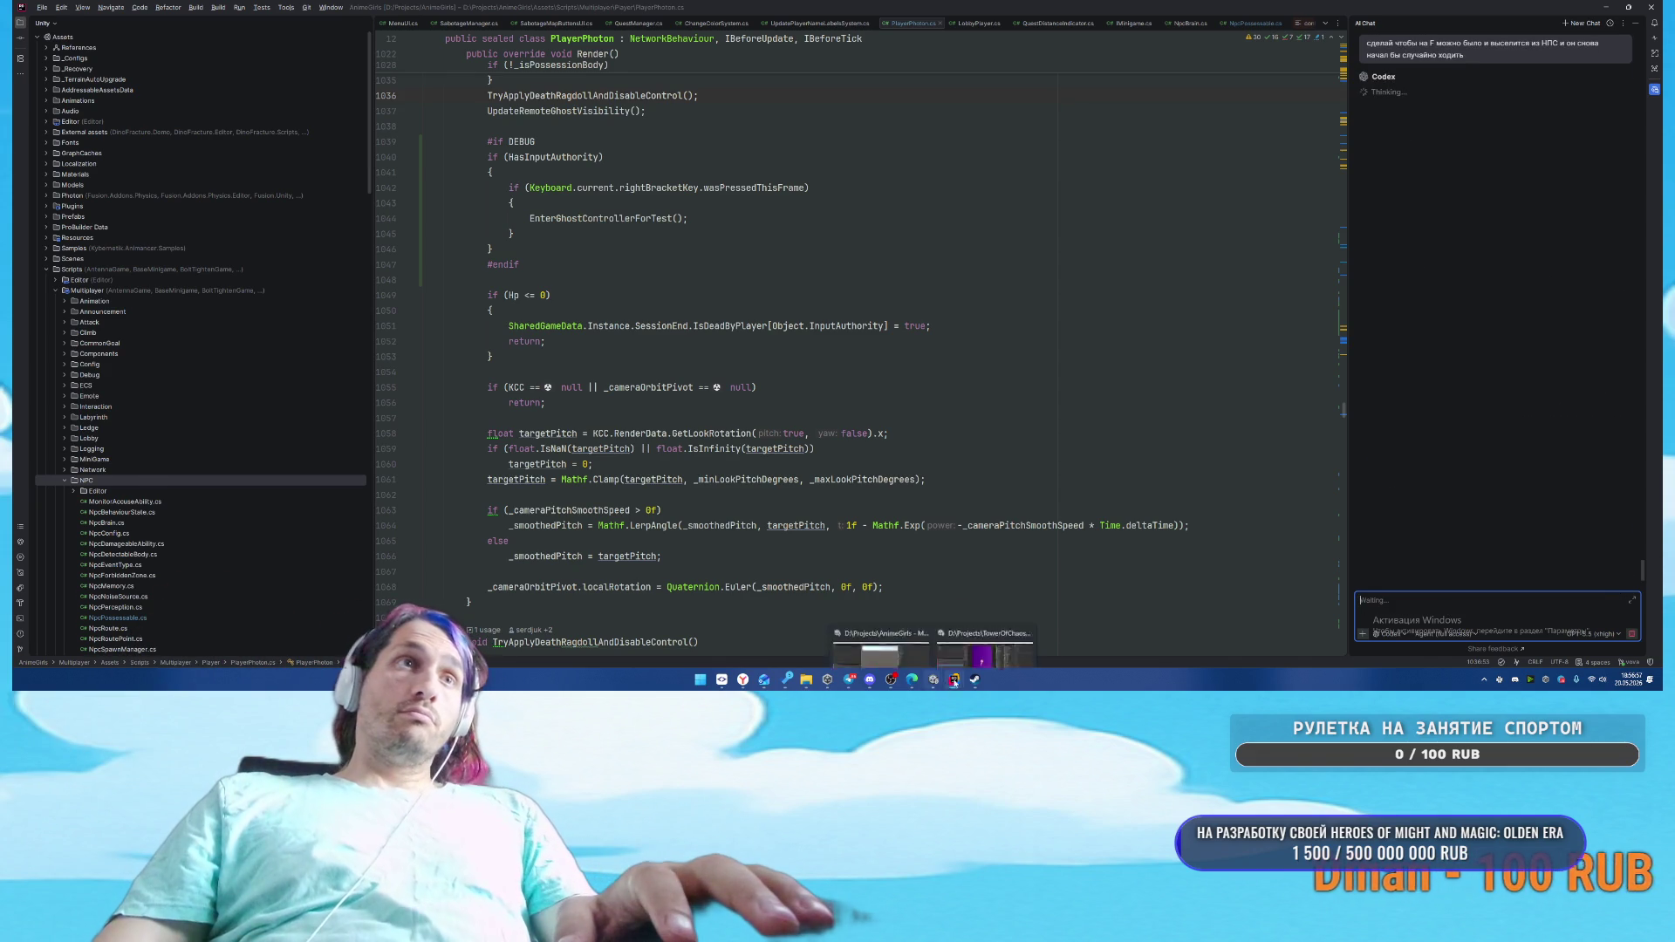
{"action": "left_click", "coordinate": [1017, 647]}
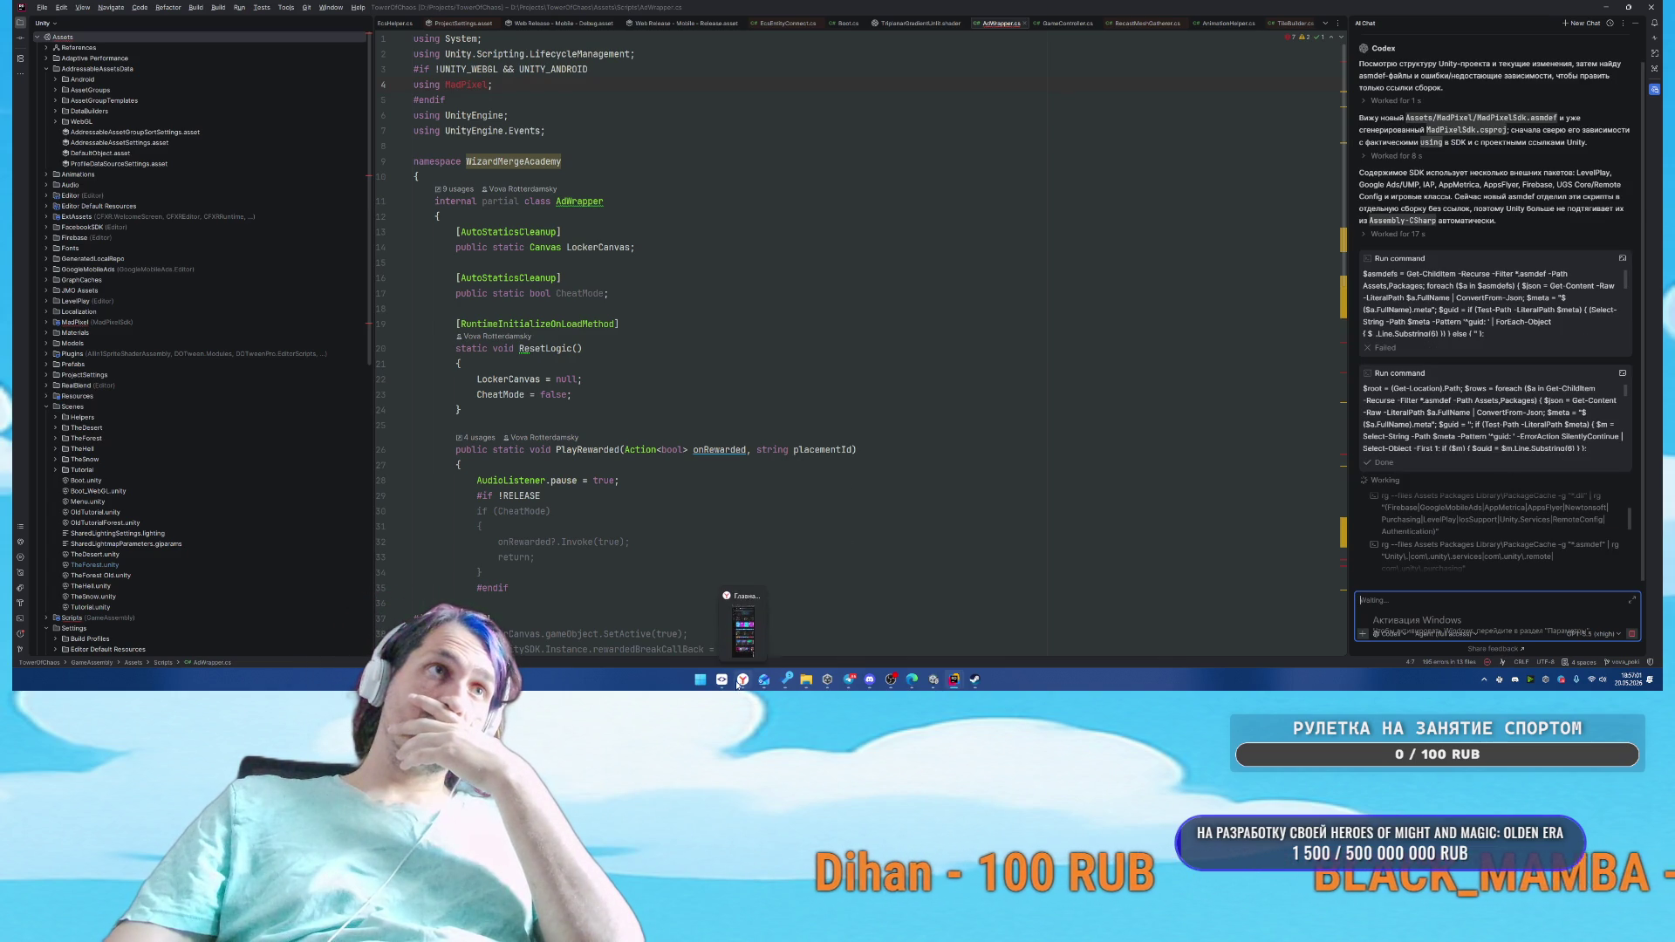
Review the AI chat's progress on AdWrapper.cs in TowerOfChaos, then pick the AnimeGirls Unity window
{"action": "left_click", "coordinate": [813, 579]}
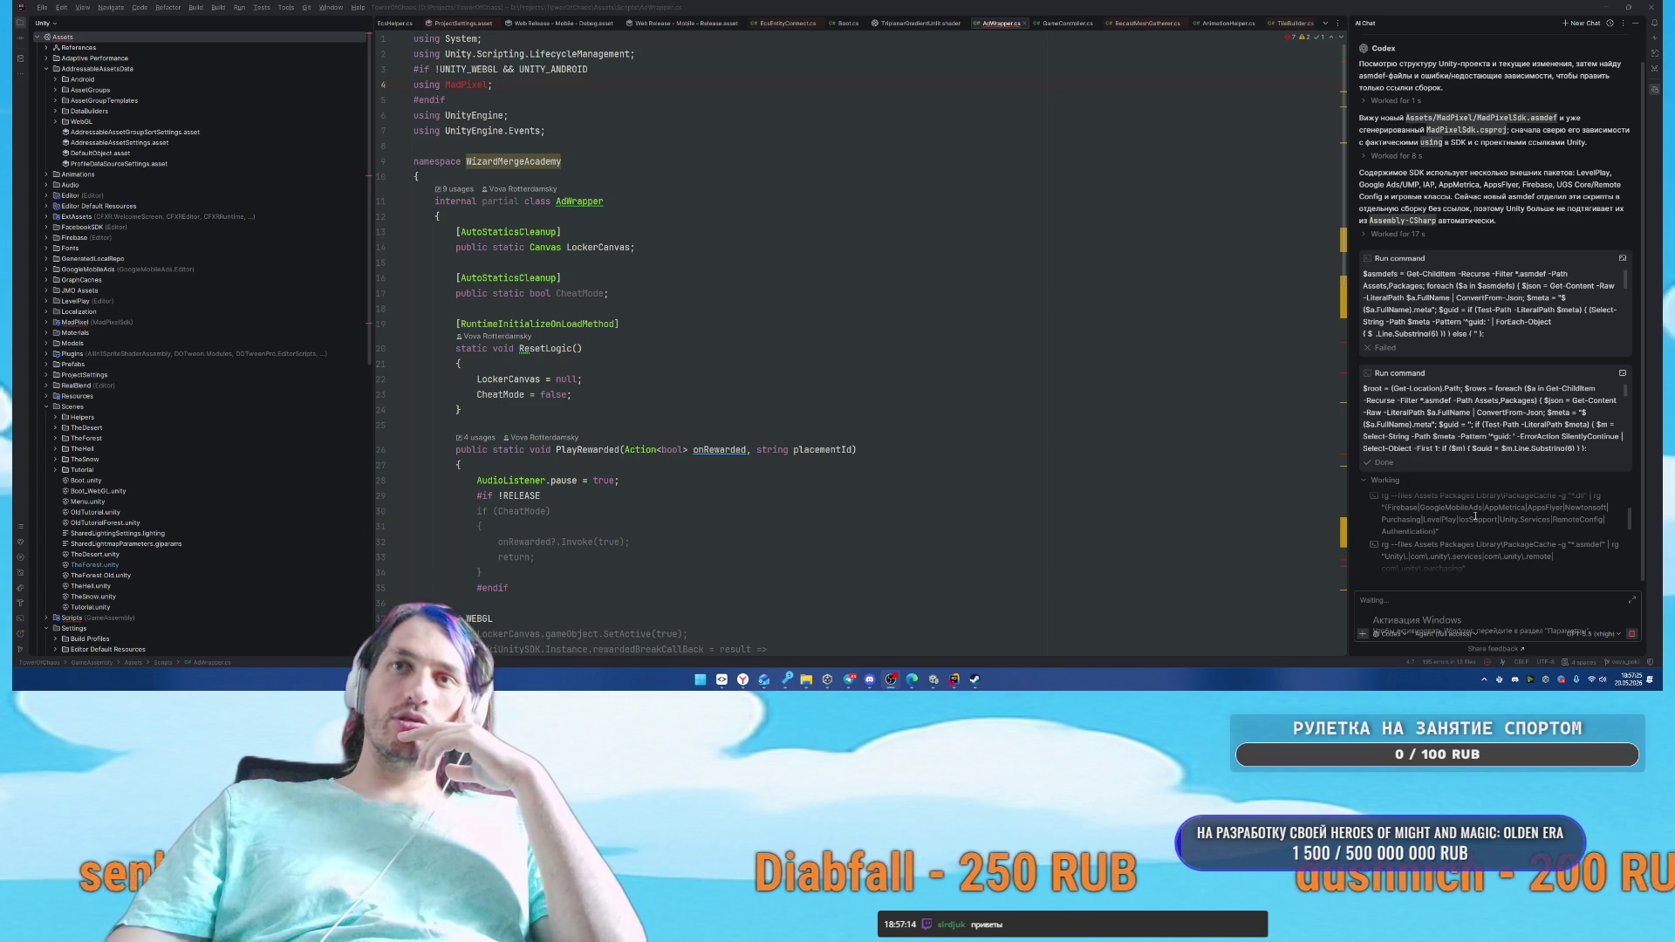
{"action": "mouse_move", "coordinate": [935, 689]}
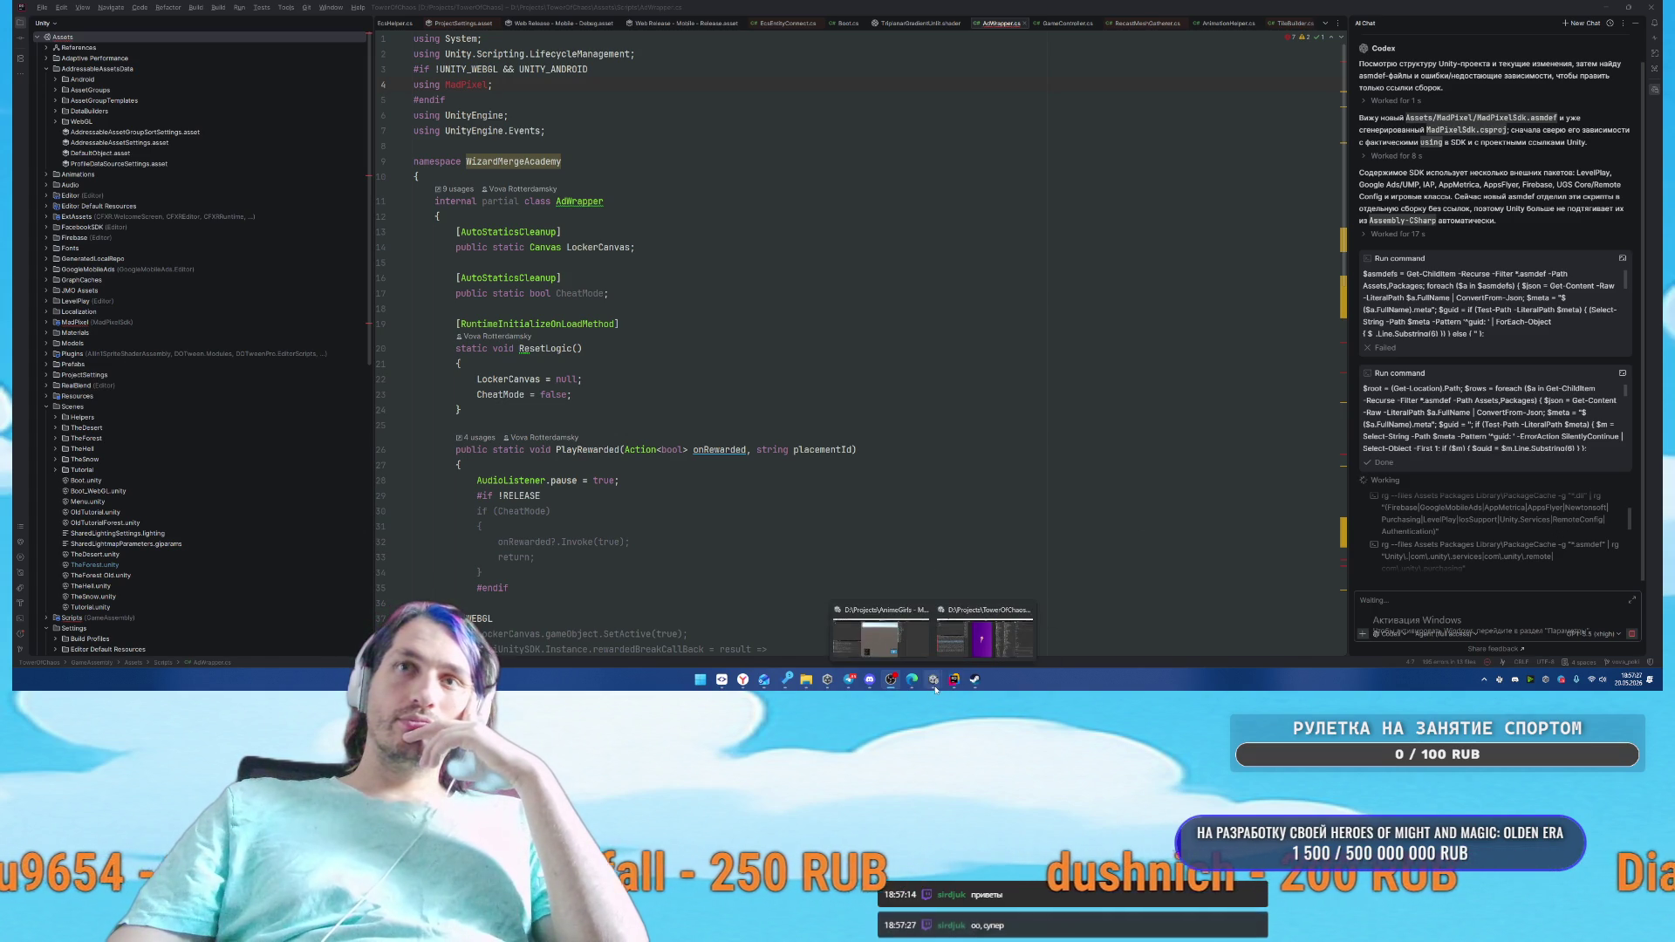
{"action": "mouse_move", "coordinate": [965, 637]}
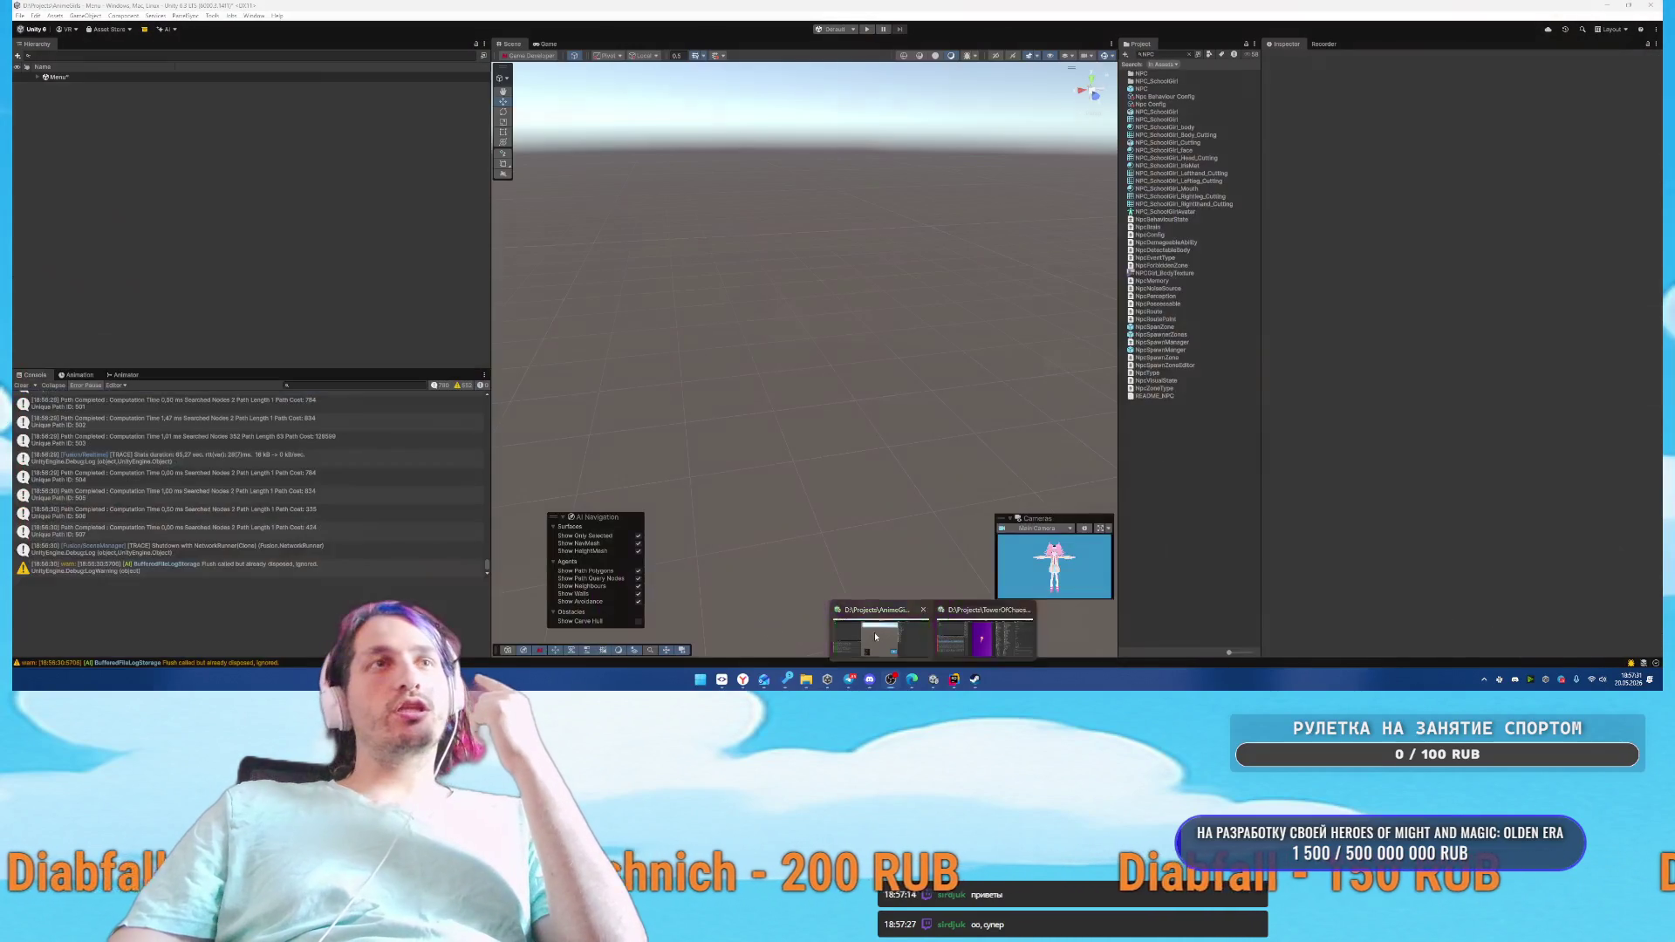
Let Unity compile the updated AnimeGirls scripts while waiting in Rider, then return to Unity
{"action": "left_click", "coordinate": [894, 647]}
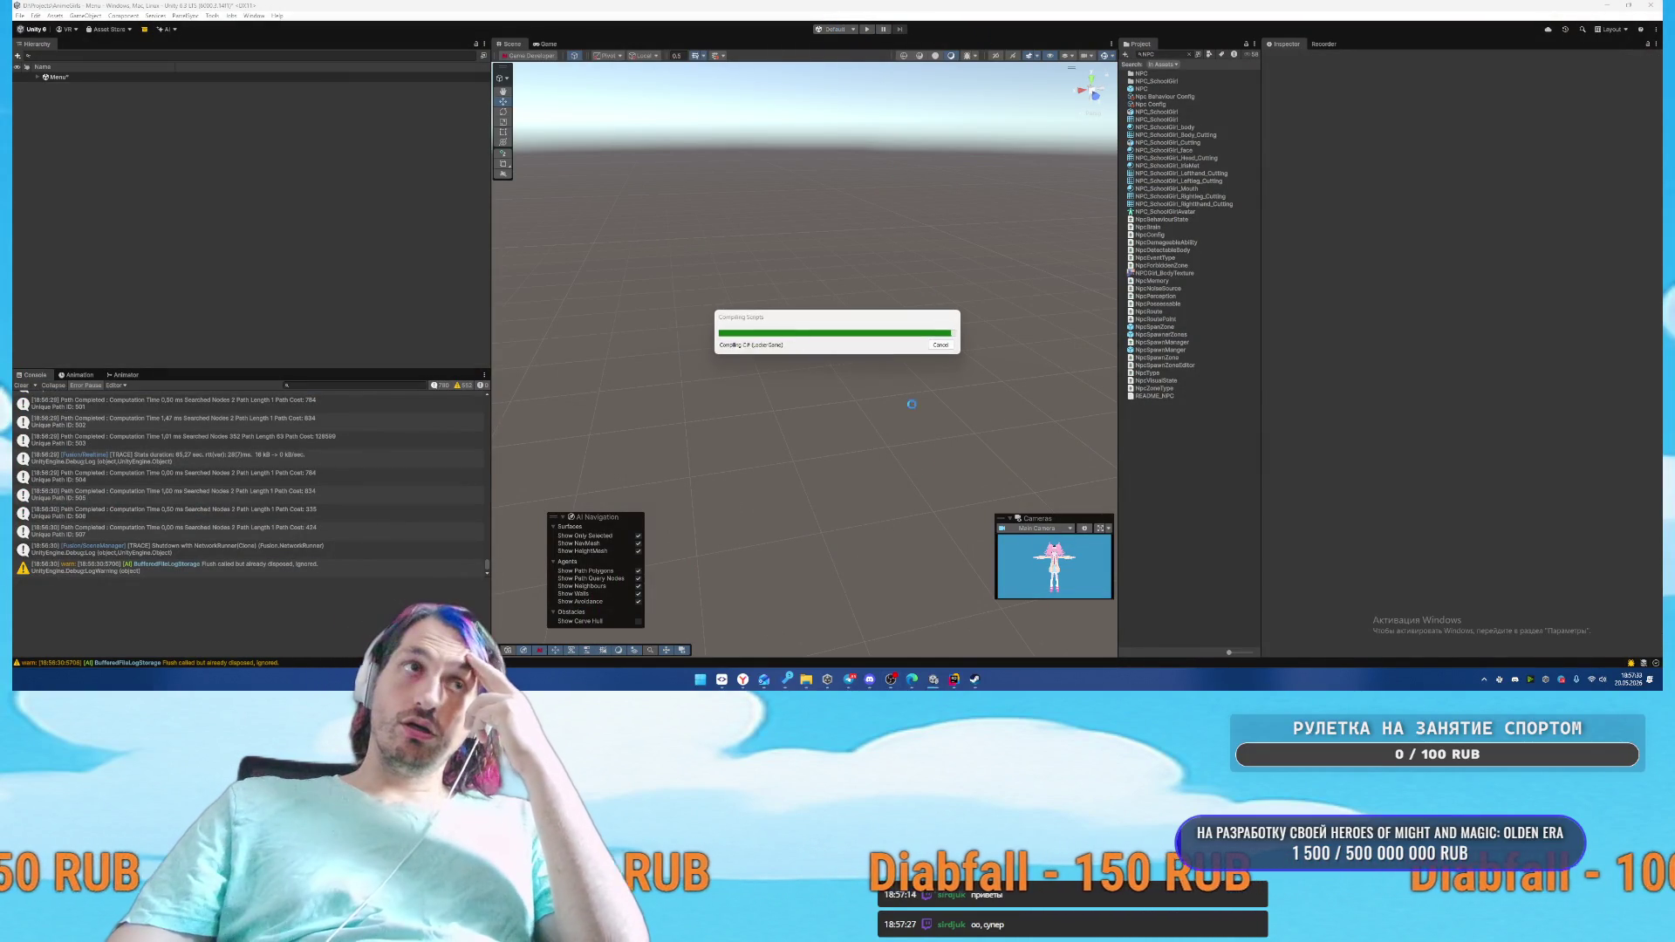
{"action": "mouse_move", "coordinate": [960, 684]}
{"action": "left_click", "coordinate": [923, 640]}
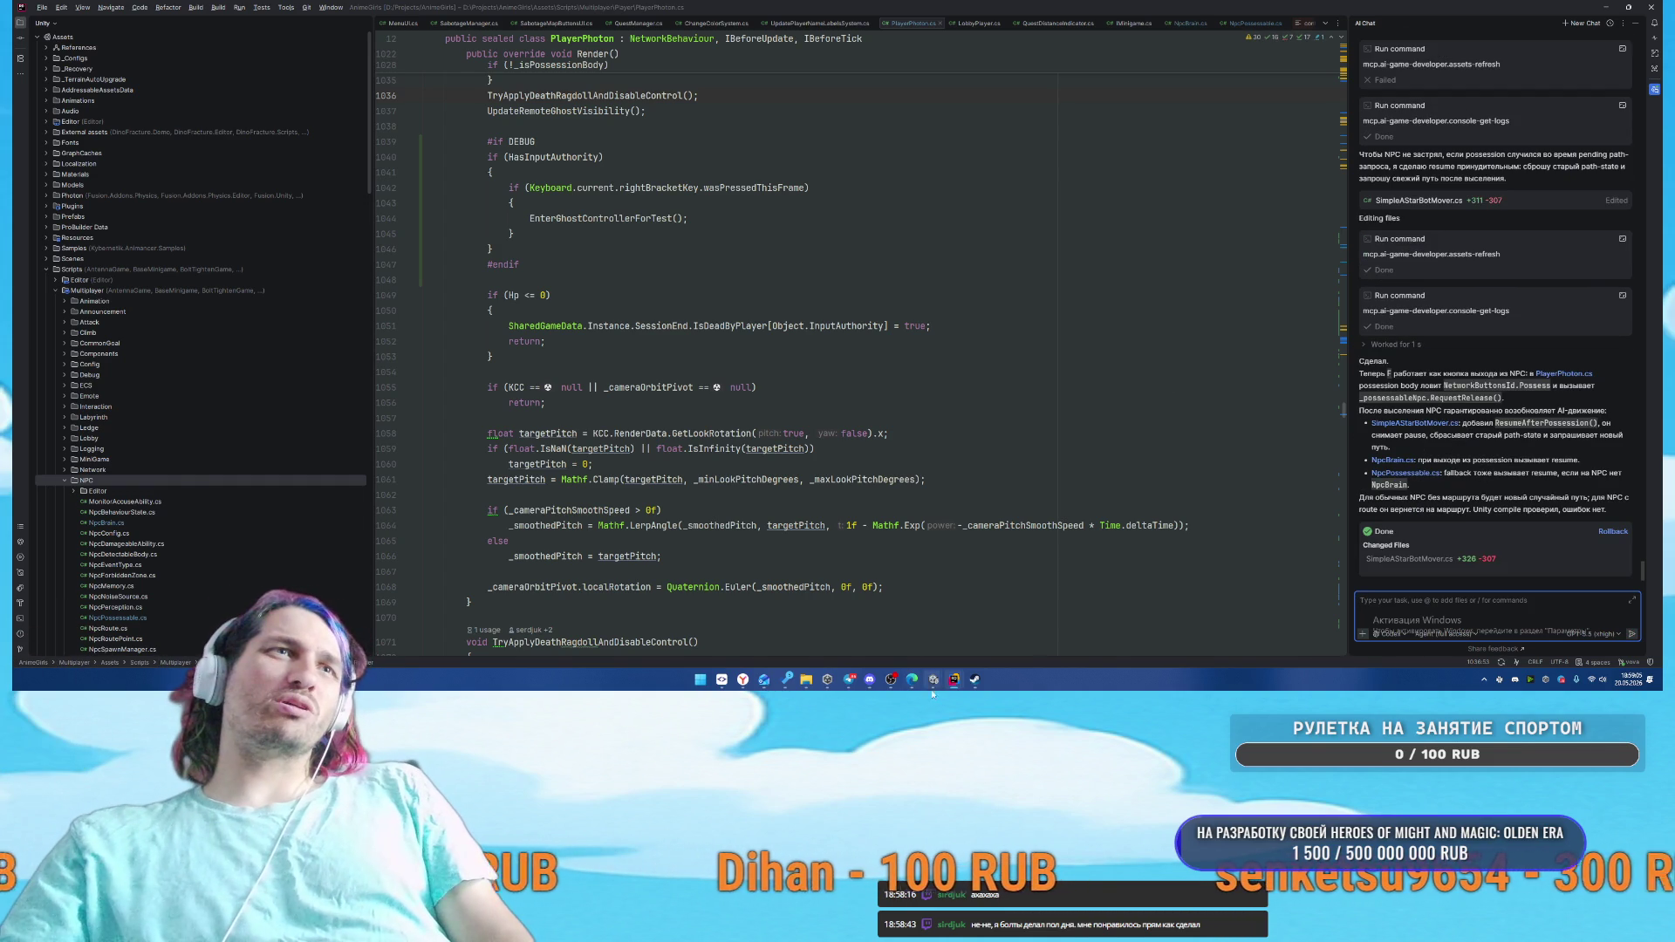
{"action": "mouse_move", "coordinate": [931, 689]}
{"action": "left_click", "coordinate": [881, 628]}
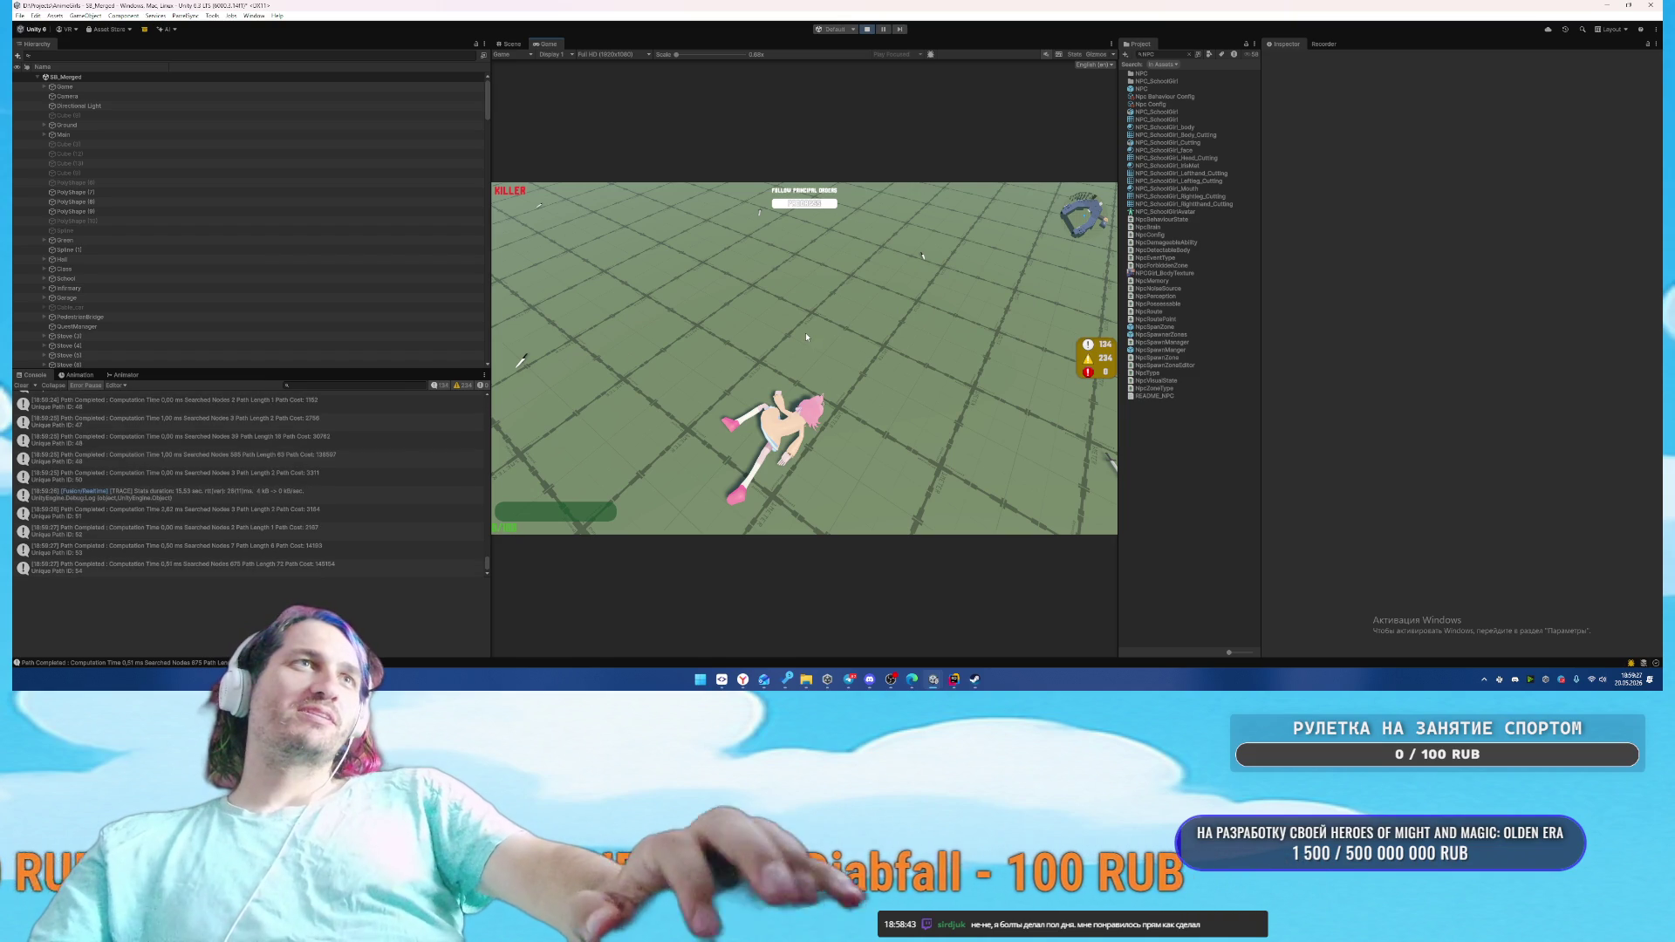
Bring up the in-game pause menu in the running AnimeGirls match
{"action": "key", "text": "Escape"}
Exit the match to the main menu, confirm leaving, and start Find game
{"action": "left_click", "coordinate": [798, 382]}
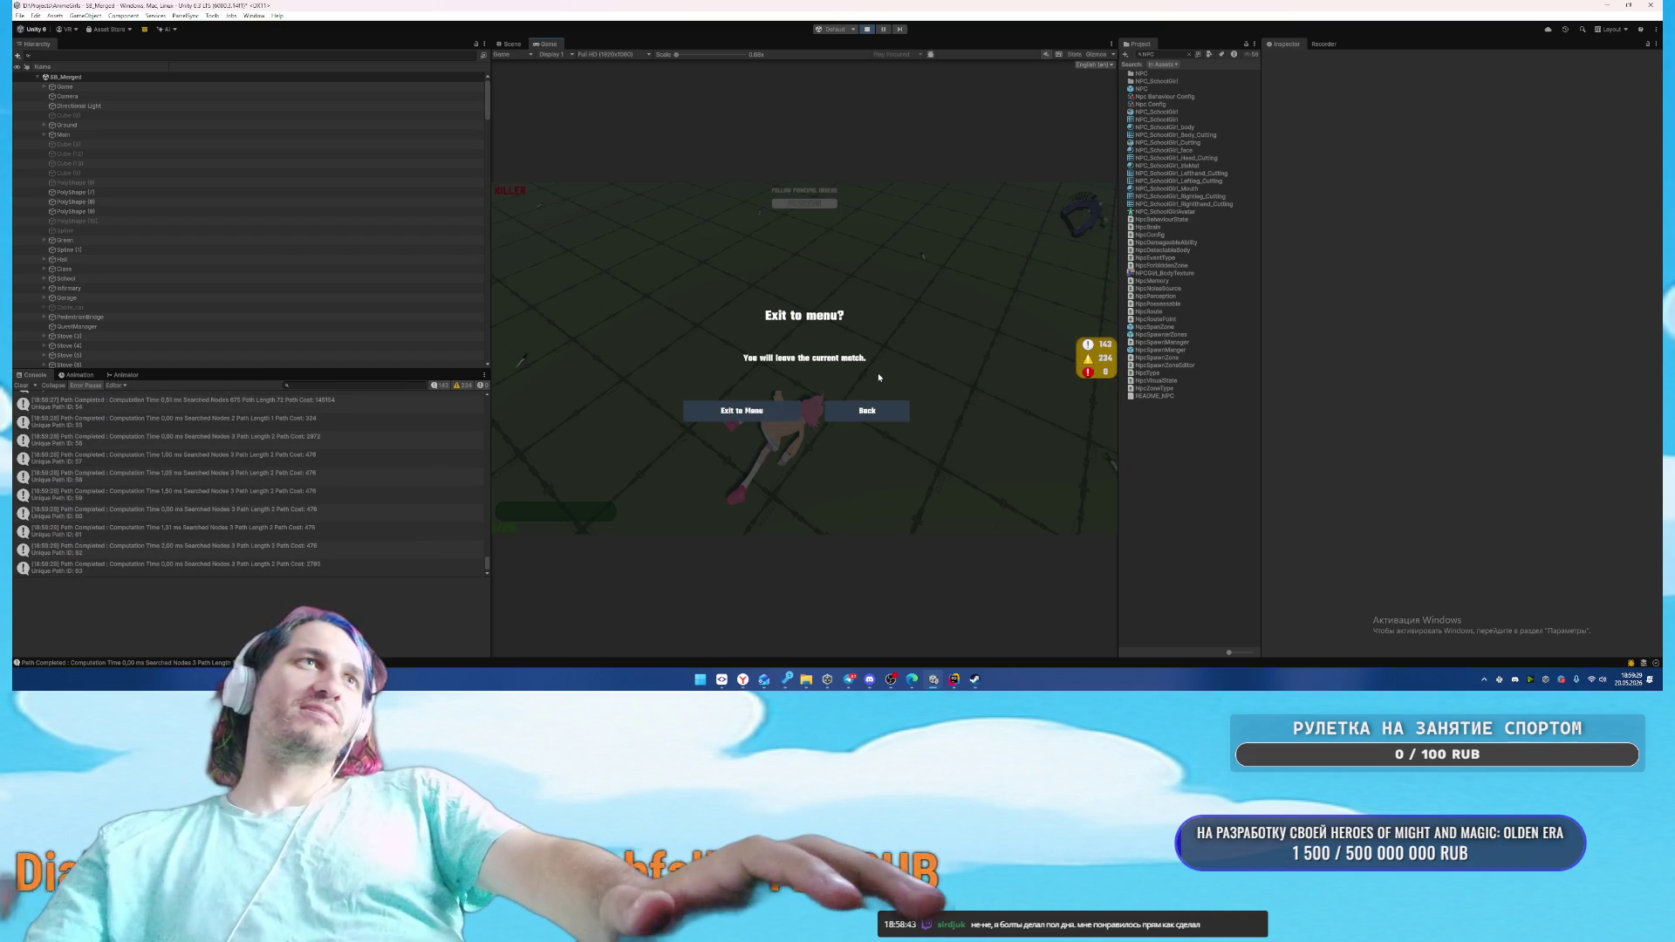
{"action": "left_click", "coordinate": [881, 406]}
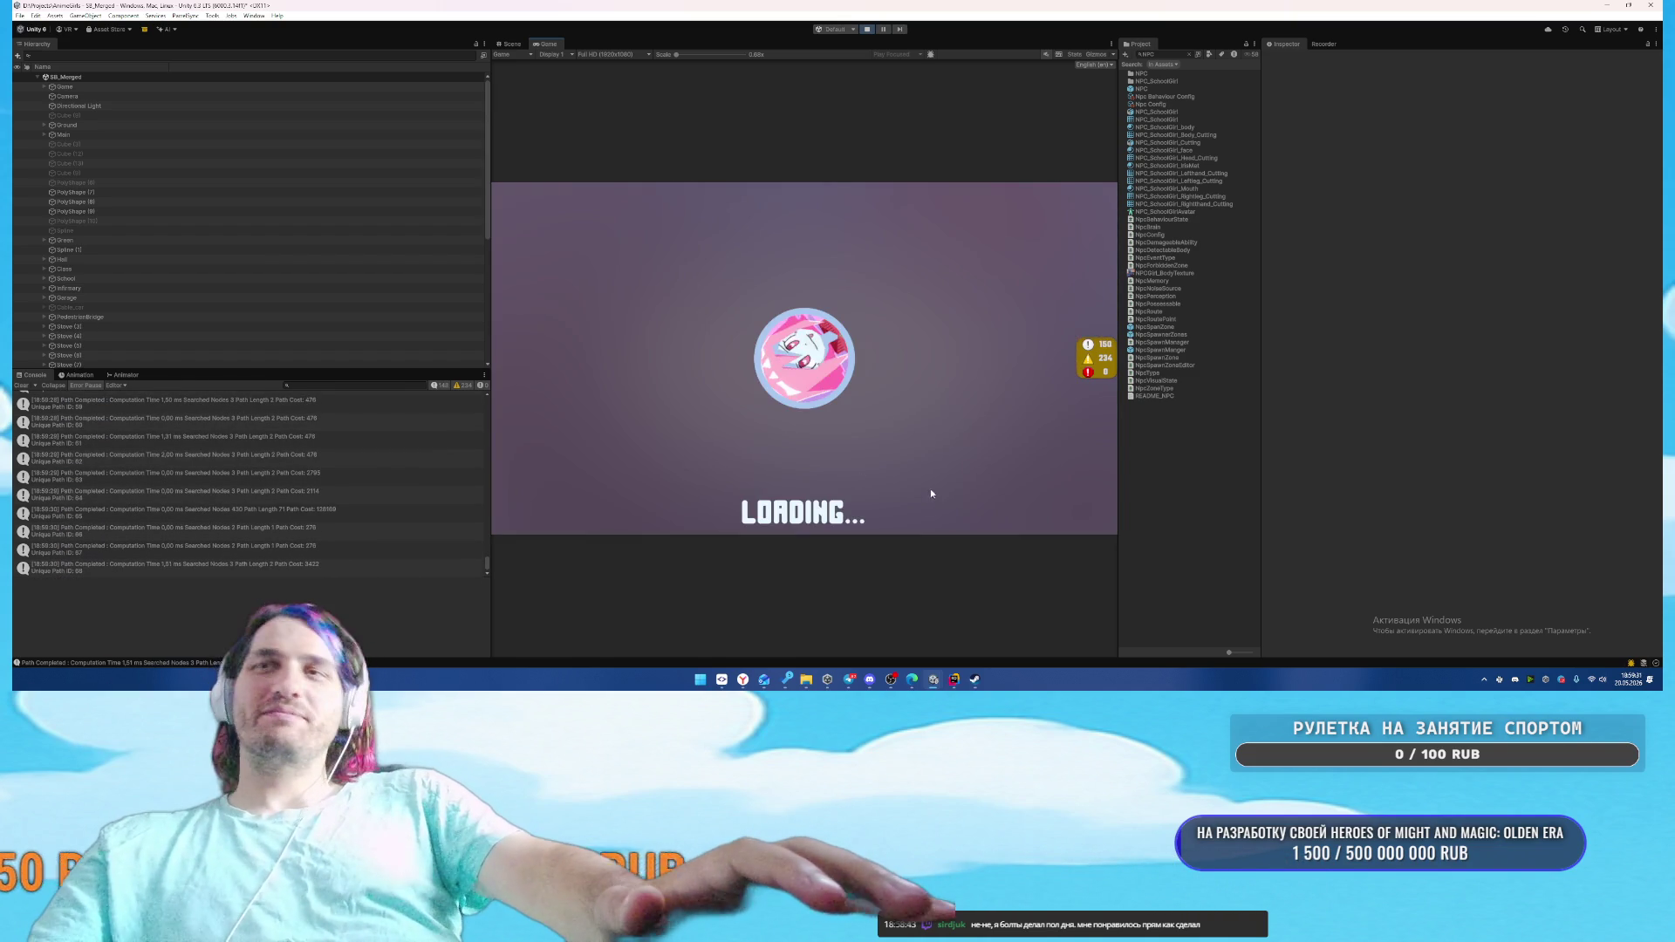
{"action": "left_click", "coordinate": [1055, 493]}
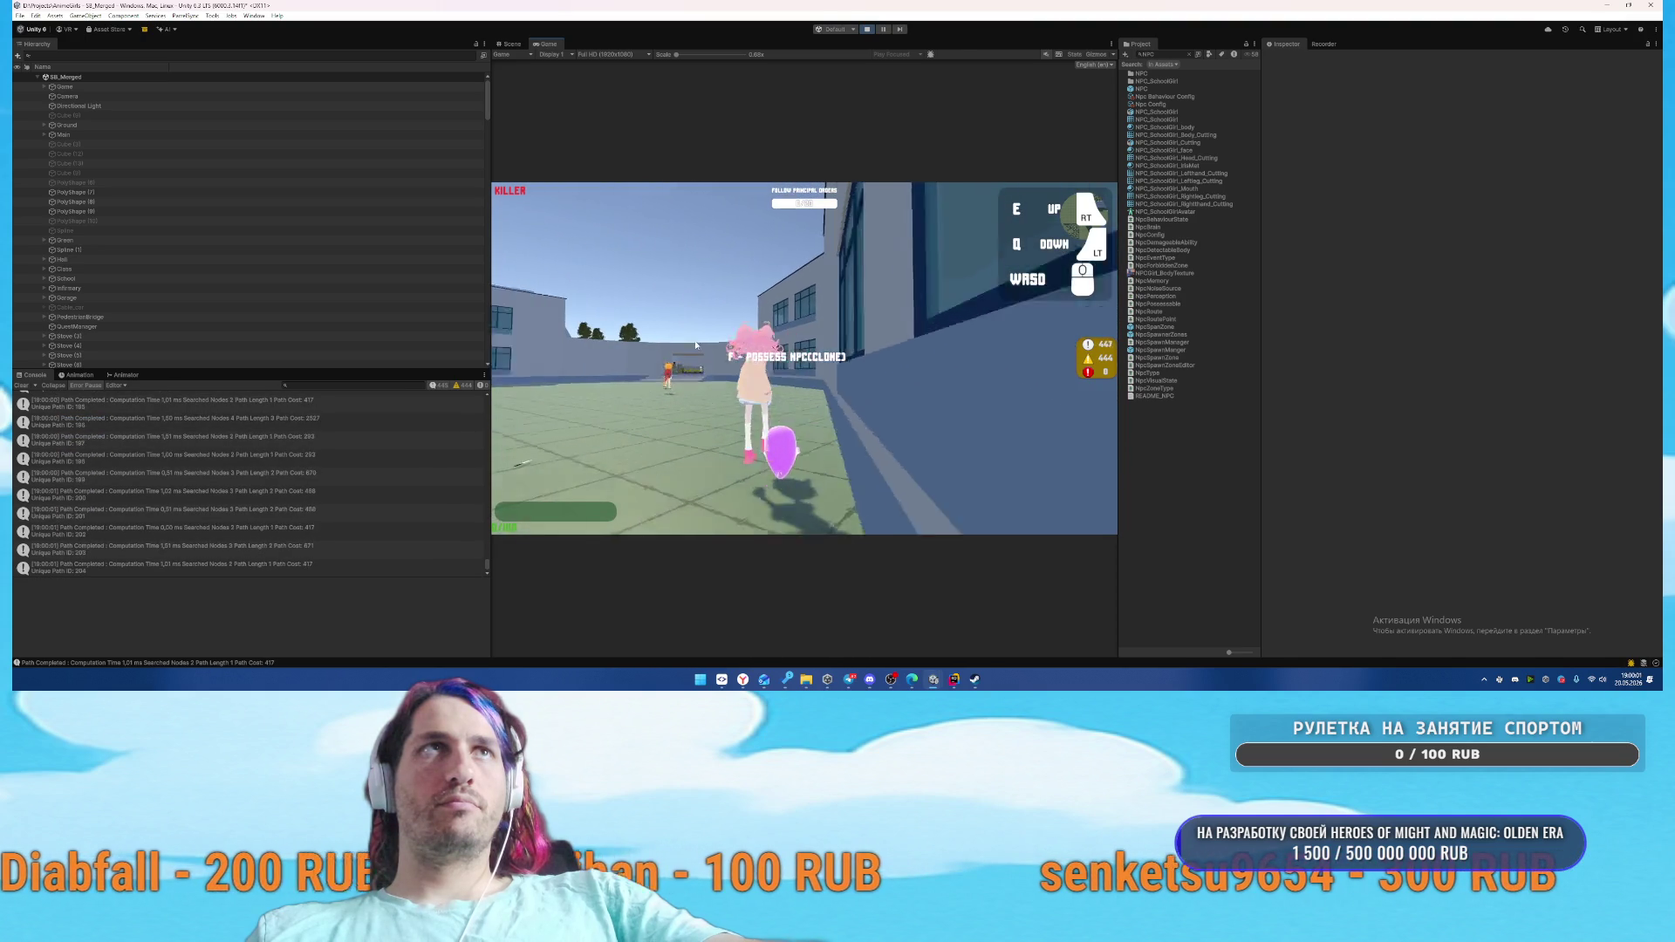
Possess the pink NPC and climb her over the school wall into the courtyard
{"action": "key", "text": "f"}
{"action": "key", "text": "w"}
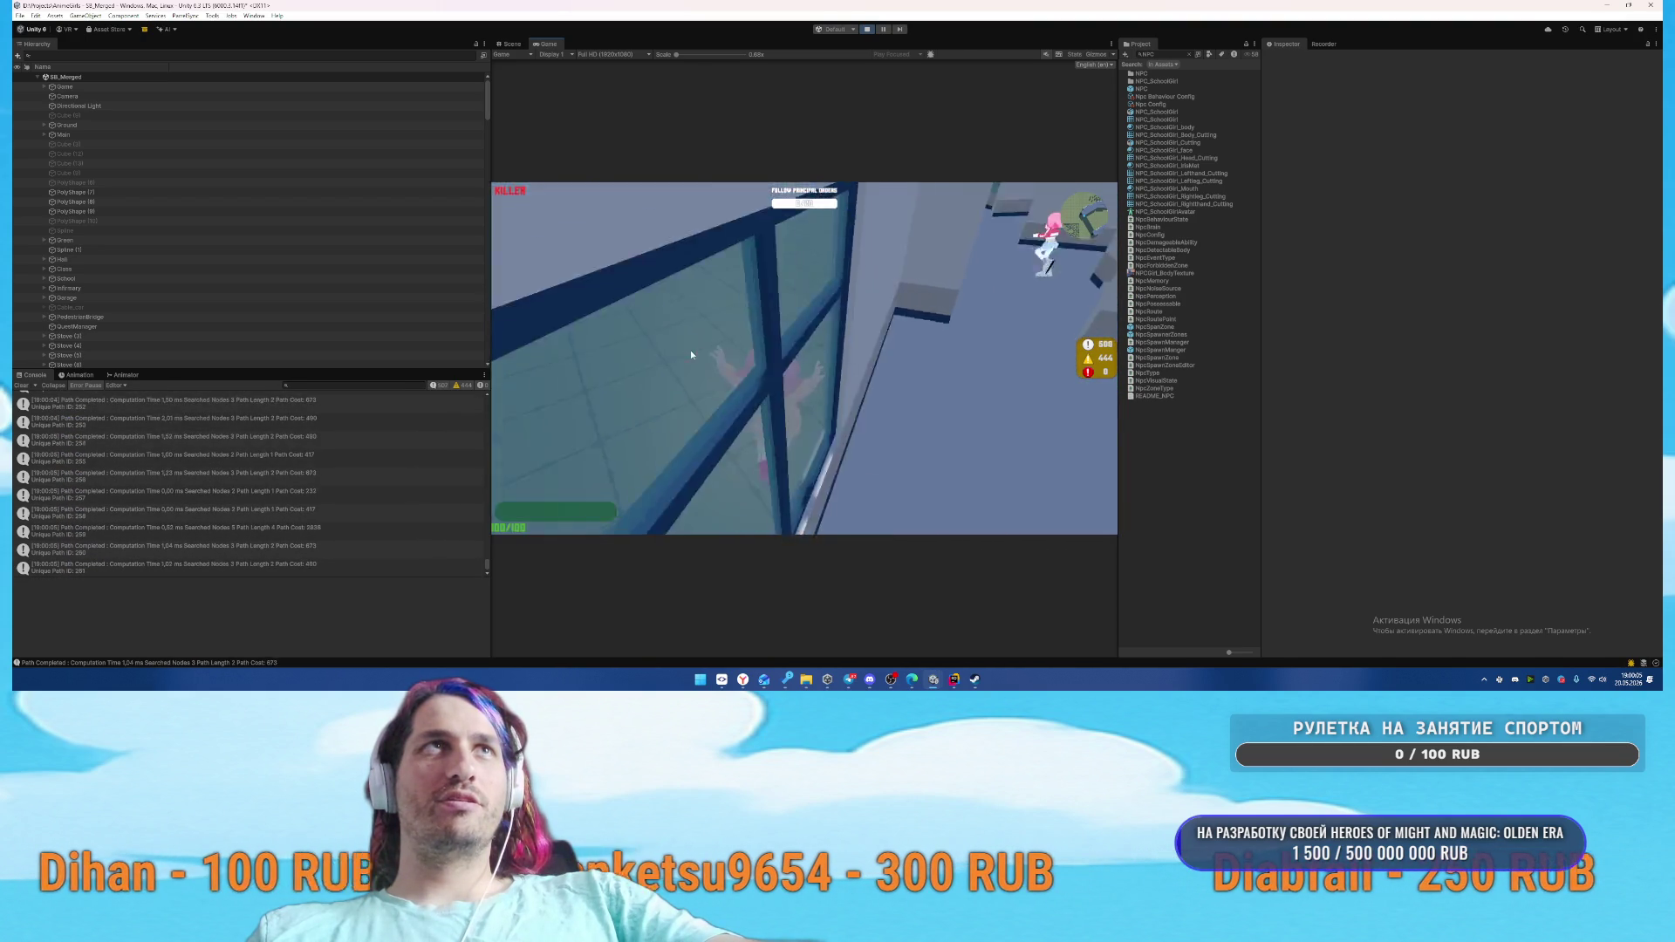
{"action": "key", "text": "w"}
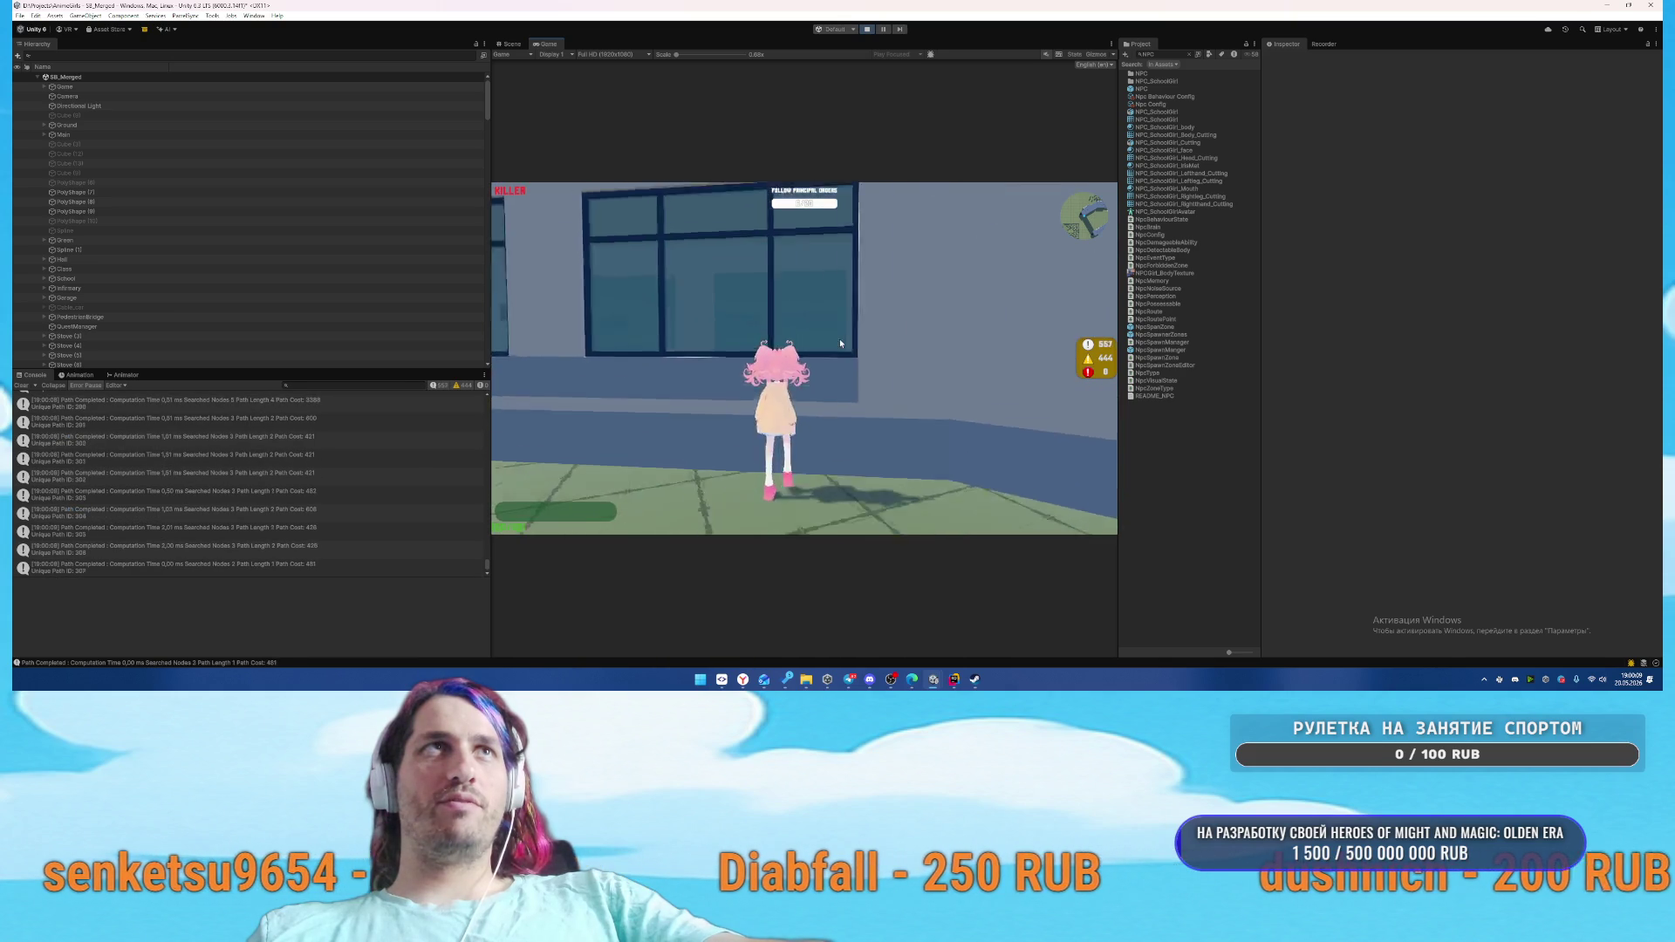
{"action": "key", "text": "w"}
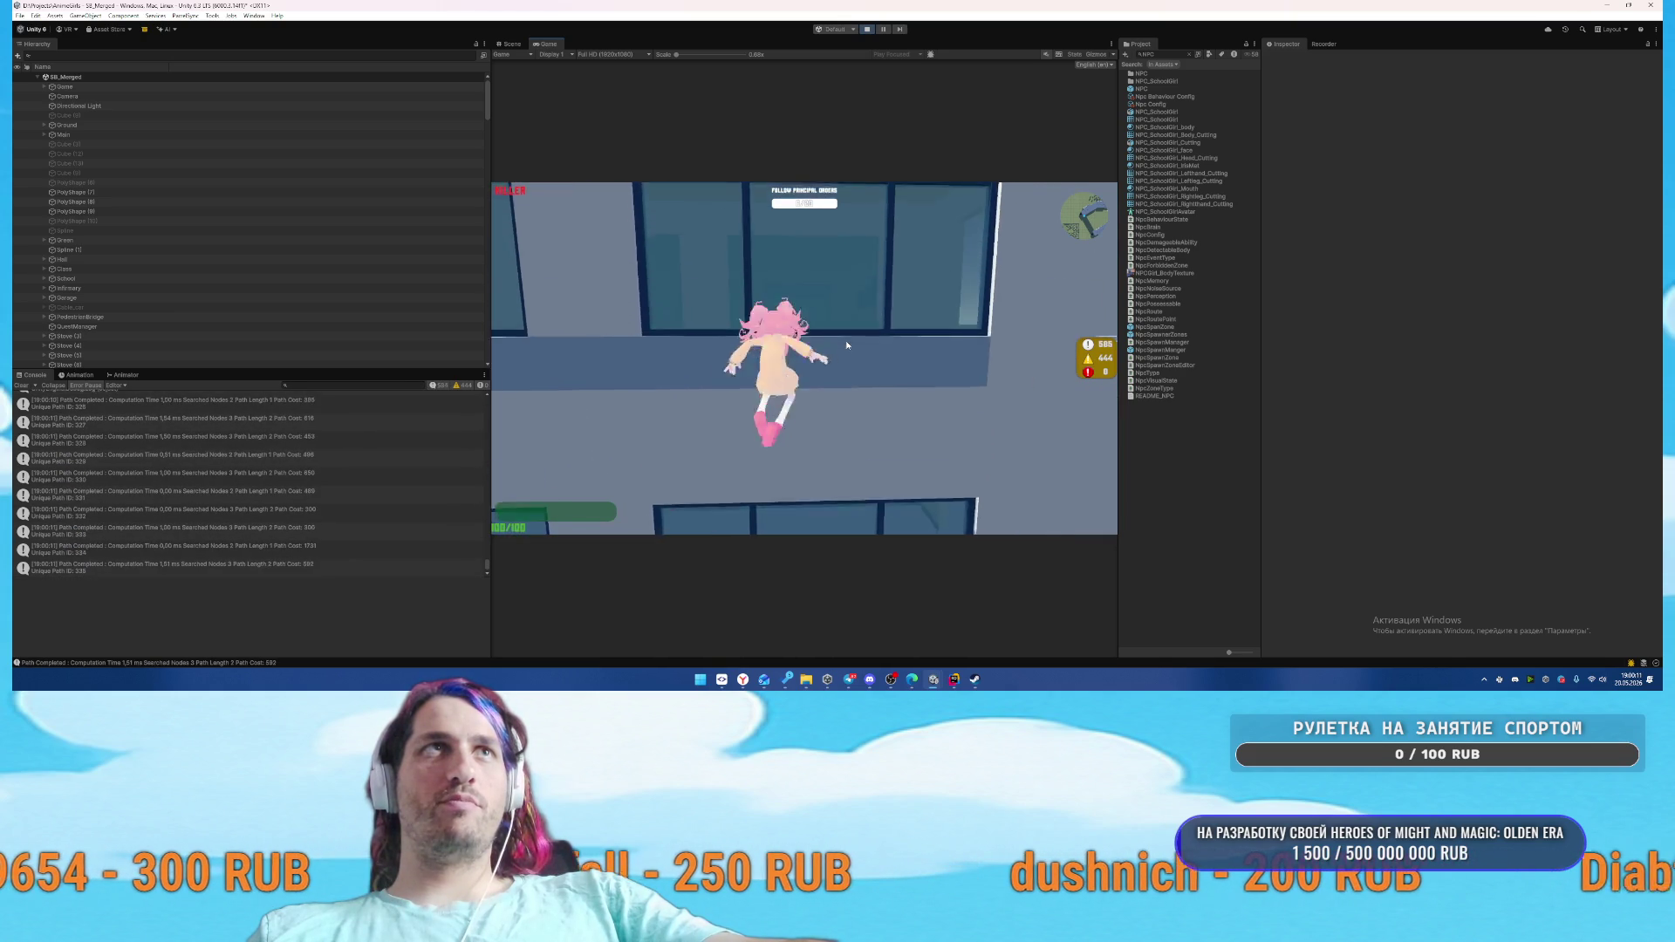
{"action": "key", "text": "w"}
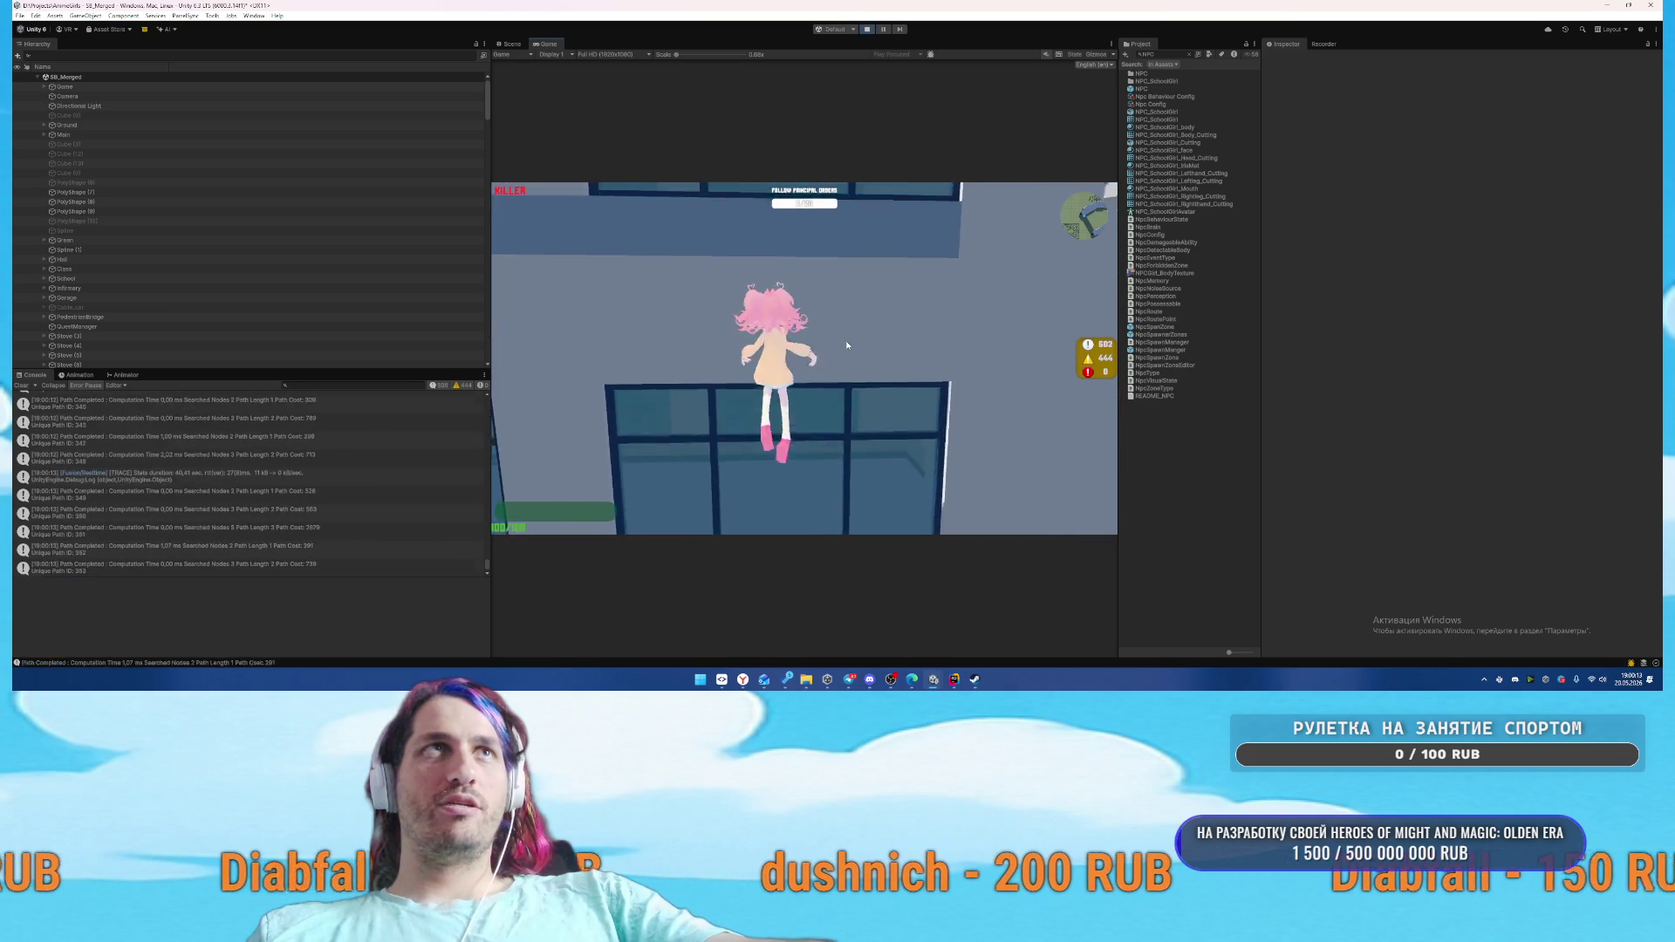
{"action": "key", "text": "w"}
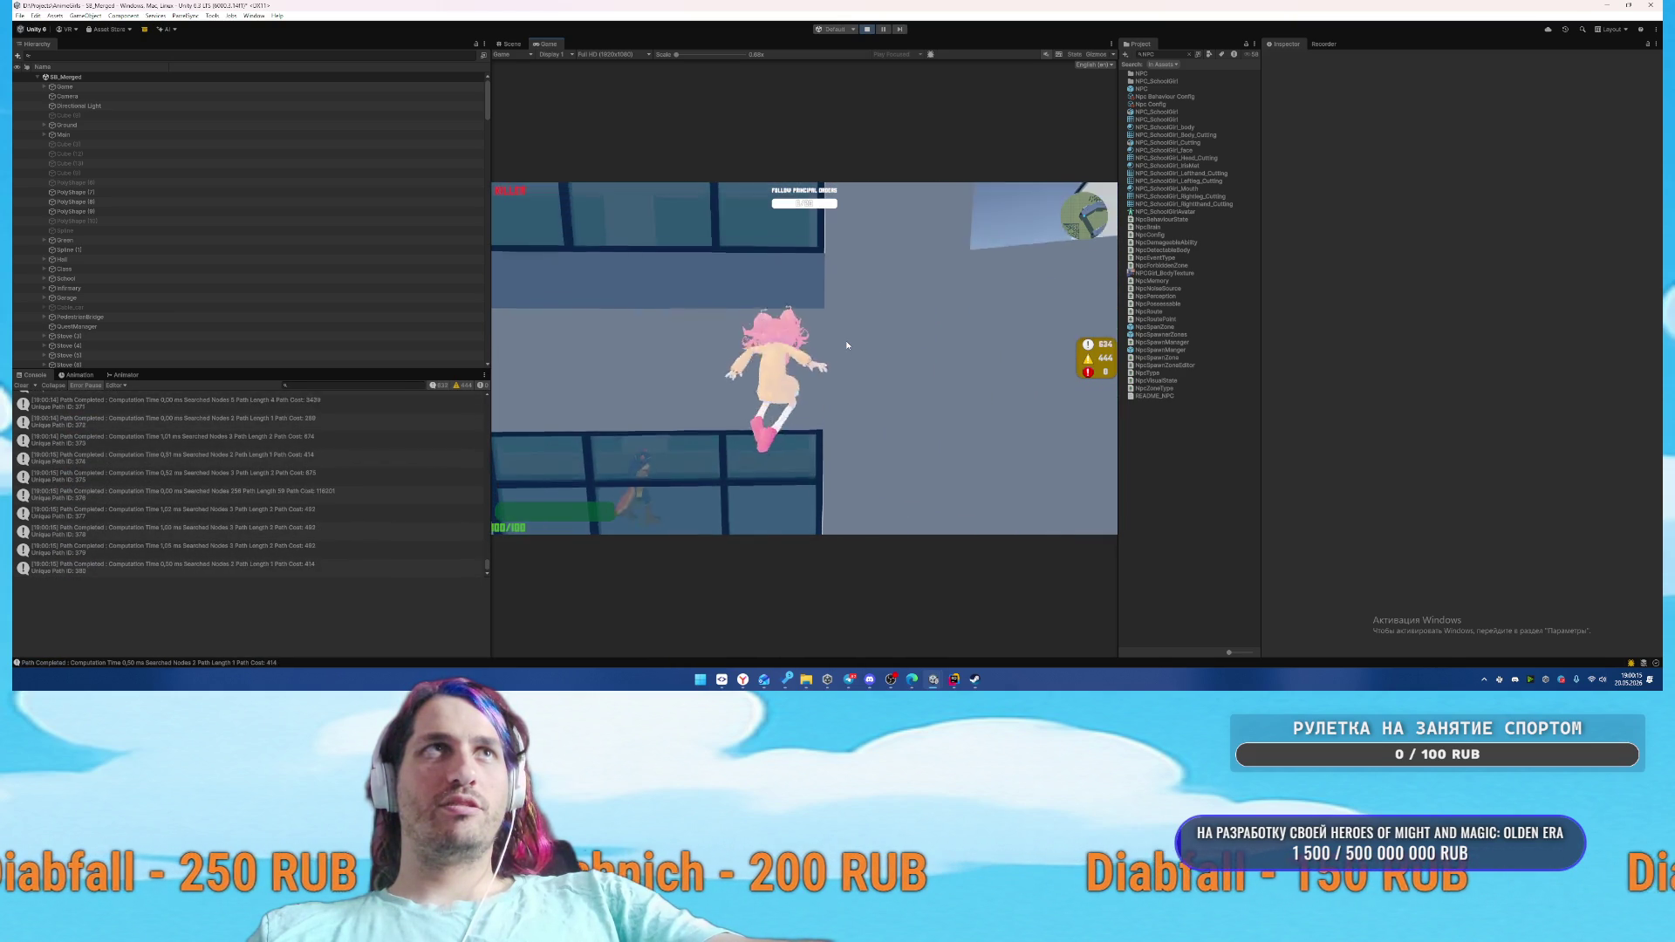
{"action": "key", "text": "w"}
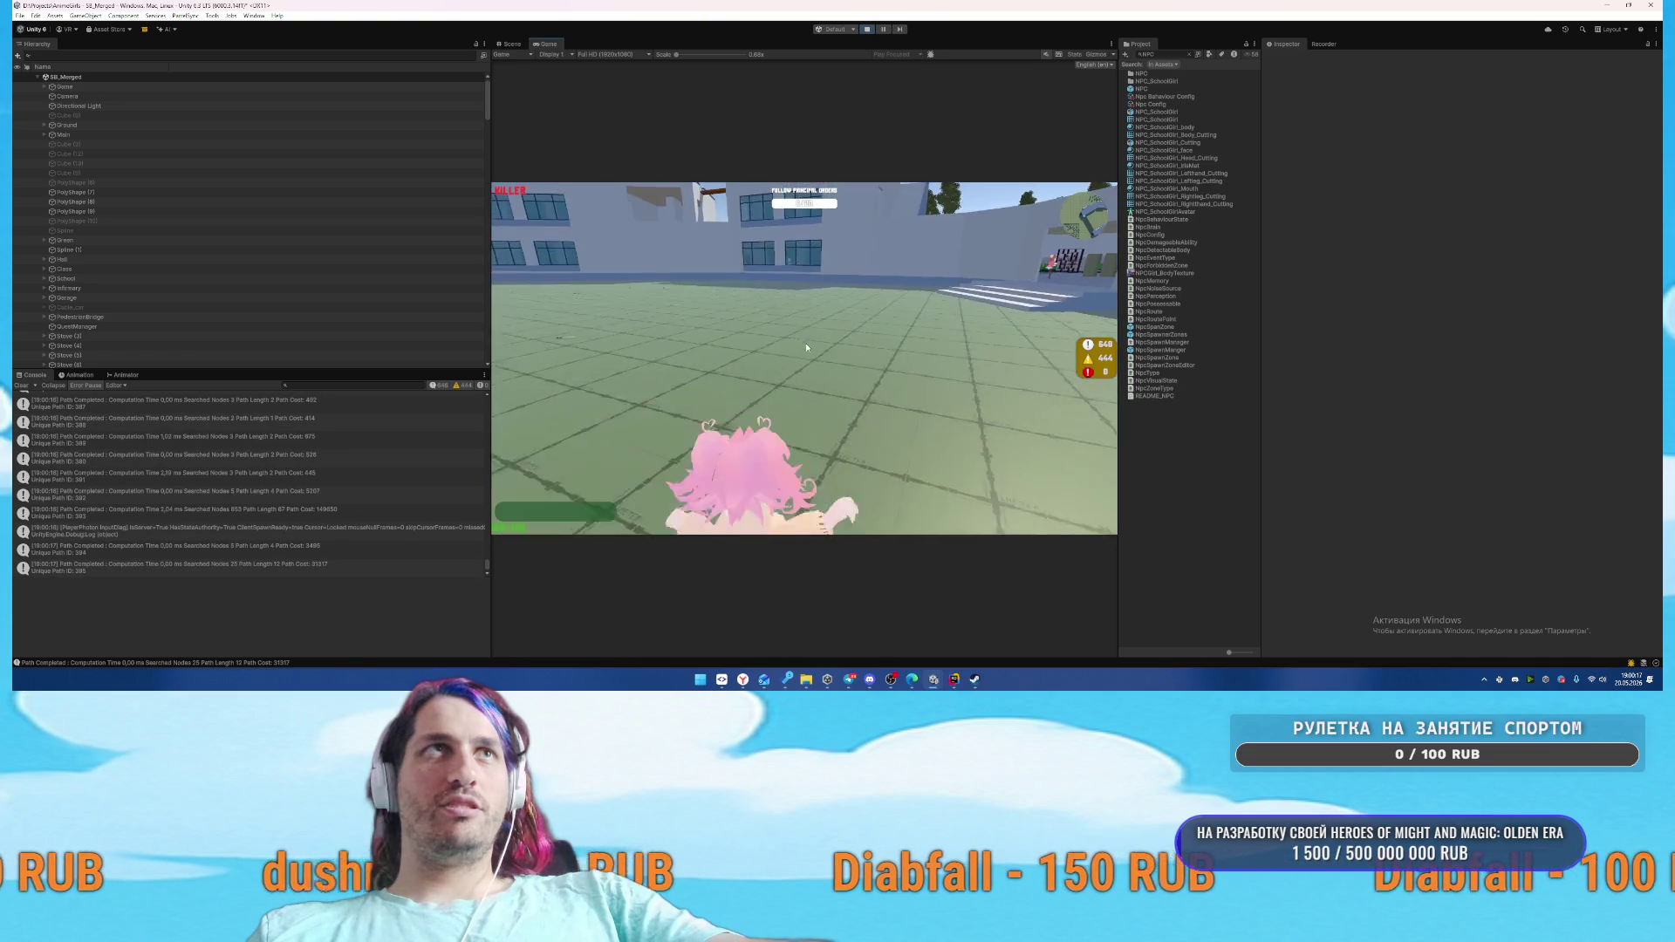
{"action": "key", "text": "w"}
{"action": "key", "text": "w"}
{"action": "key", "text": "w"}
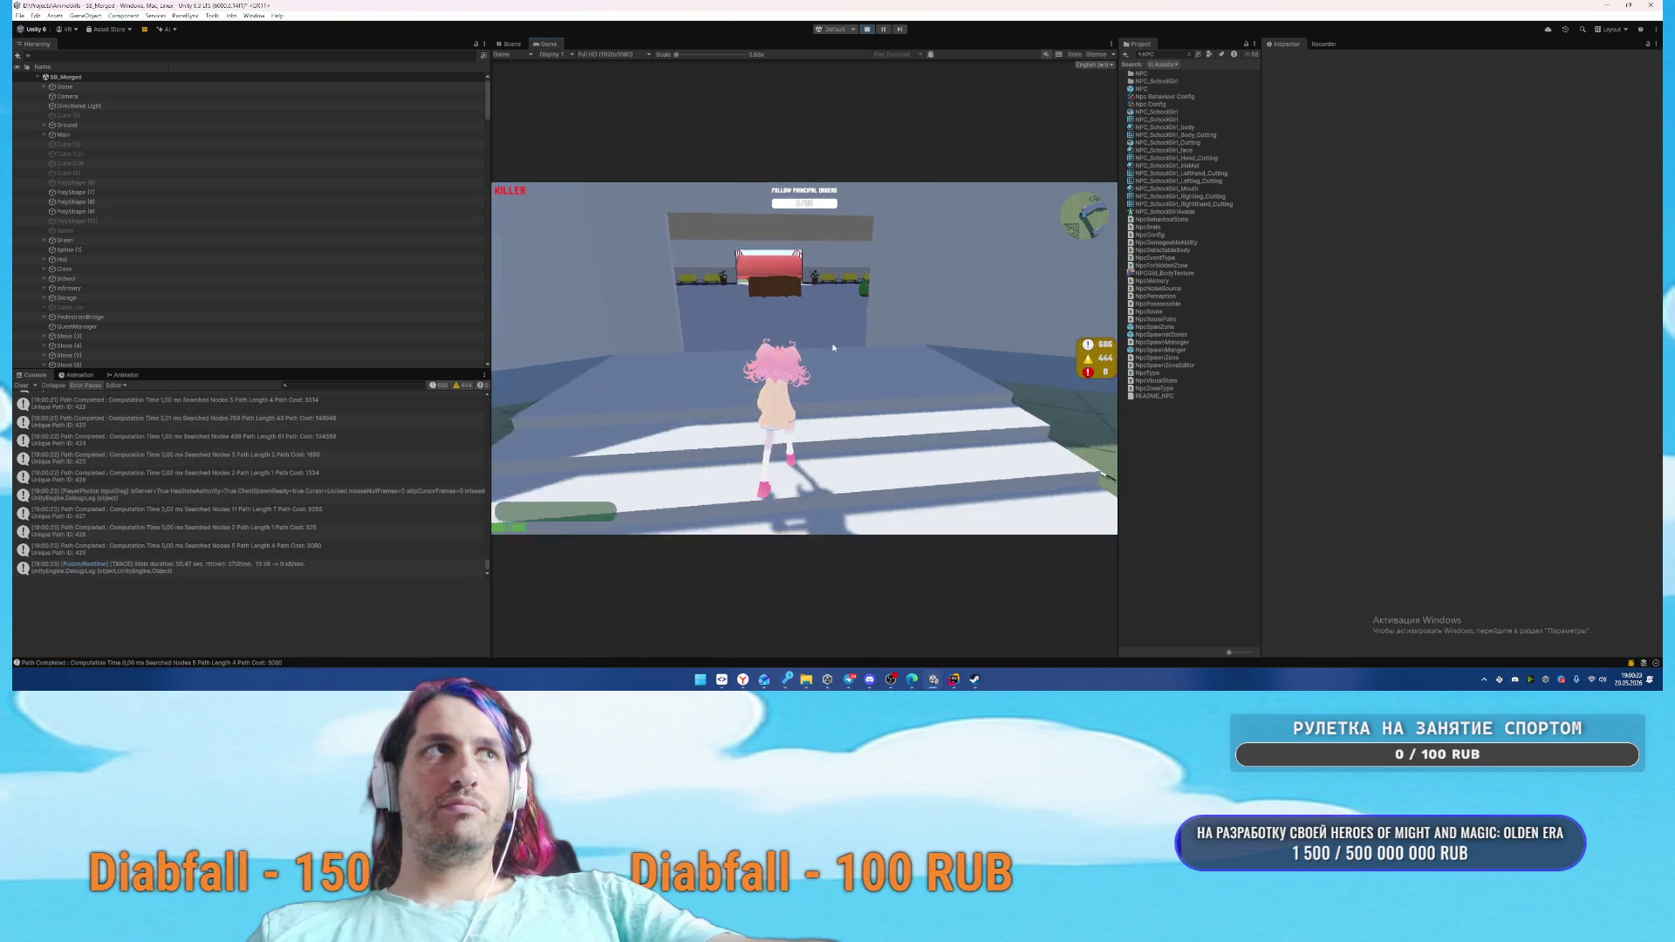
Walk her up the stairs into the indoor hall, then return to Rider
{"action": "key", "text": "w"}
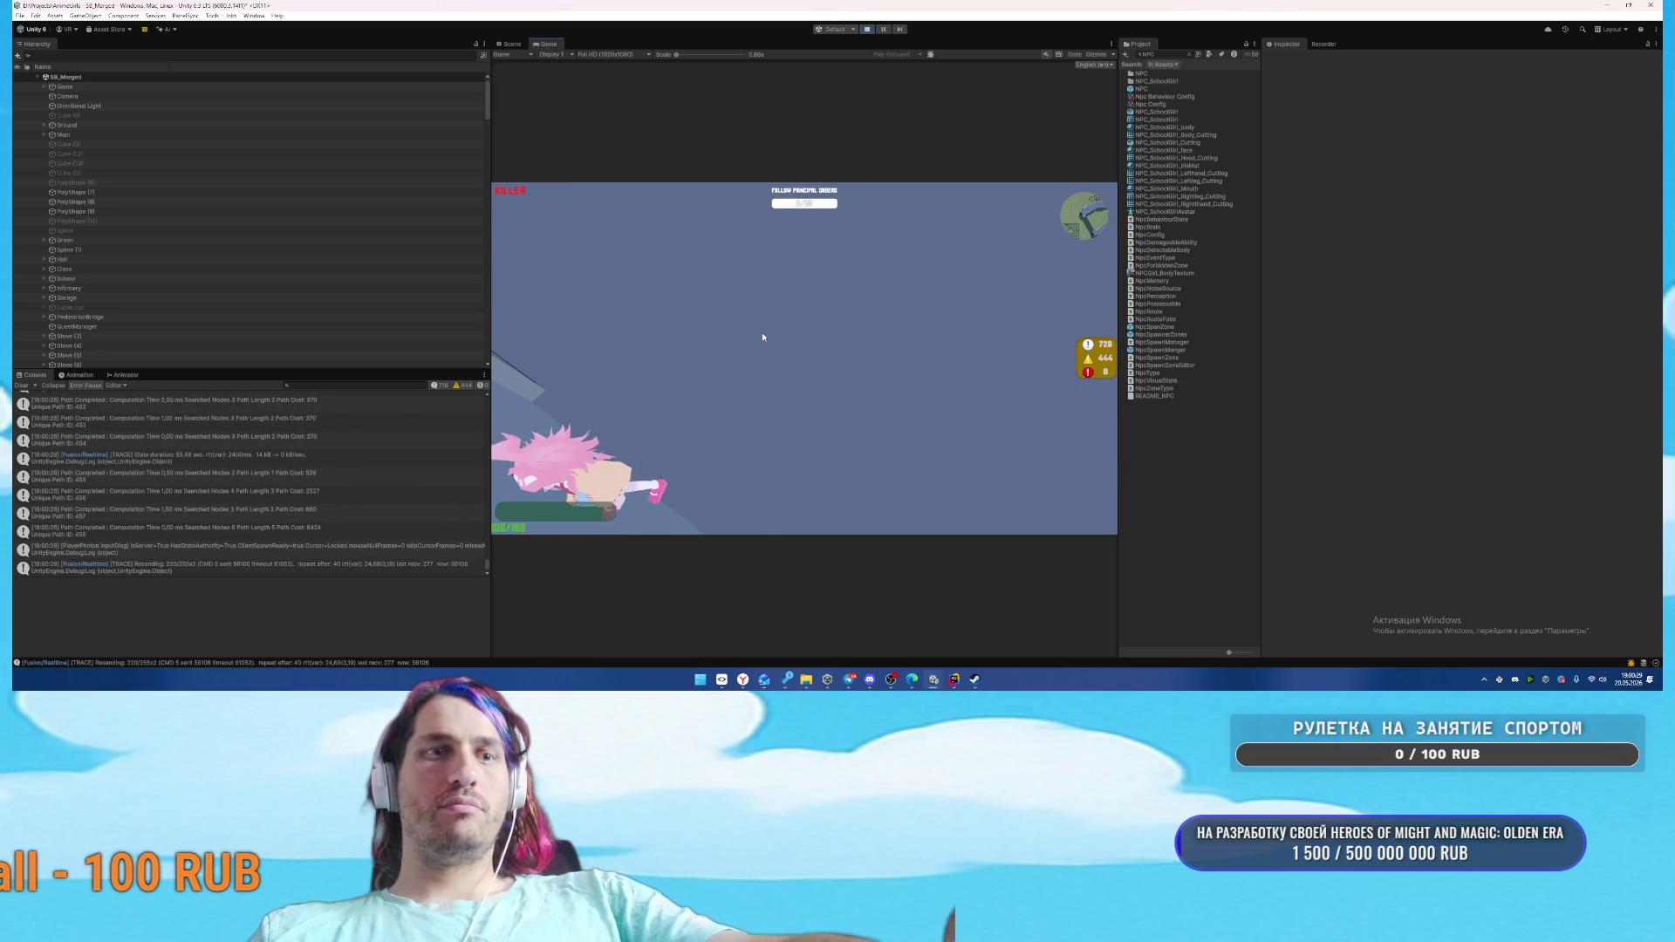
{"action": "key", "text": "w"}
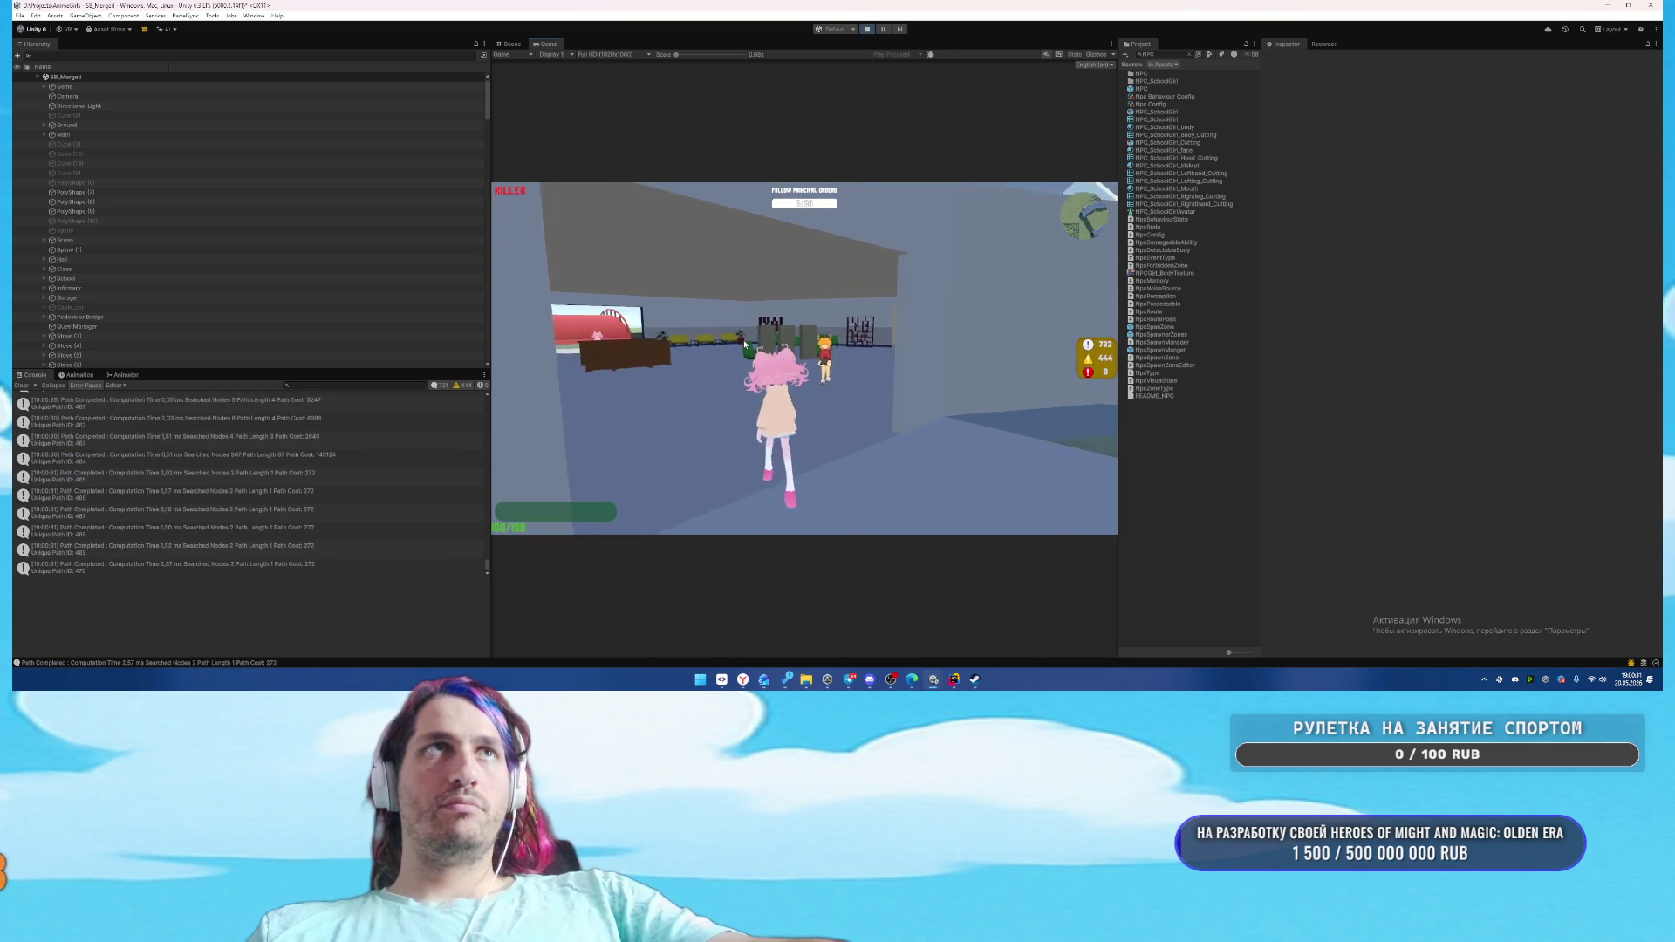
{"action": "key", "text": "w"}
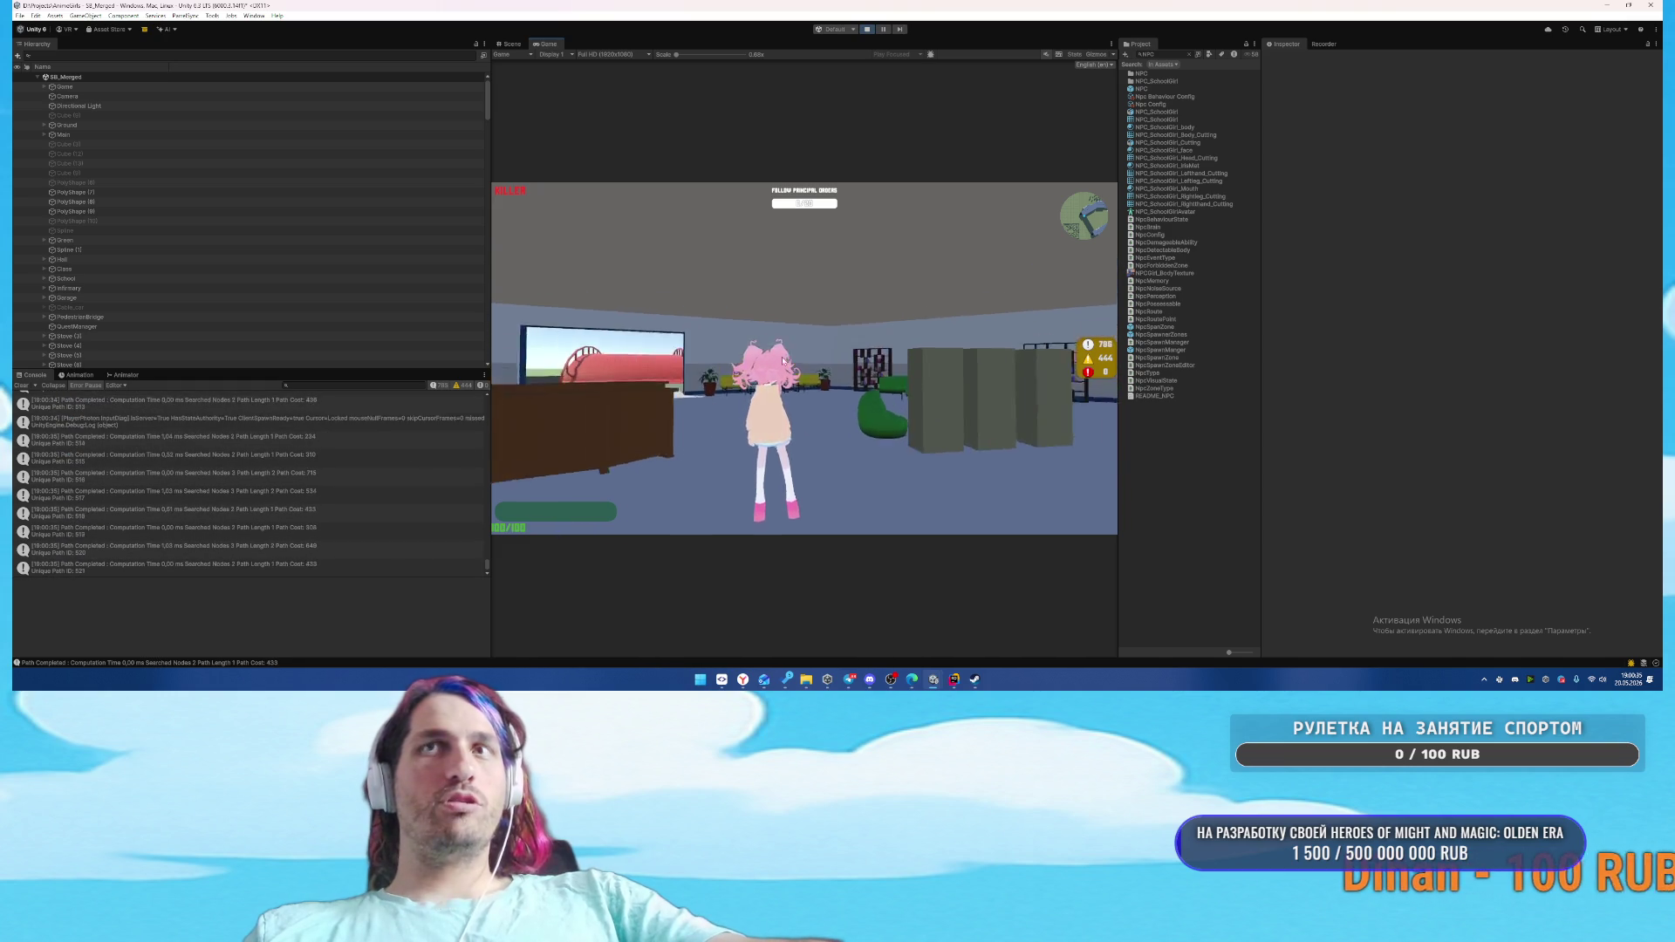
{"action": "left_click", "coordinate": [954, 679]}
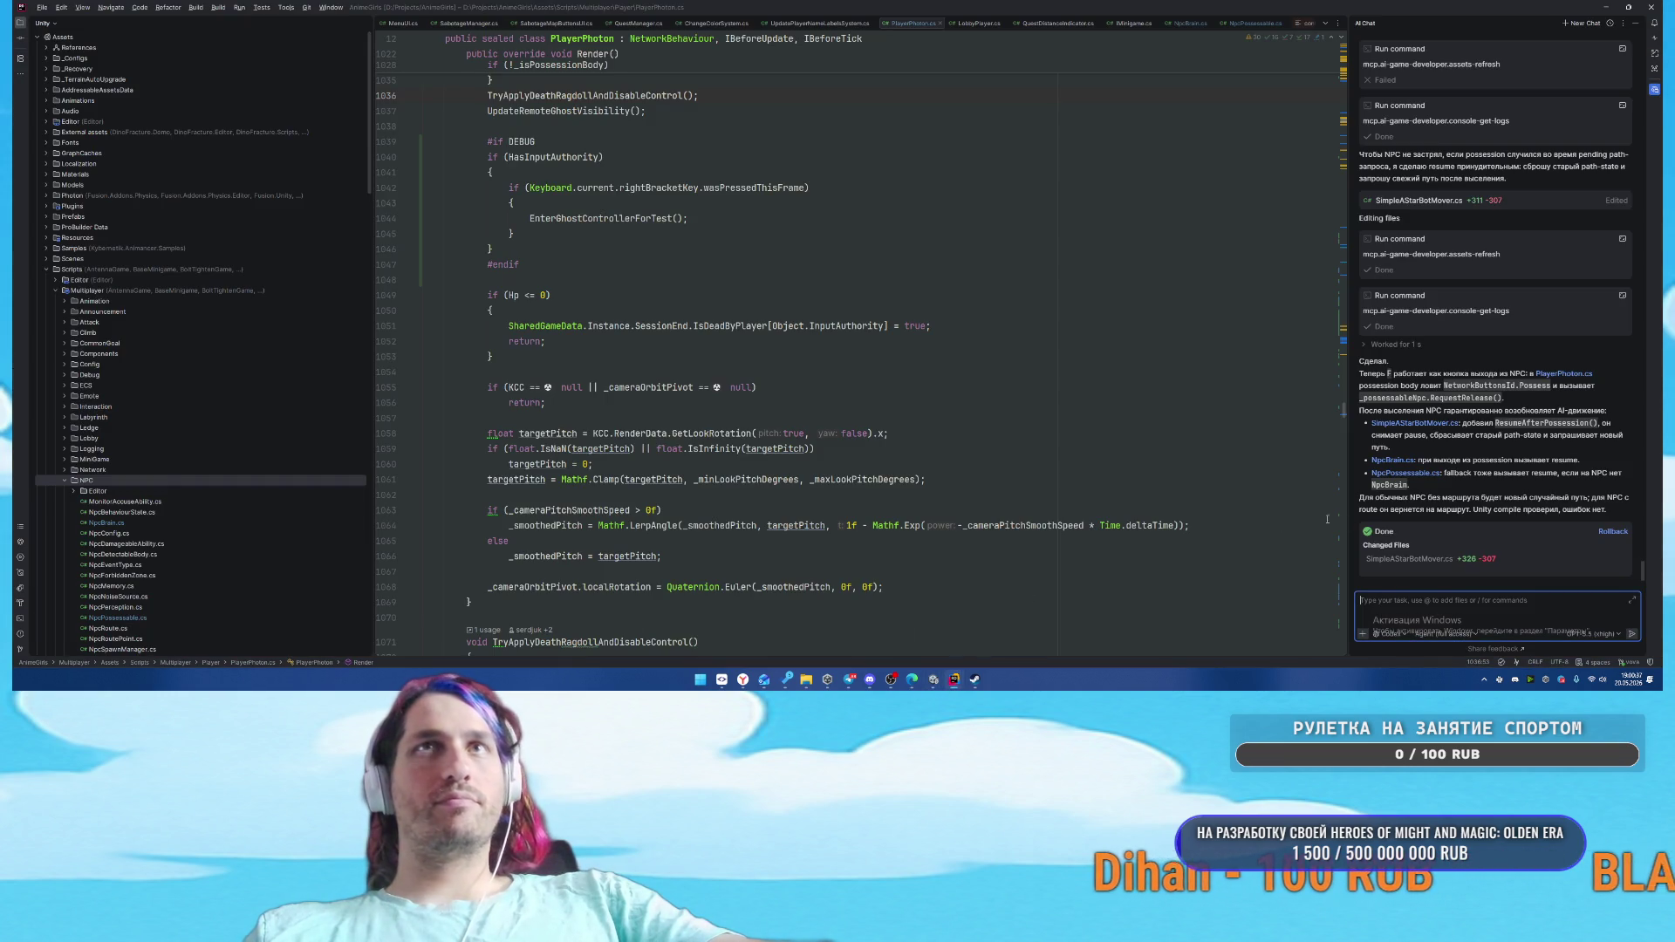
Send the AI assistant a report that leaving the possessed NPC still does nothing
{"action": "type", "text": "Выс"}
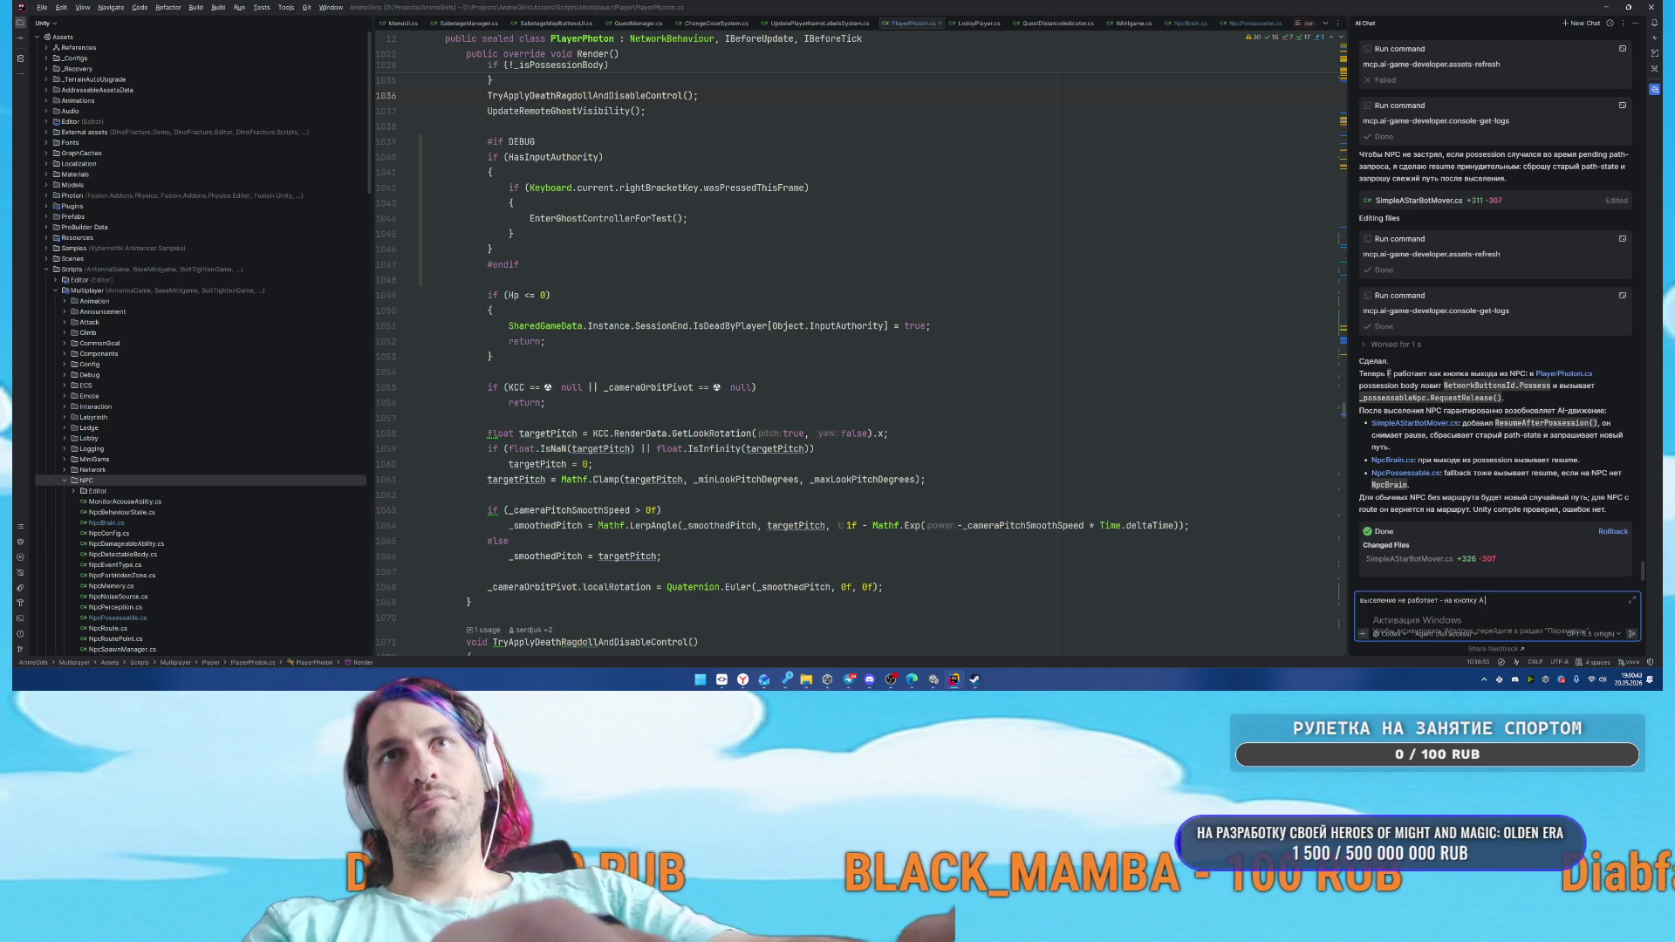
{"action": "type", "text": "го не "}
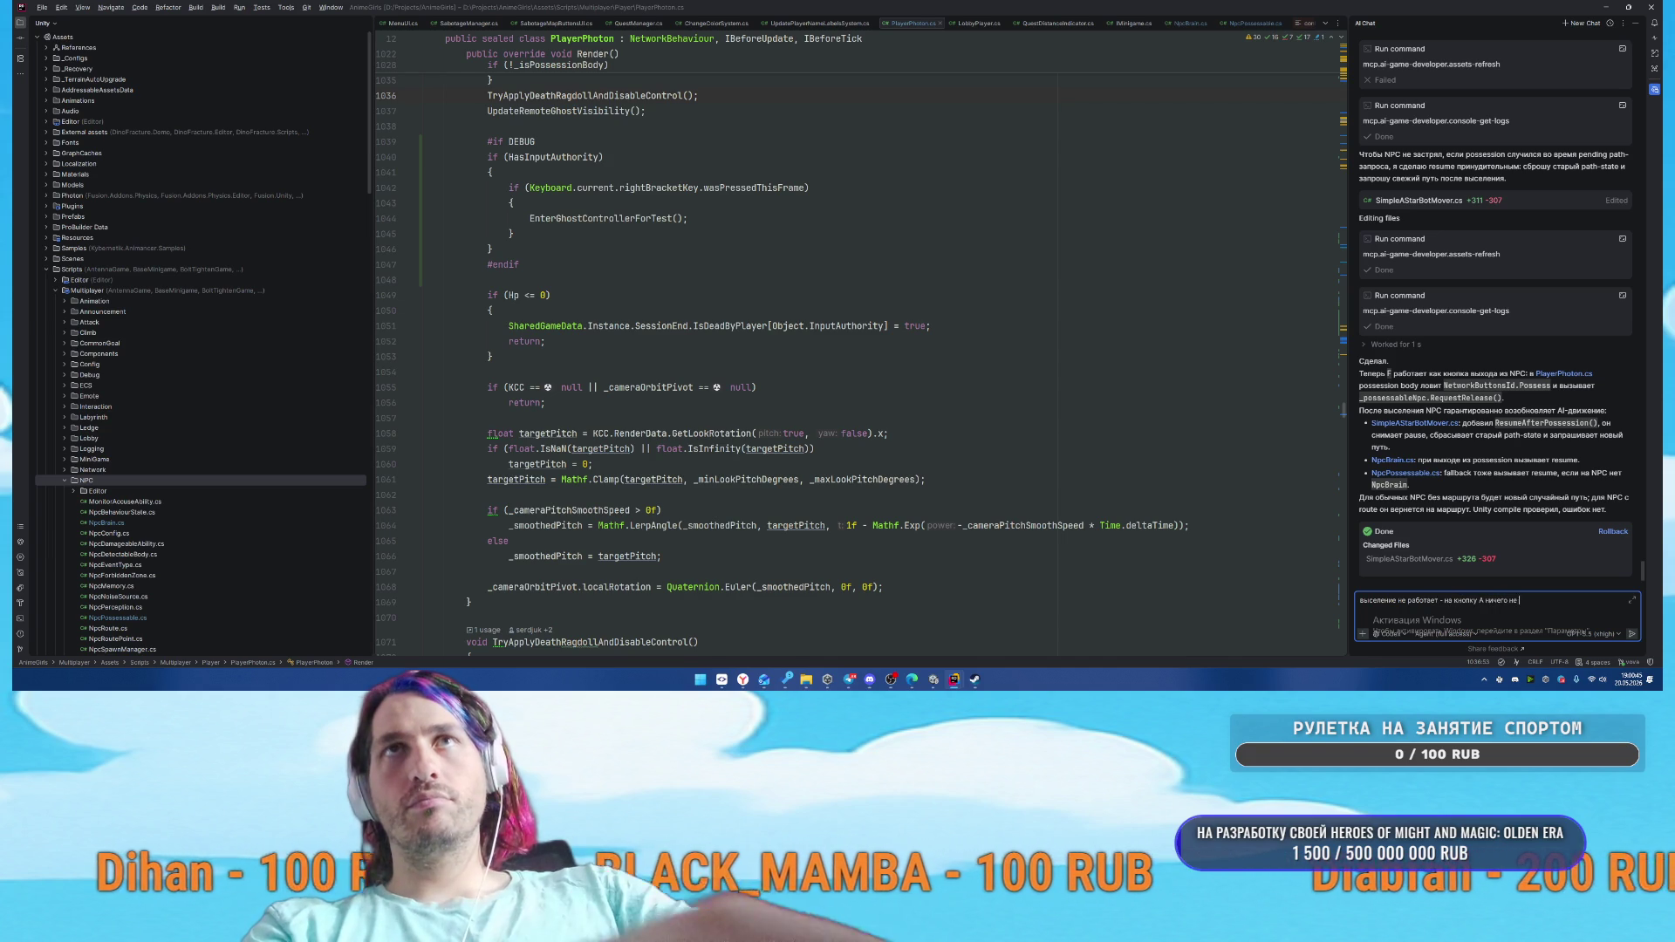
{"action": "type", "text": "происходит"}
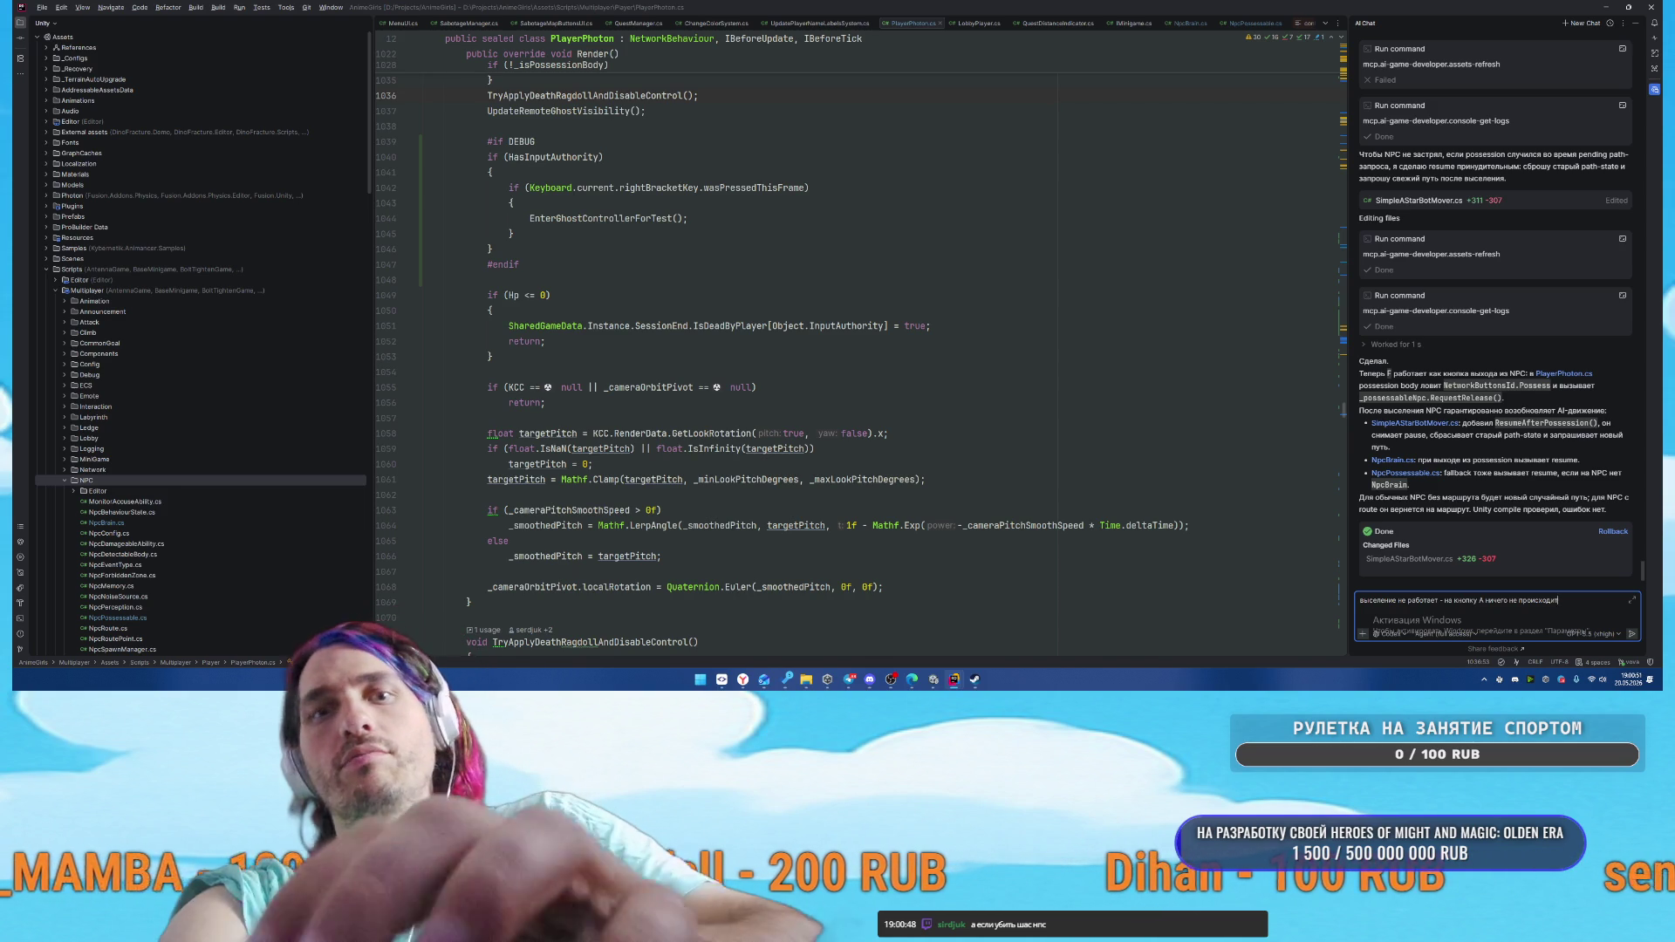
{"action": "key", "text": "Return"}
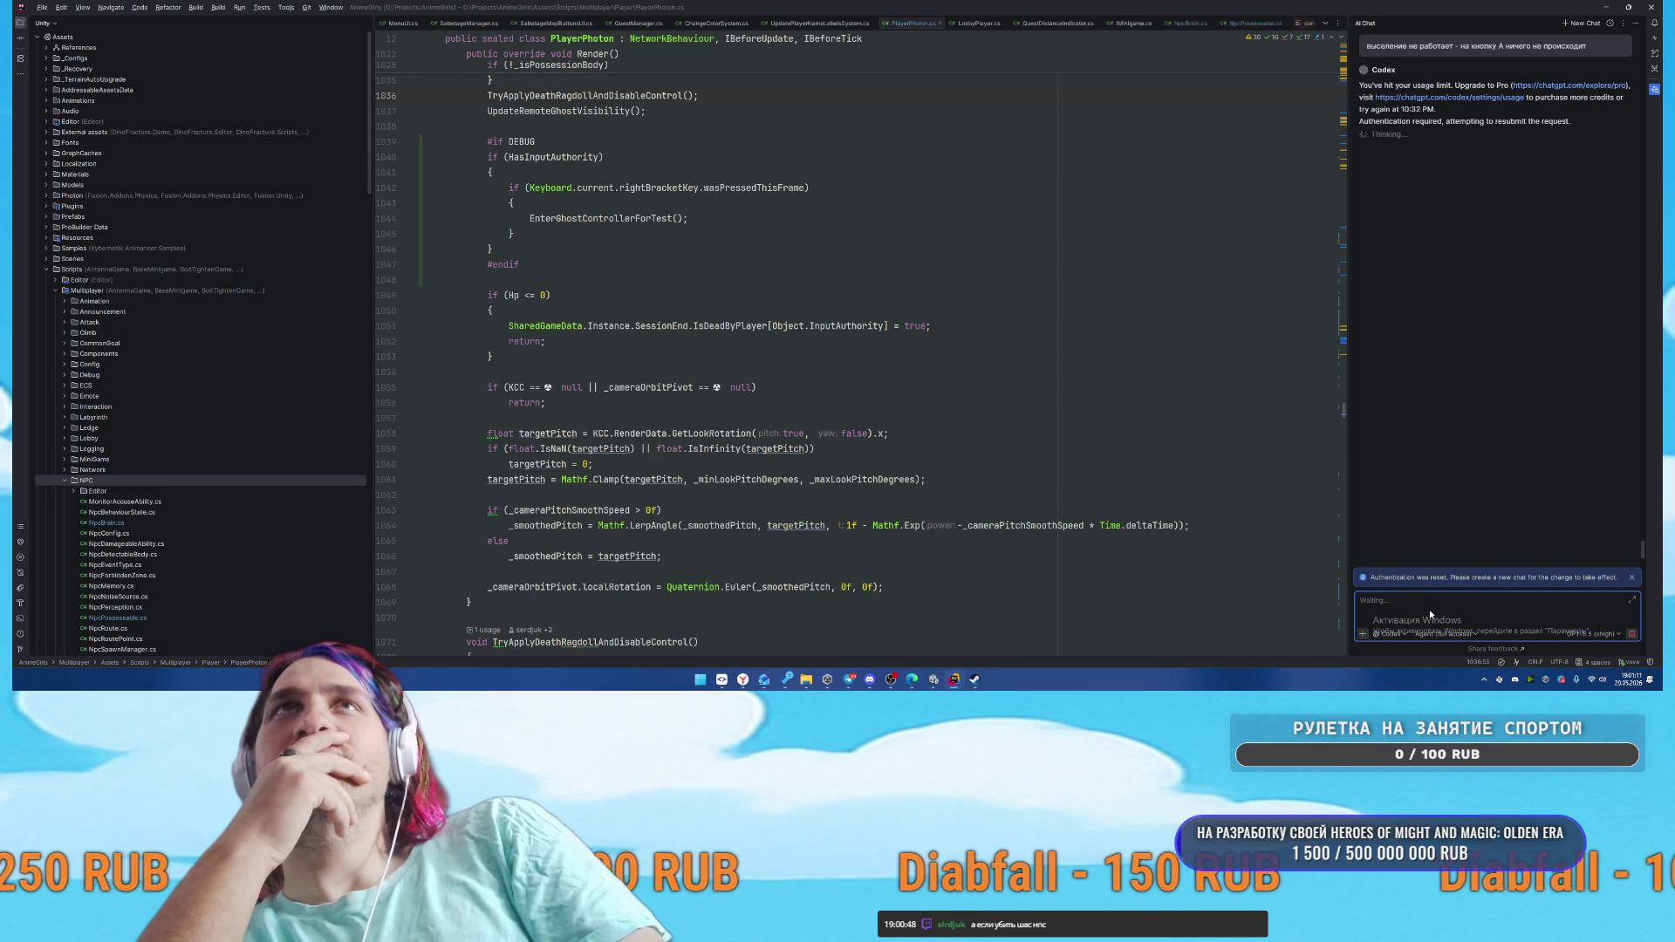
Dismiss the authentication notice and bring the AnimeGirls Unity editor window forward
{"action": "left_click", "coordinate": [1629, 578]}
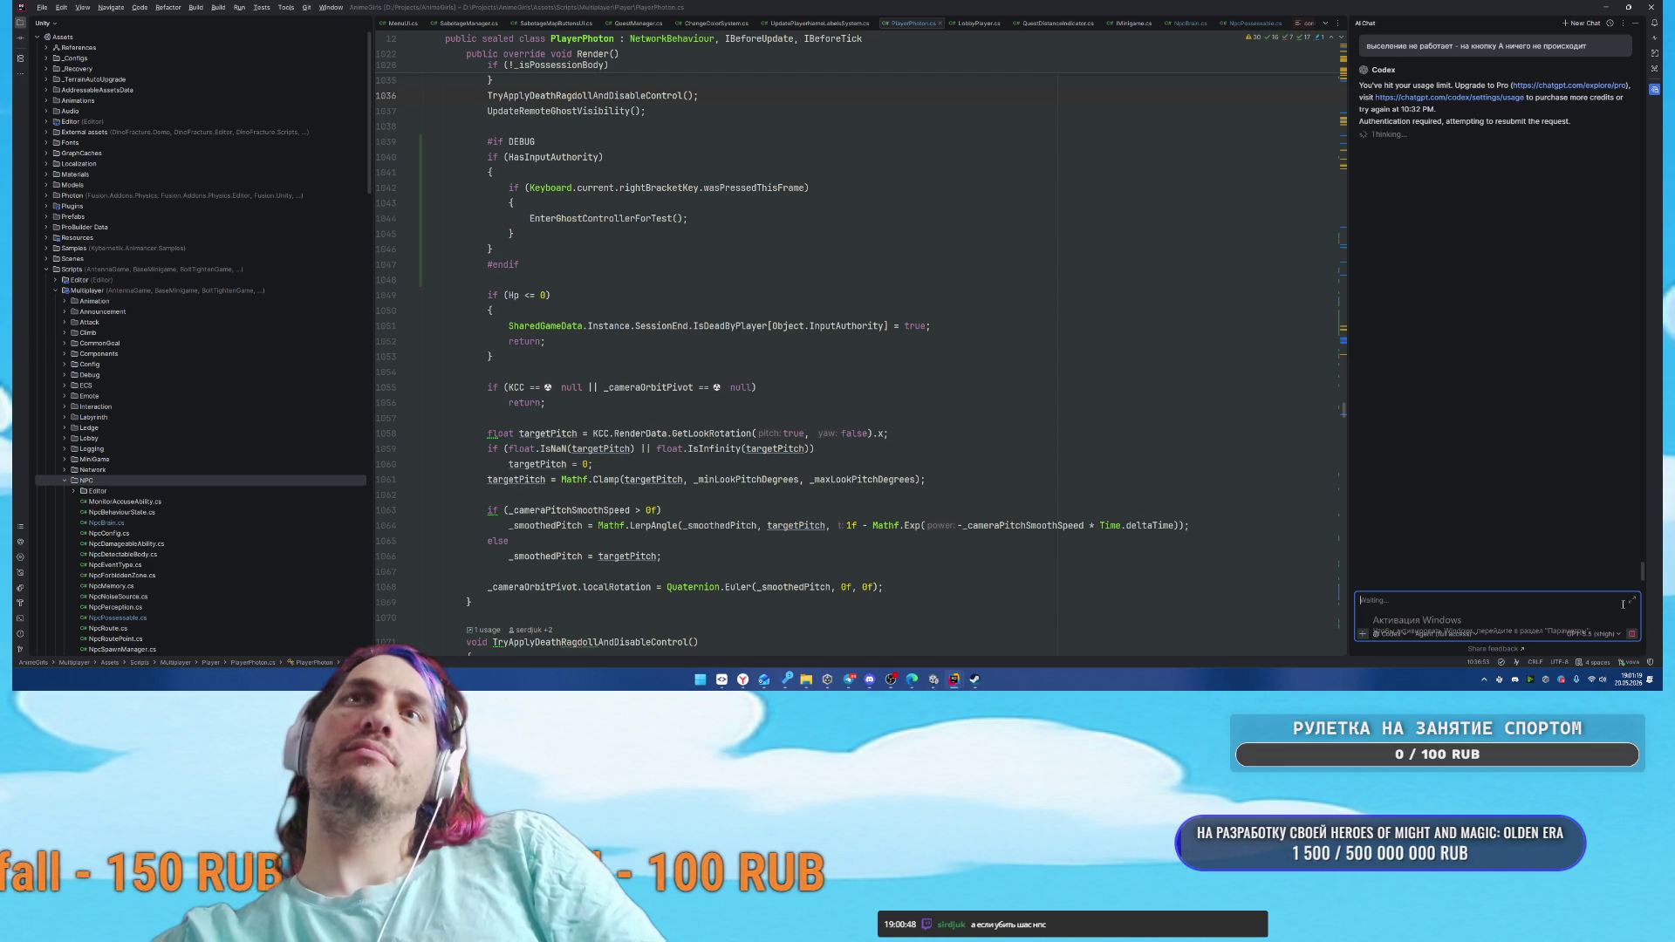
{"action": "mouse_move", "coordinate": [955, 679]}
{"action": "left_click", "coordinate": [977, 624]}
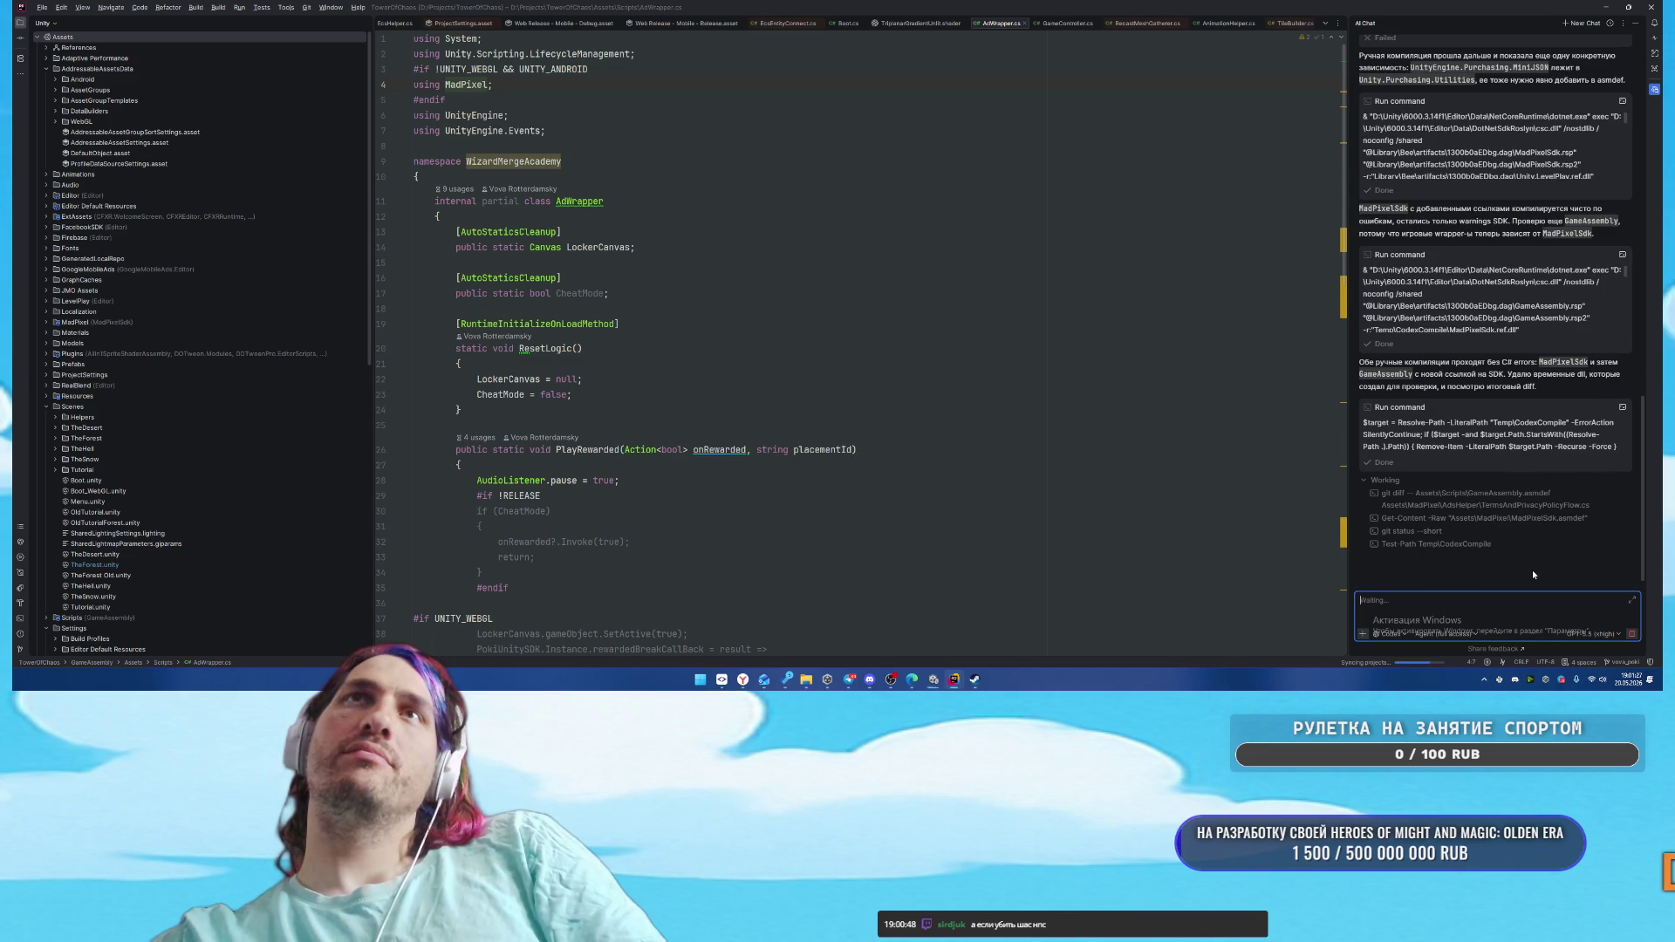
{"action": "scroll", "coordinate": [1533, 575], "scroll_direction": "up", "scroll_amount": 5}
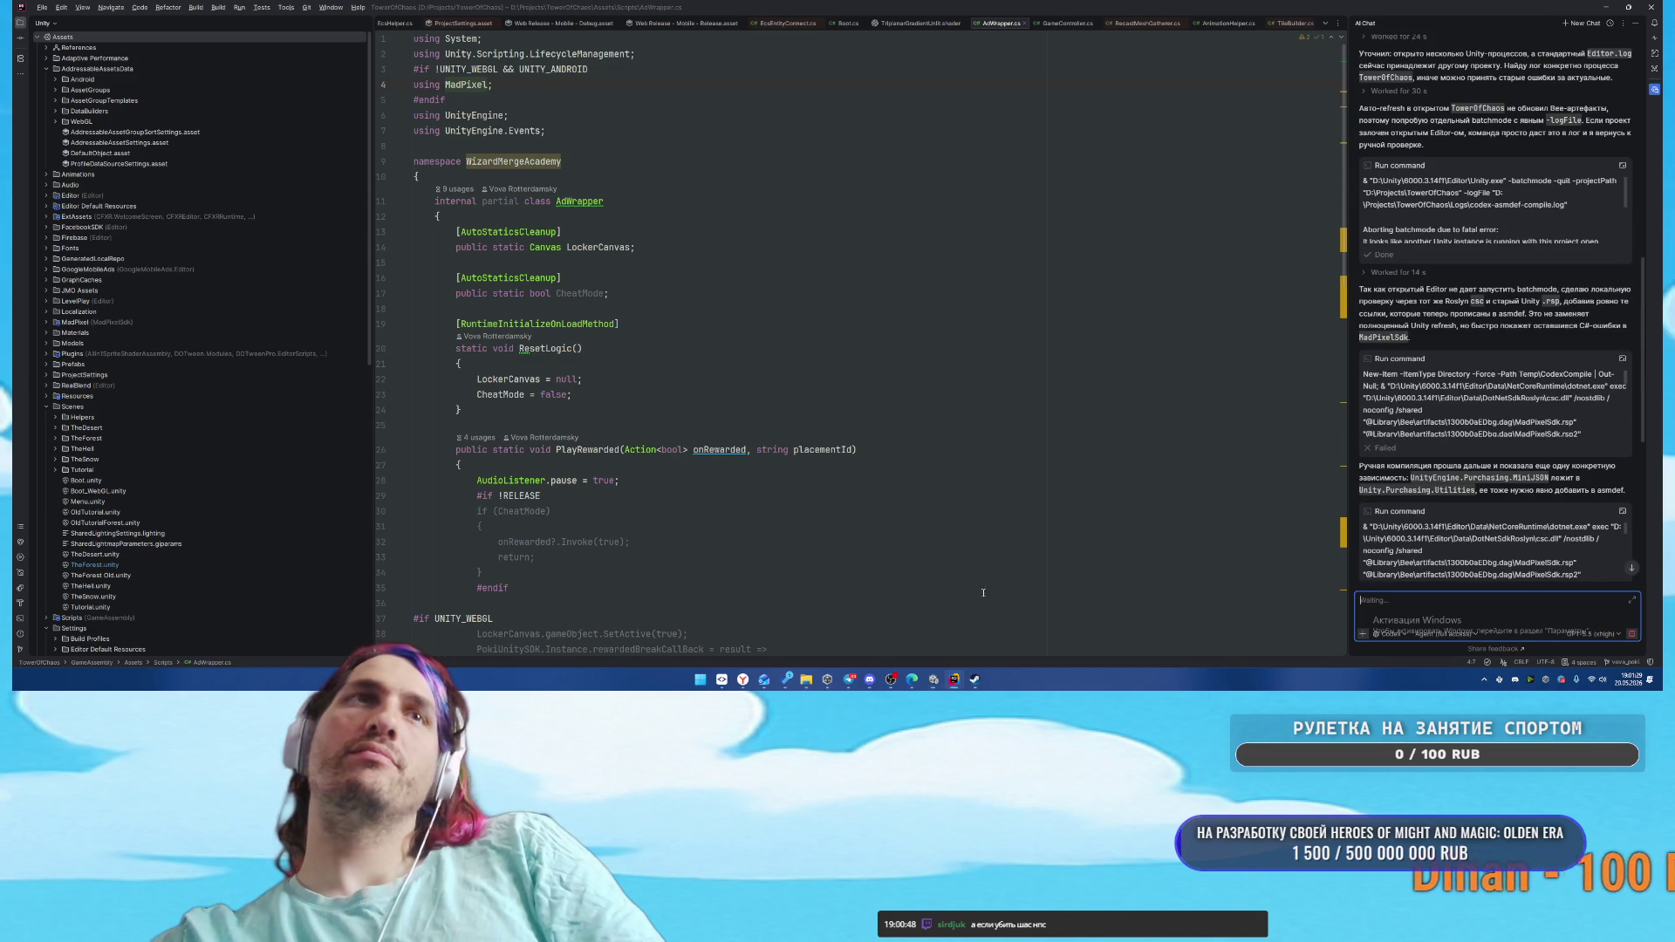
{"action": "mouse_move", "coordinate": [935, 688]}
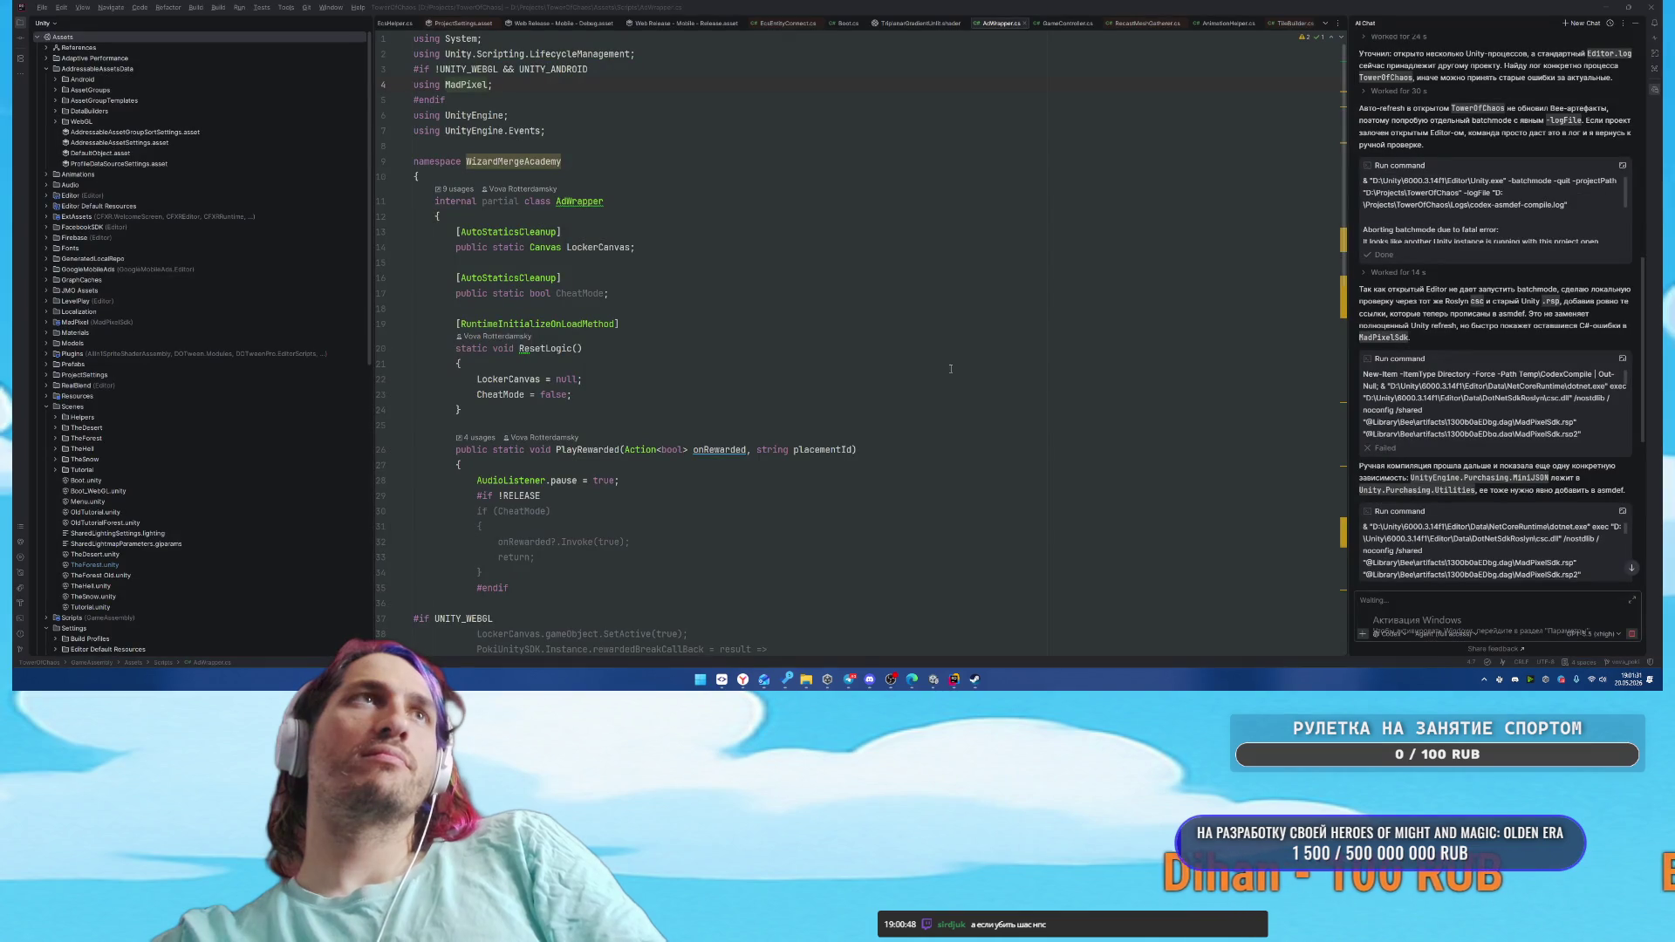
{"action": "left_click", "coordinate": [933, 680]}
{"action": "left_click", "coordinate": [927, 685]}
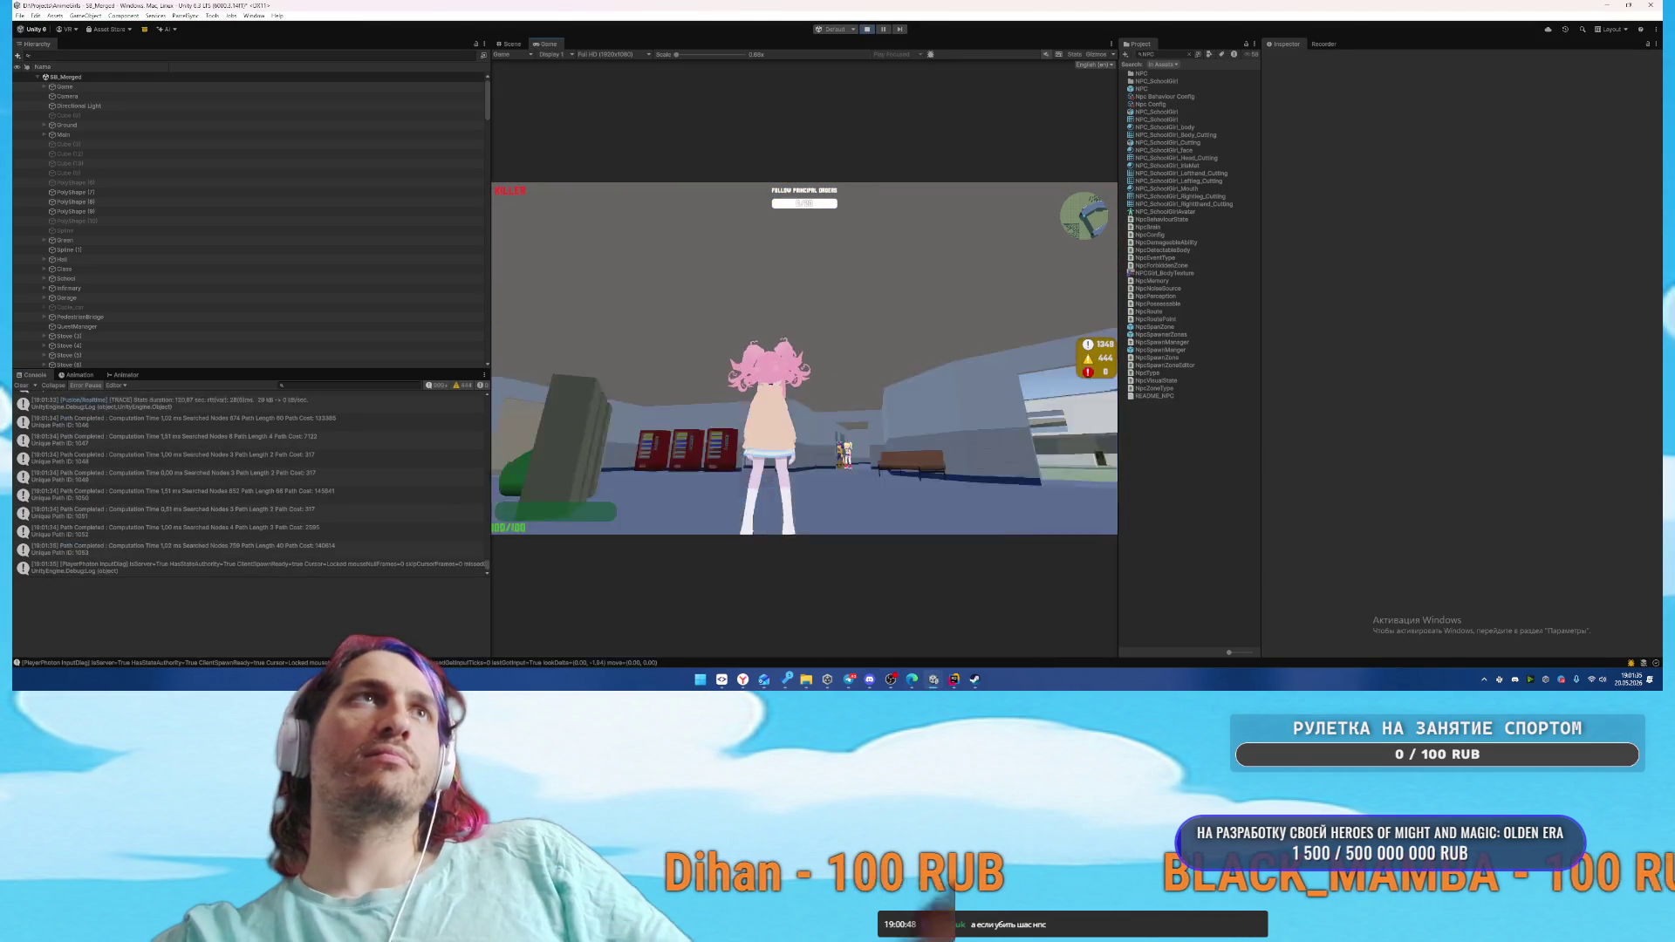
Exit the match to the menu, stop Play mode, and switch to SmartGit
{"action": "key", "text": "Escape"}
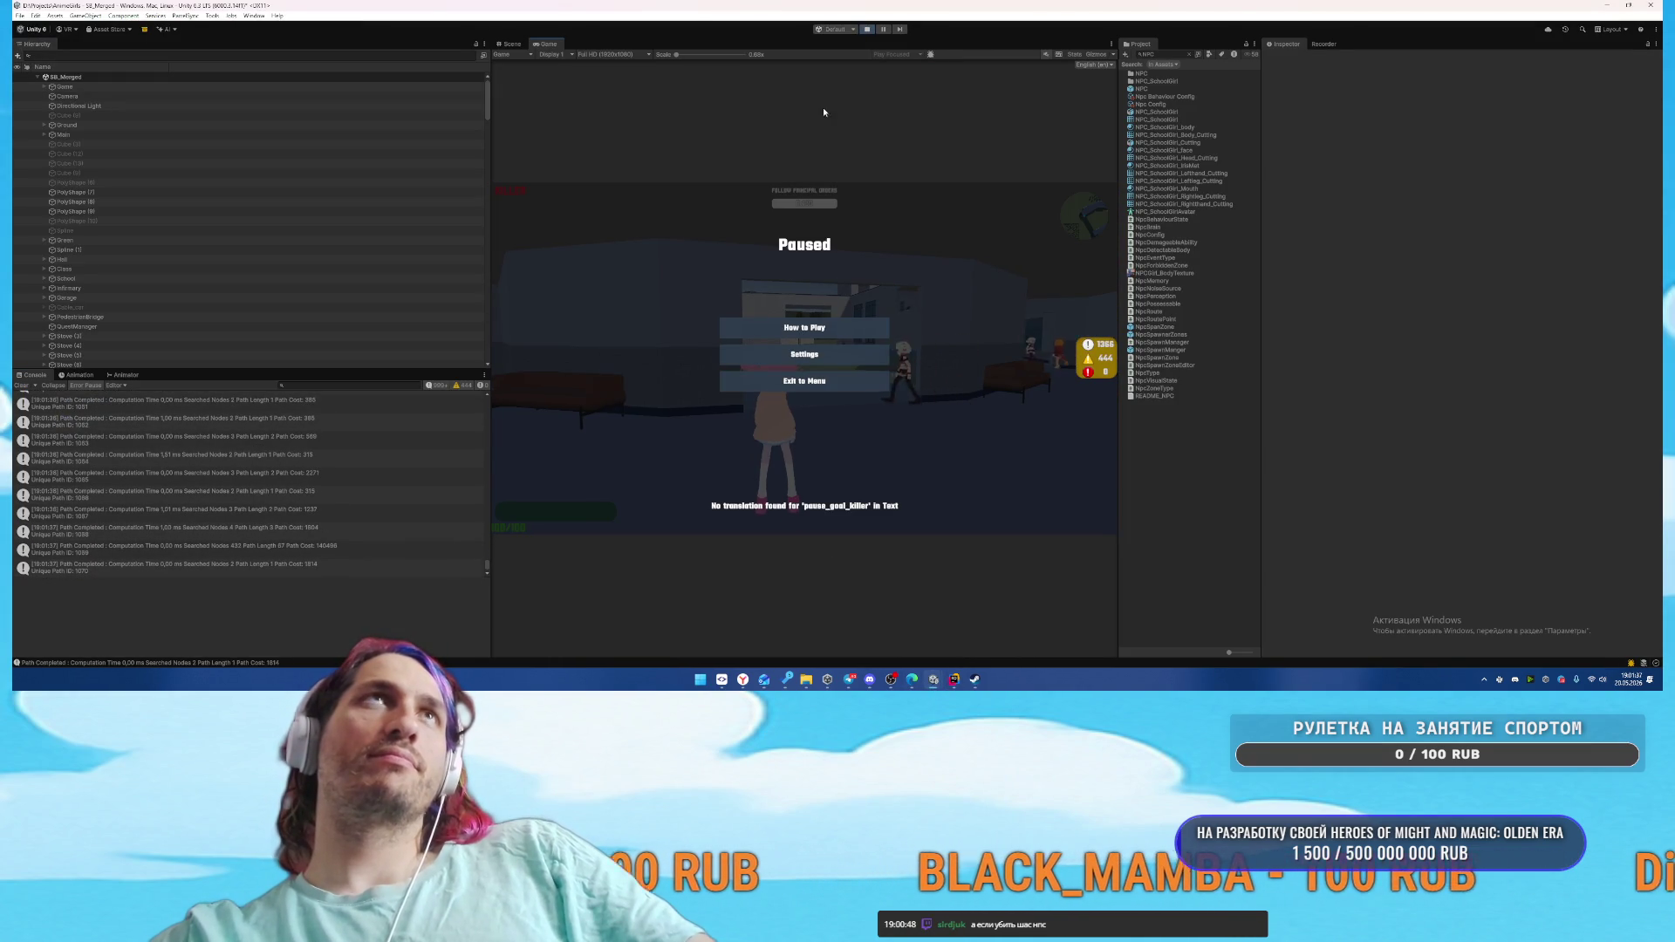
{"action": "left_click", "coordinate": [820, 384]}
{"action": "left_click", "coordinate": [869, 29]}
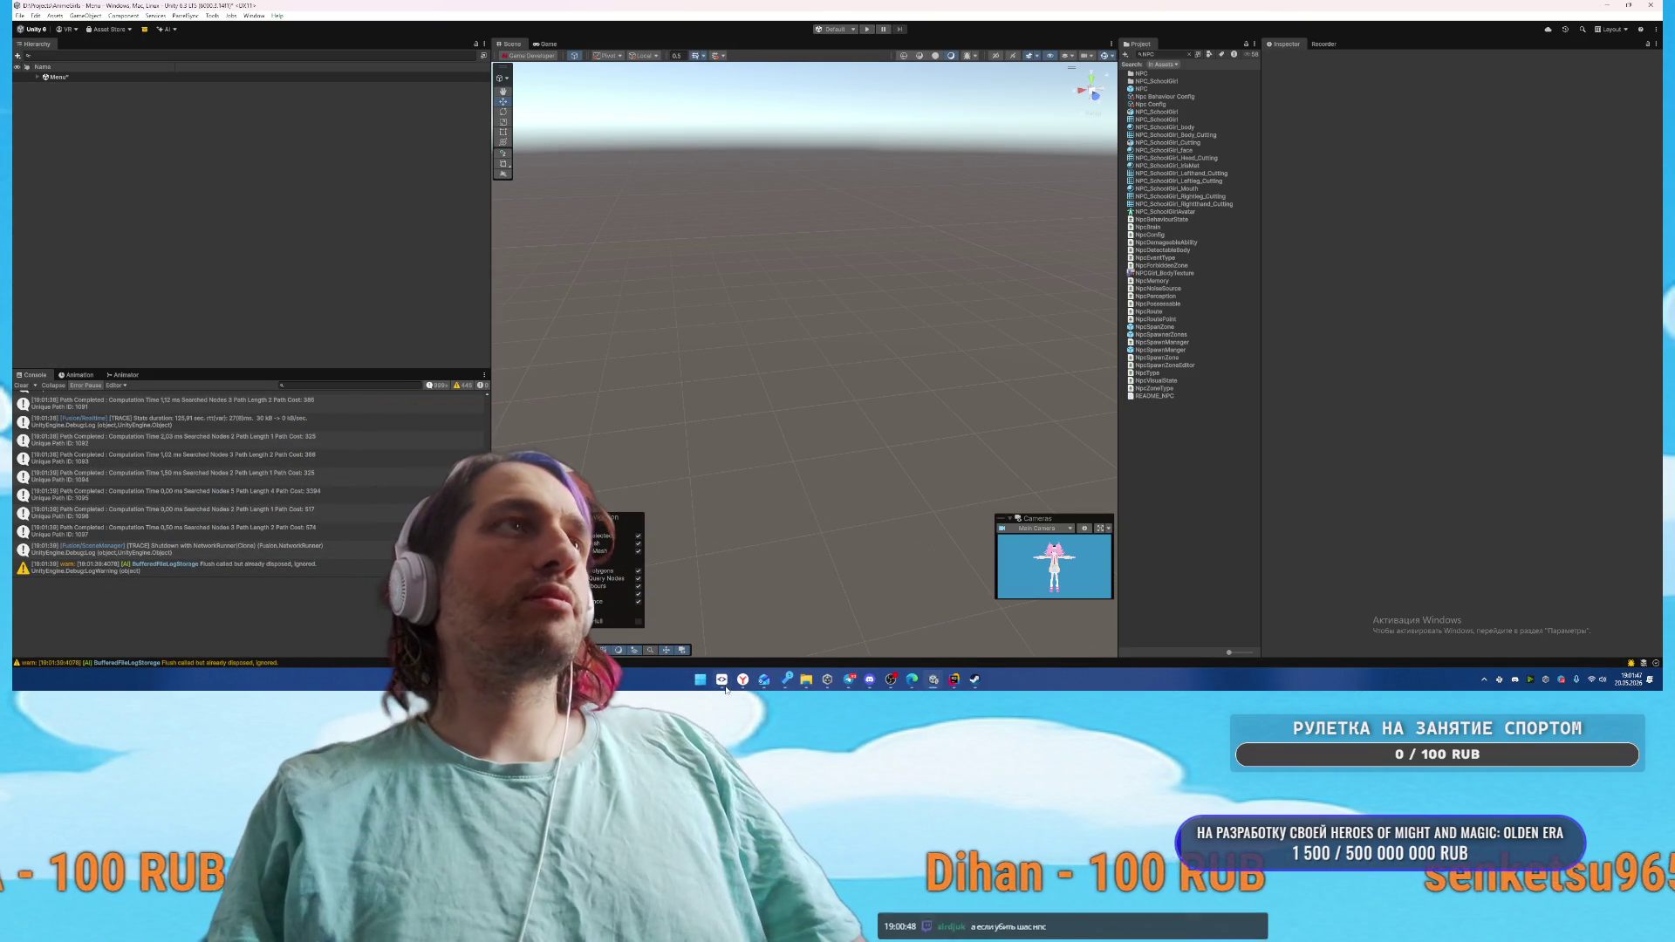
{"action": "key", "text": "alt+Tab"}
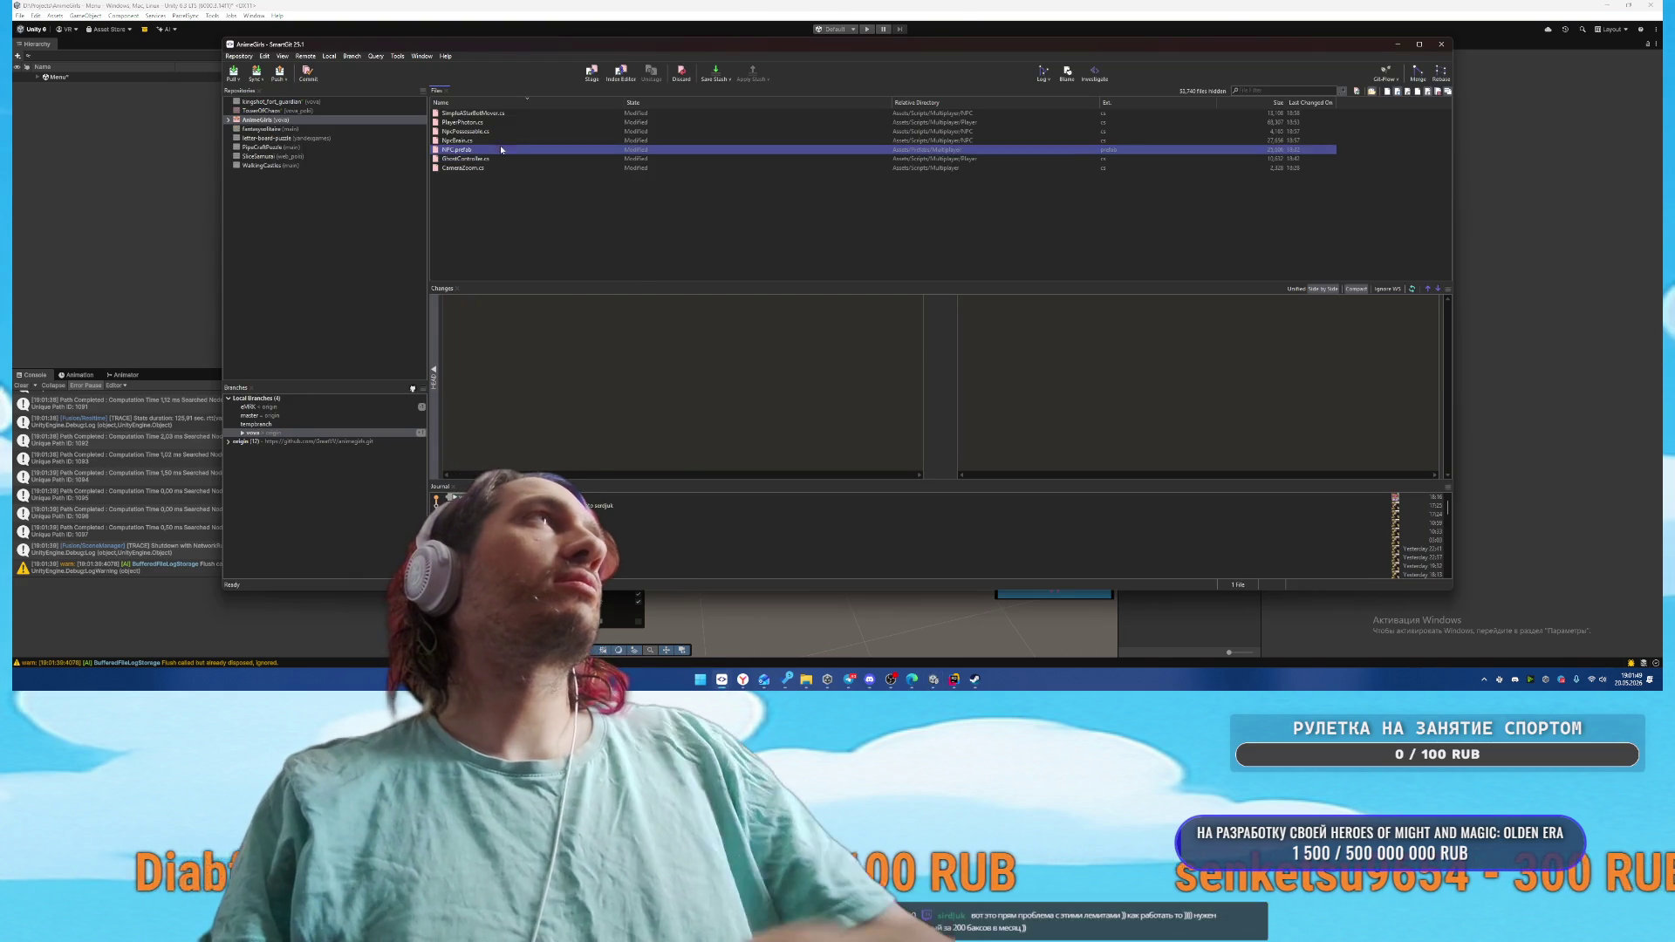
Review the diffs of PlayerPhoton.cs, CameraZoom.cs, GhostController.cs, NpcBrain.cs and the other scripts
{"action": "left_click", "coordinate": [521, 123]}
{"action": "key", "text": "Down"}
{"action": "key", "text": "Down"}
{"action": "key", "text": "Down"}
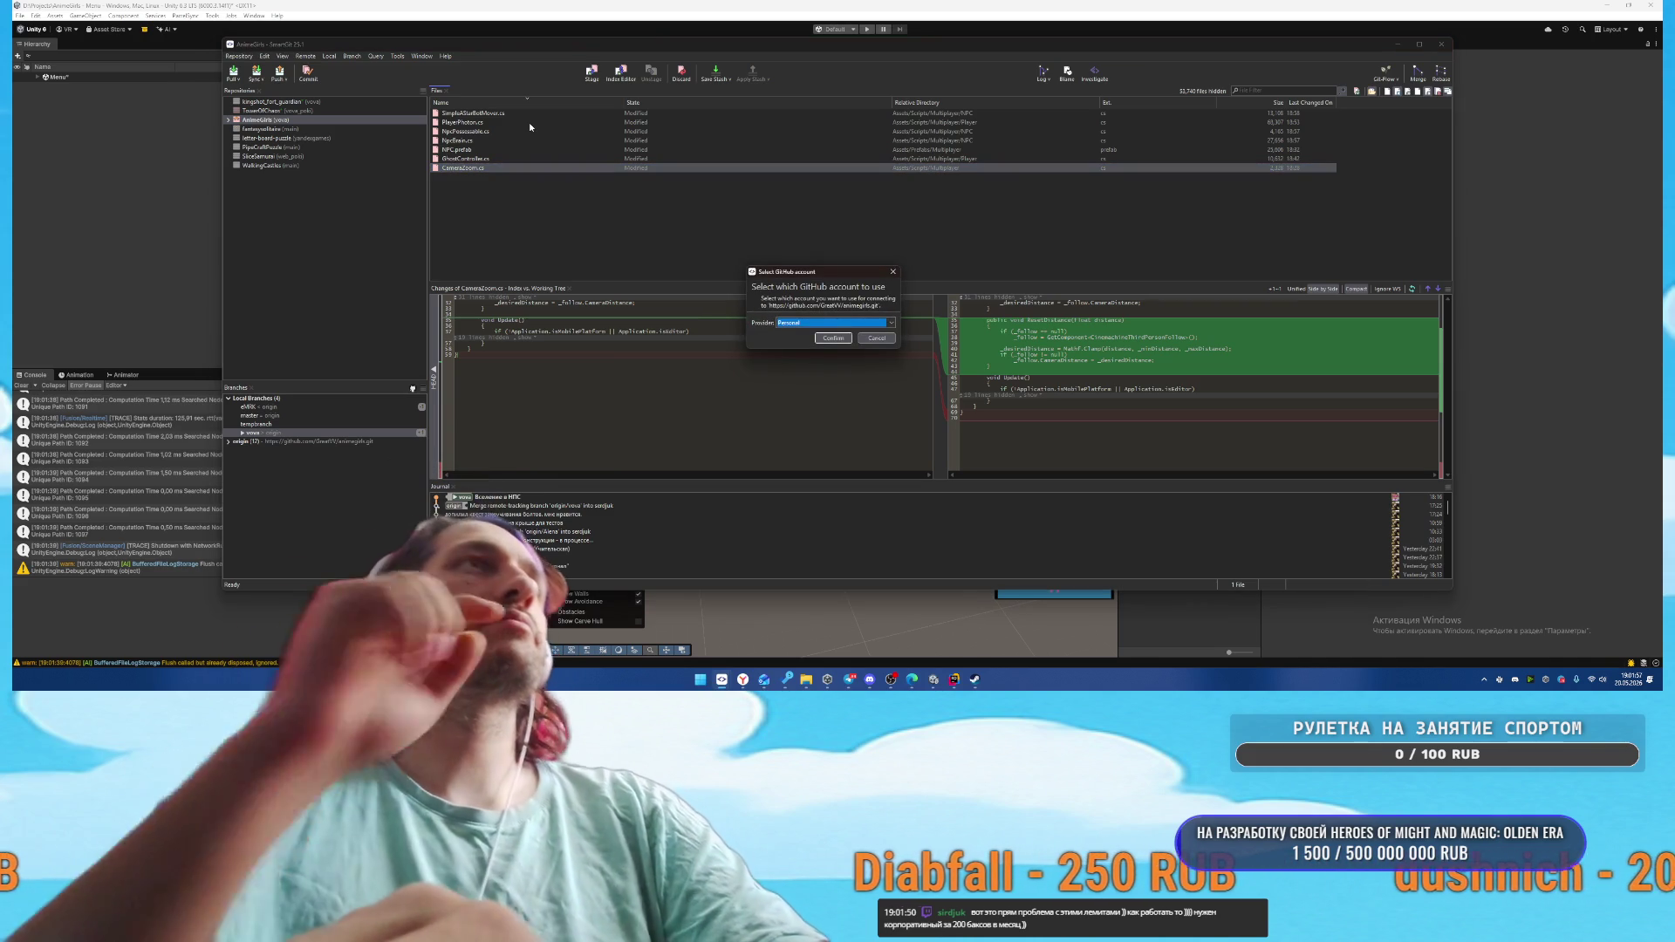
{"action": "left_click", "coordinate": [822, 338]}
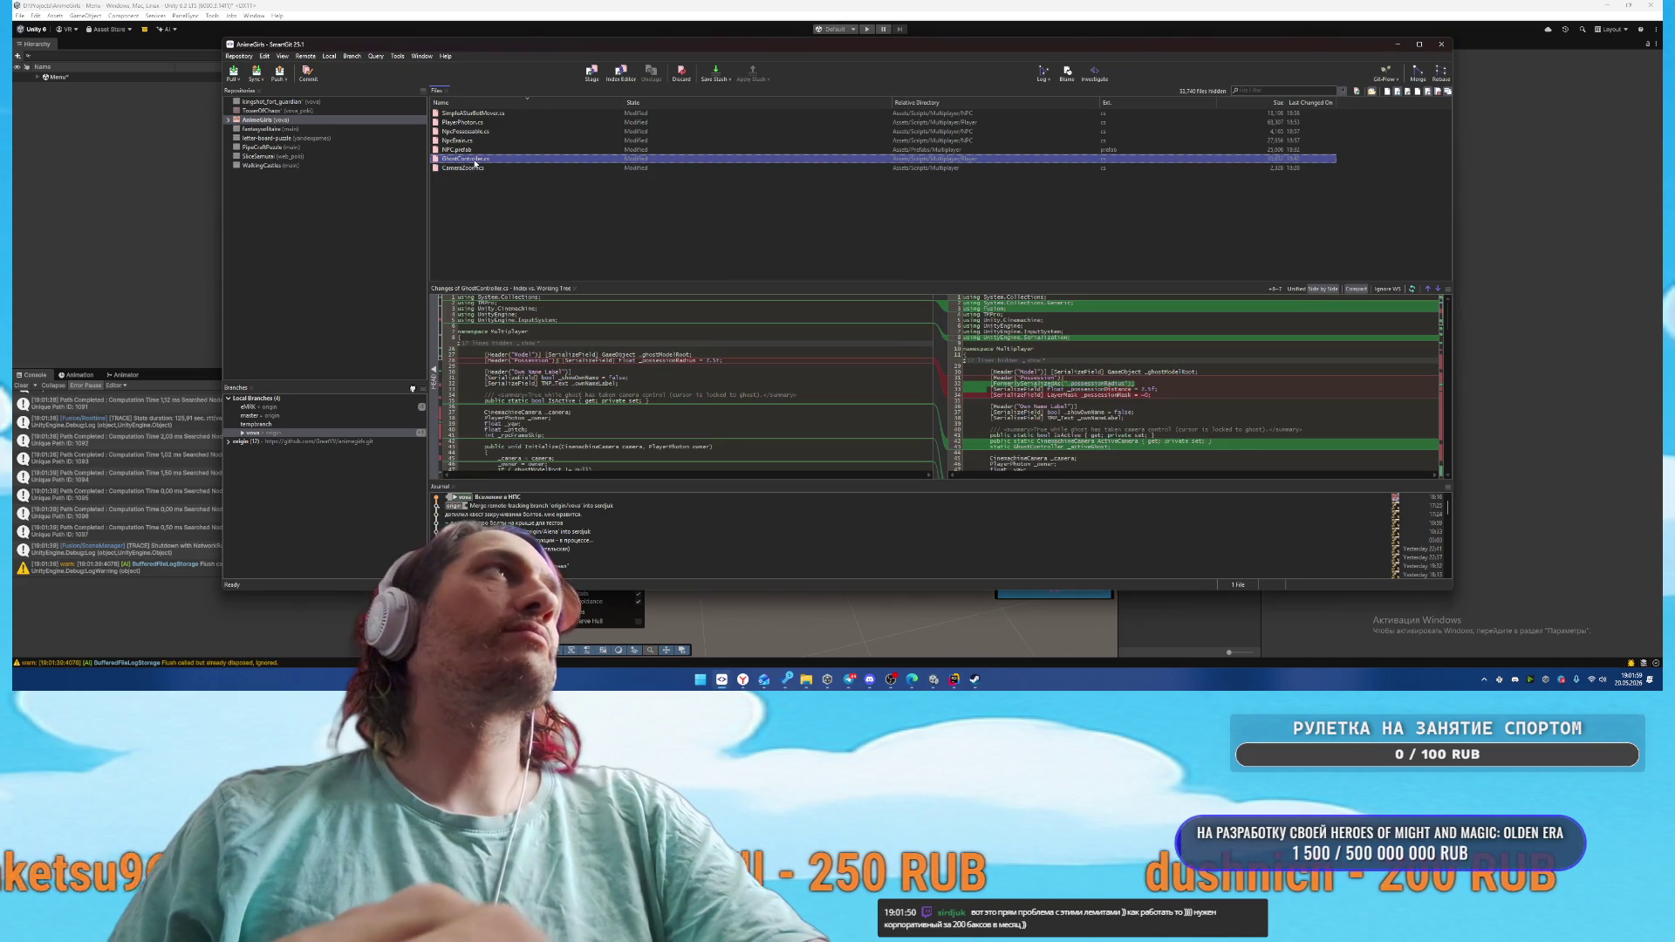
{"action": "left_click", "coordinate": [474, 160]}
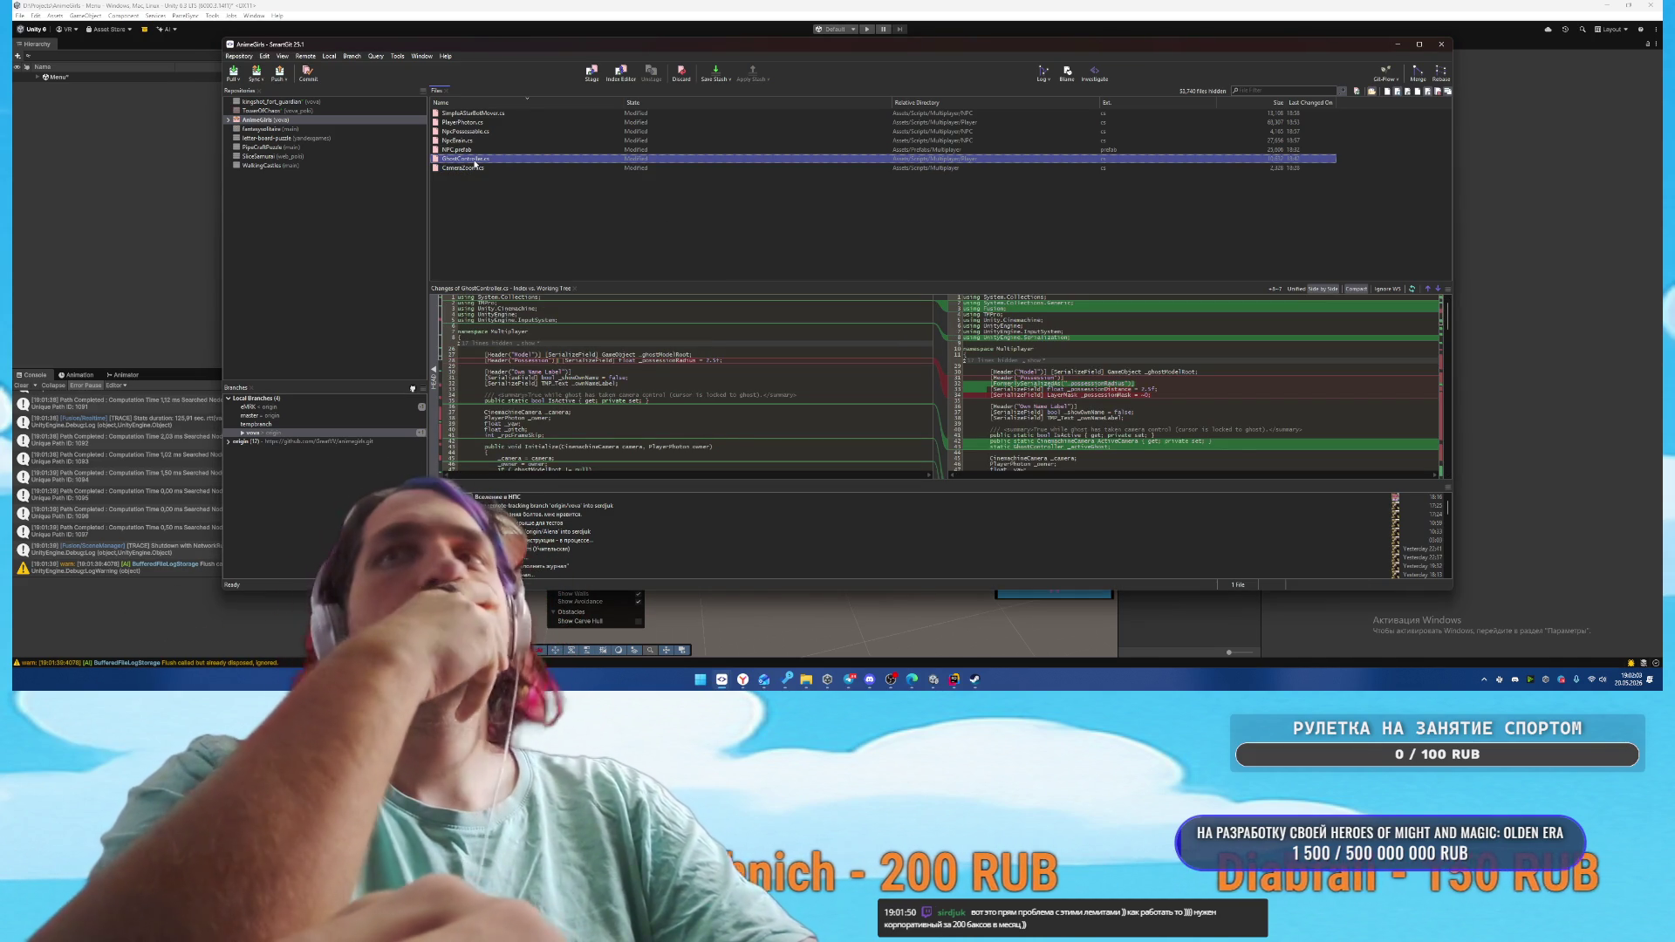
{"action": "key", "text": "Up"}
{"action": "key", "text": "Up"}
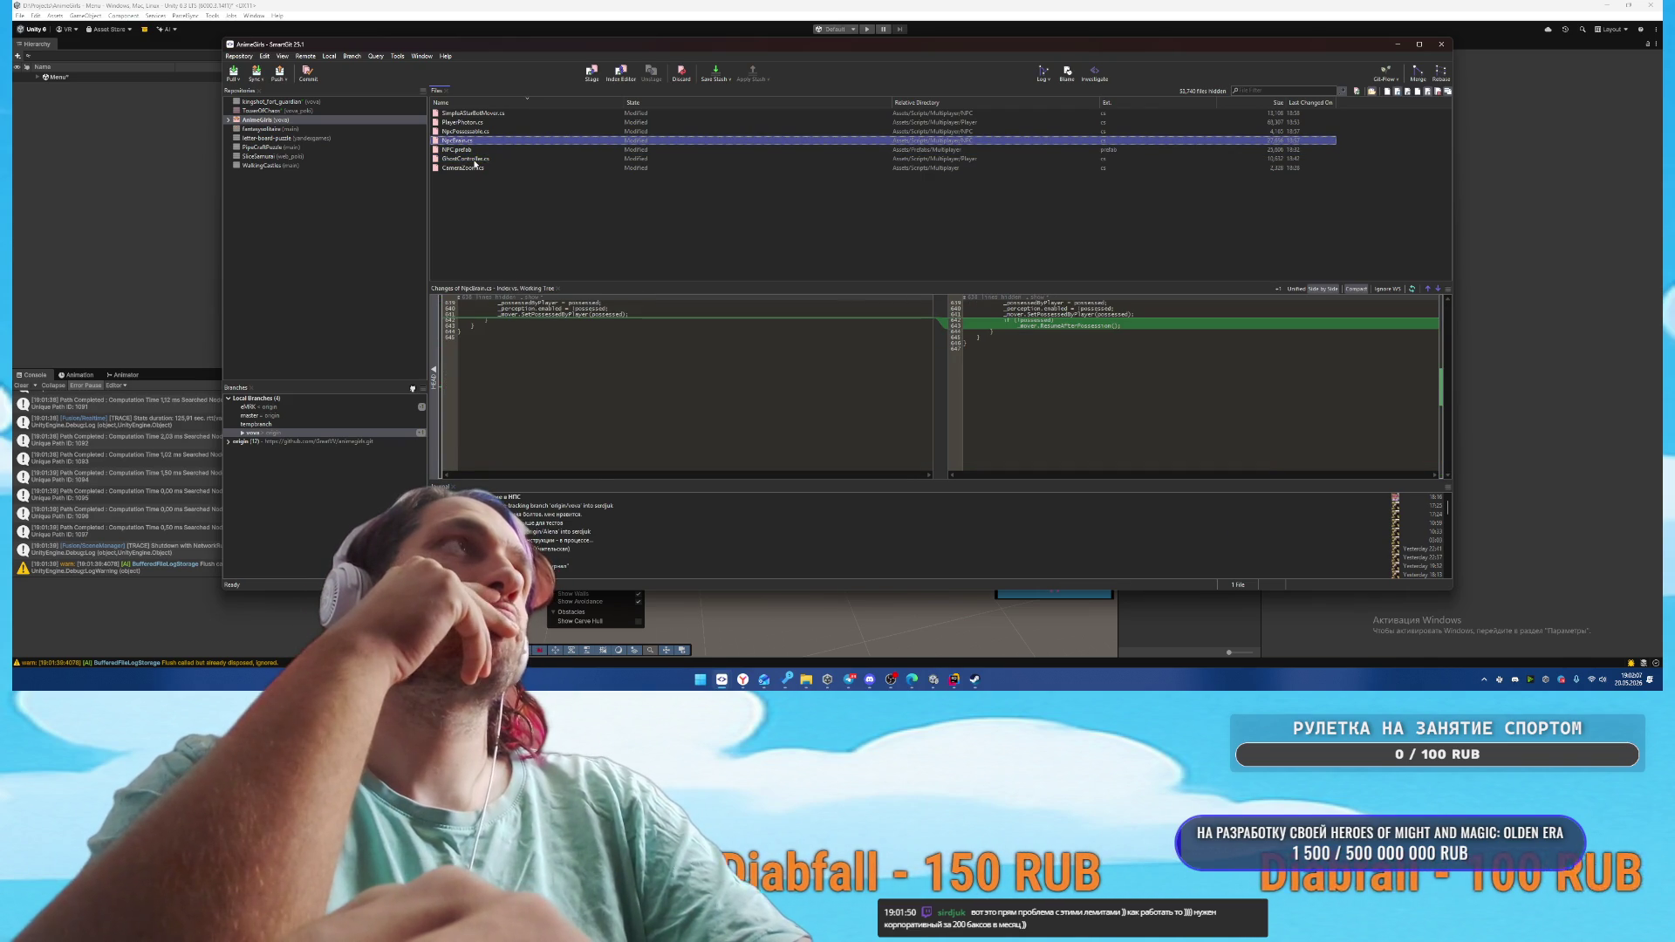
{"action": "key", "text": "Up"}
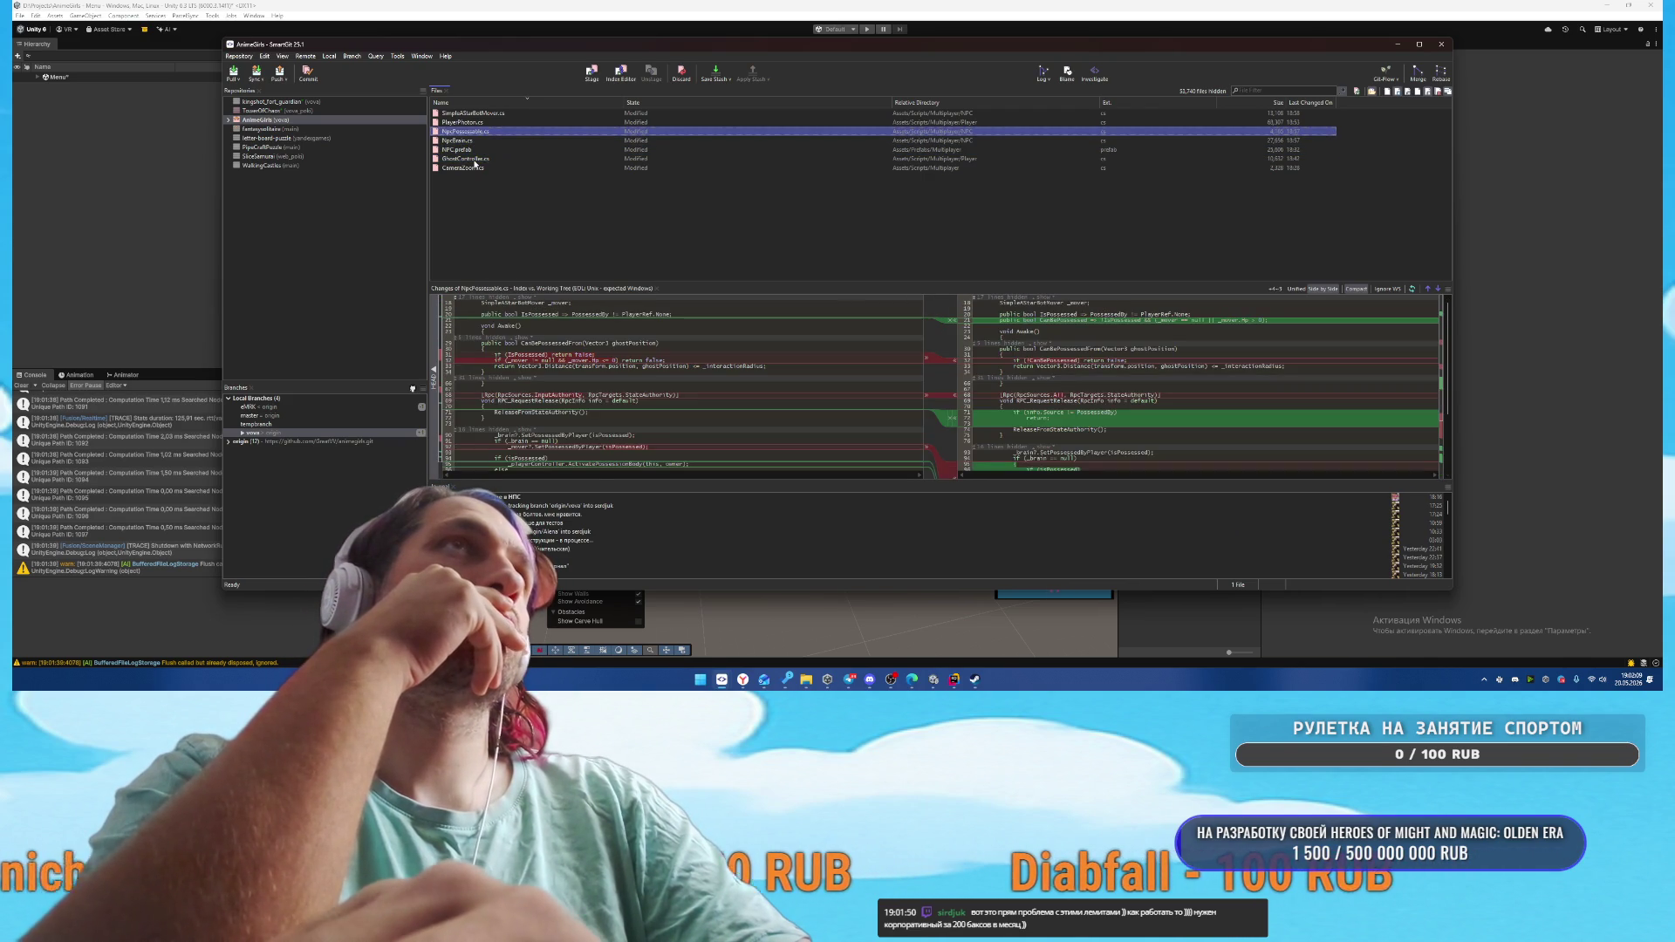
{"action": "key", "text": "Up"}
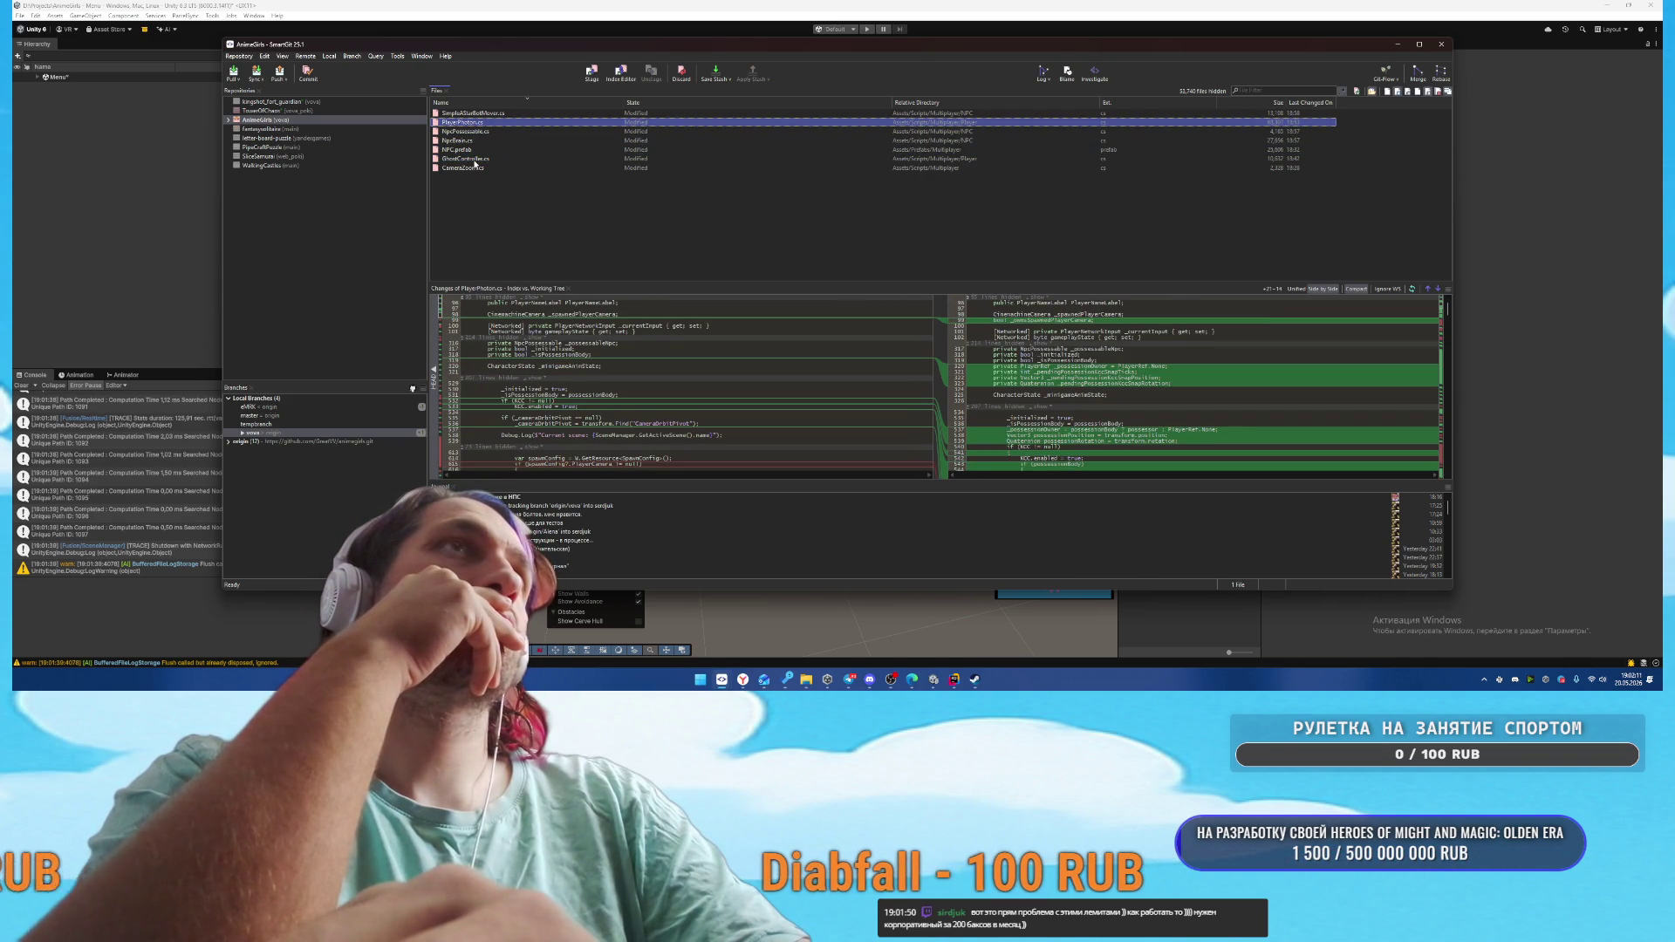
{"action": "key", "text": "Up"}
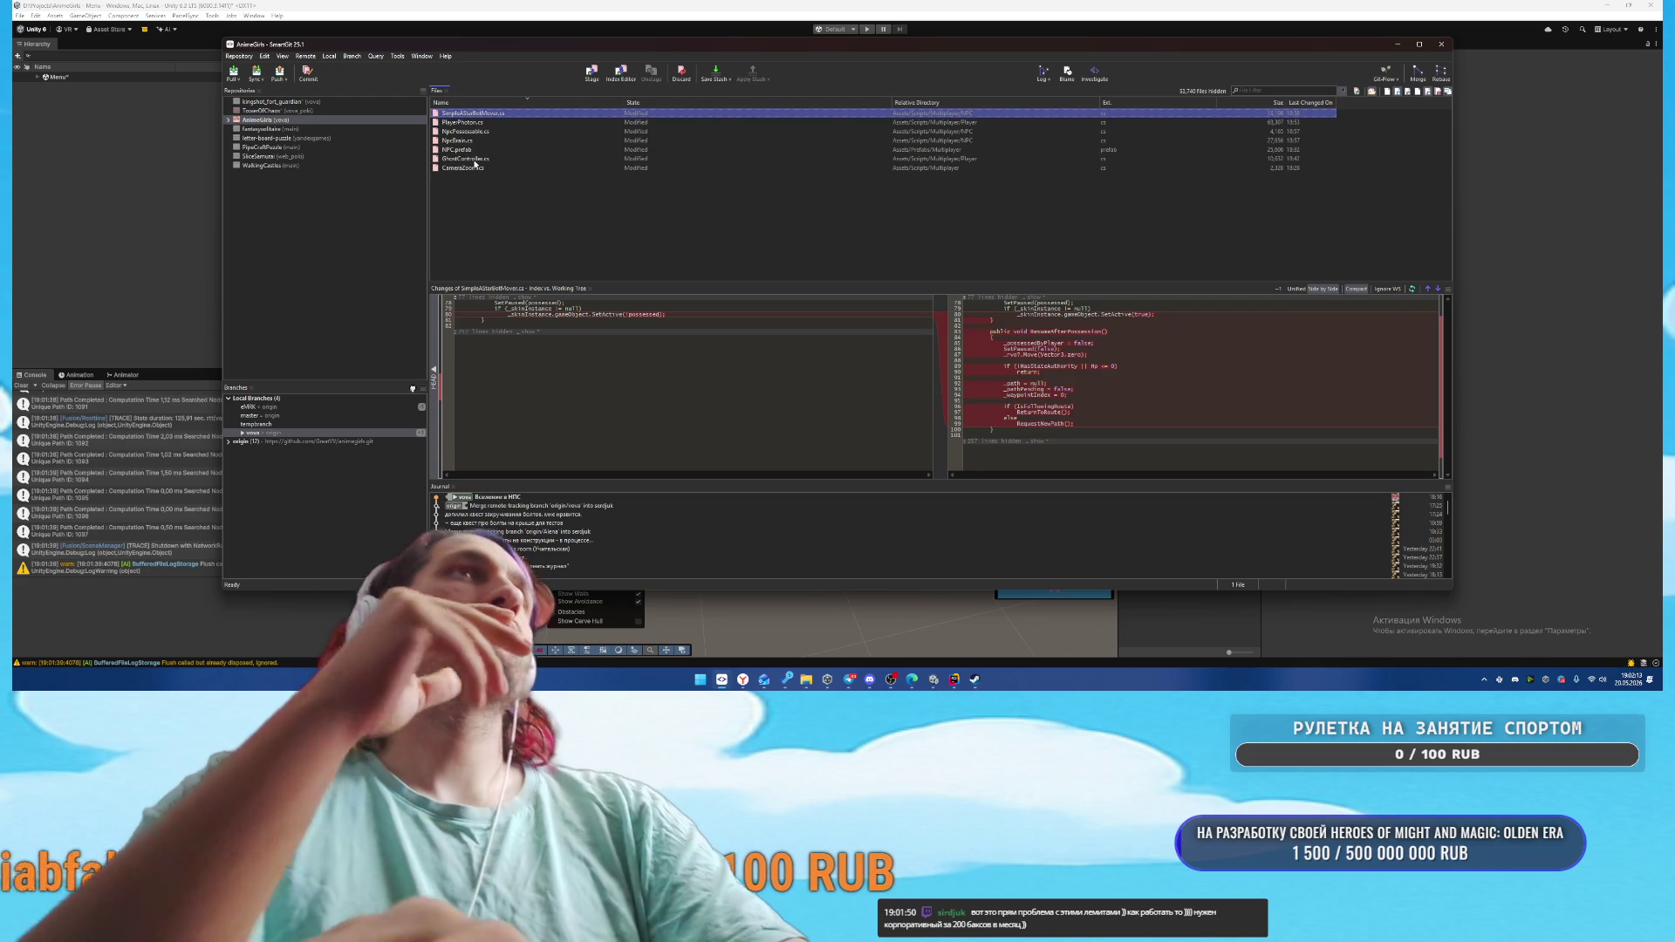
{"action": "left_click", "coordinate": [467, 168]}
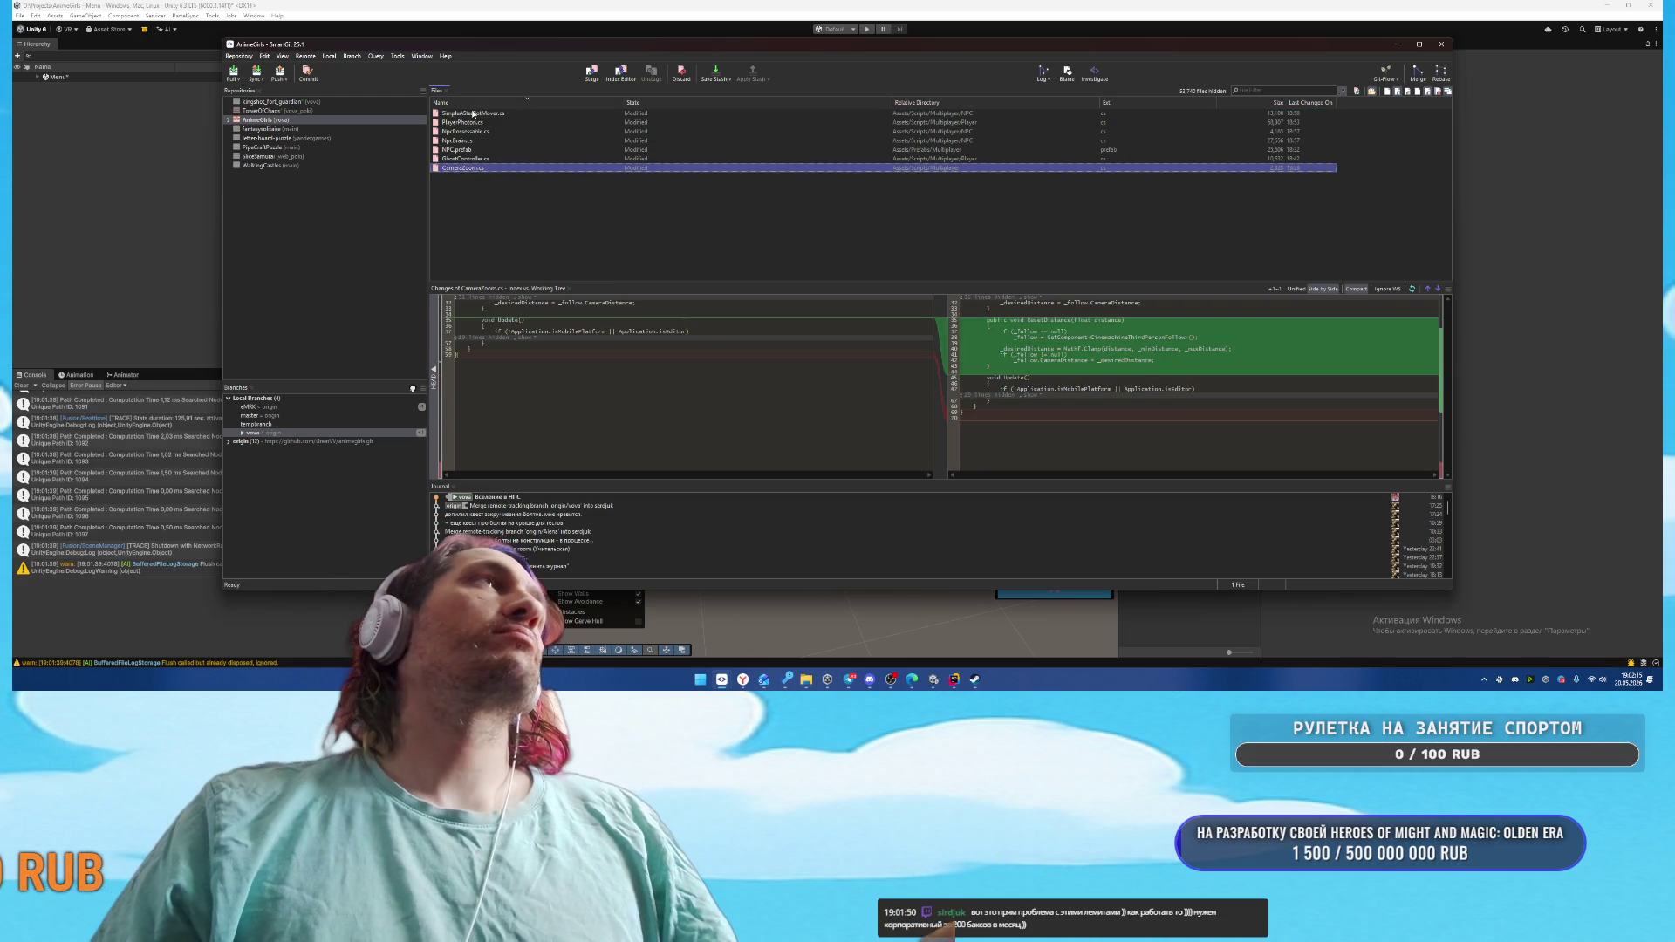
Select all seven changed files and start a commit
{"action": "left_click", "coordinate": [472, 114], "text": "shift"}
{"action": "right_click", "coordinate": [471, 114]}
{"action": "left_click", "coordinate": [532, 184]}
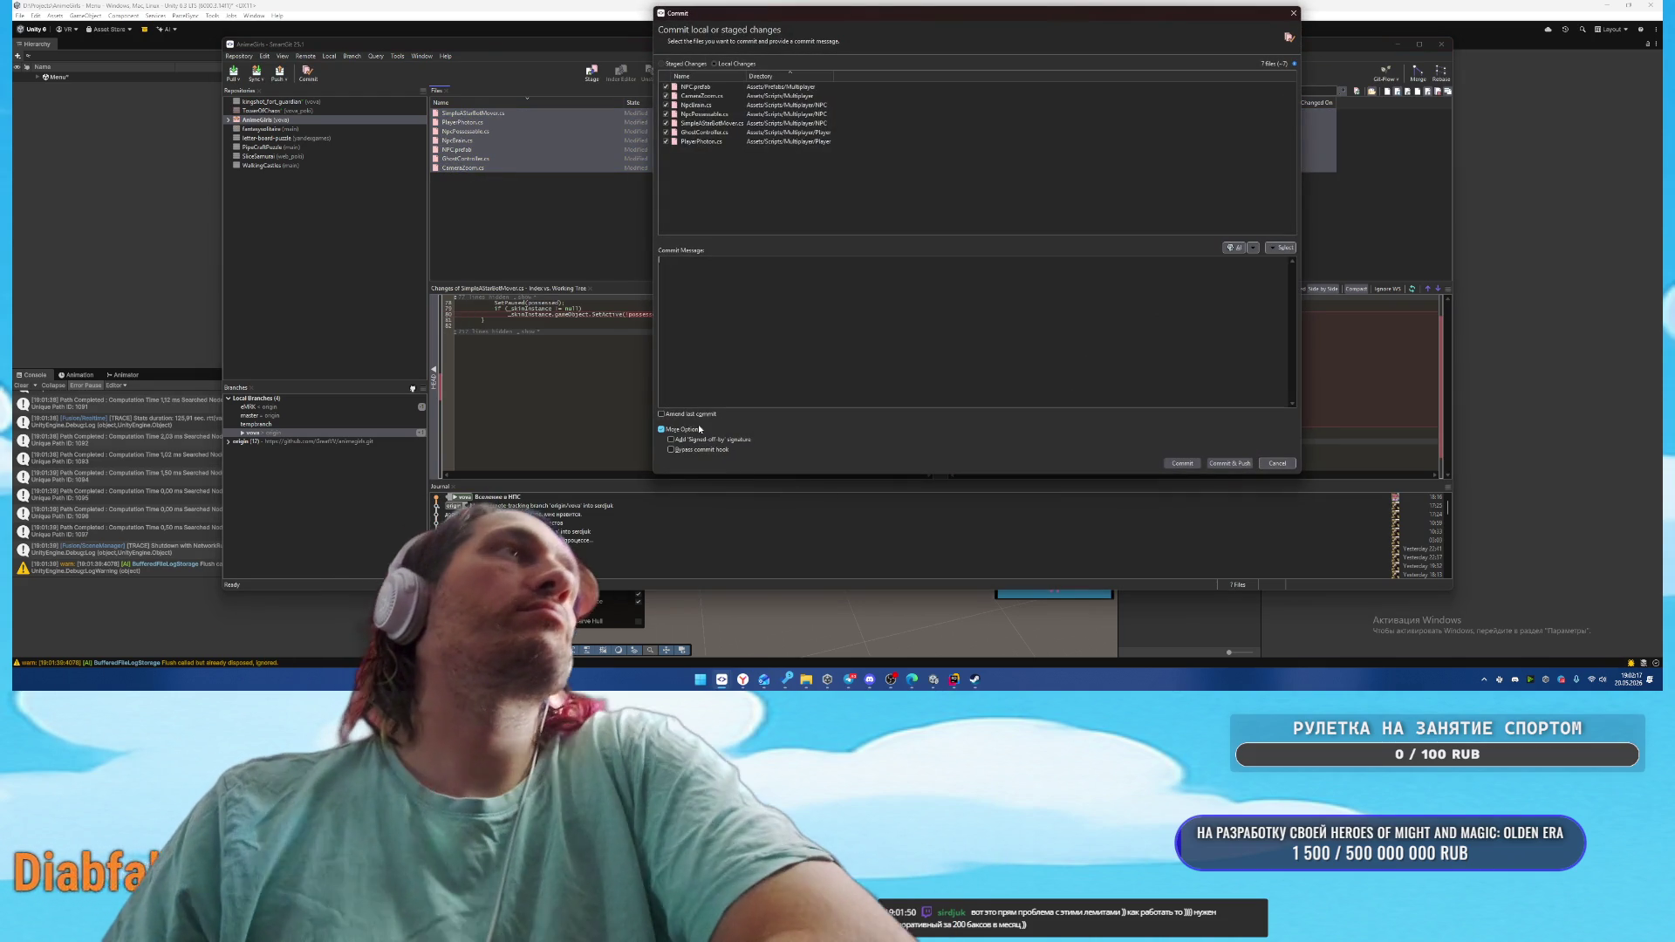
Amend the seven files into the last commit 'Вселение в НПС', push, and close SmartGit
{"action": "left_click", "coordinate": [720, 415]}
{"action": "left_click", "coordinate": [1182, 463]}
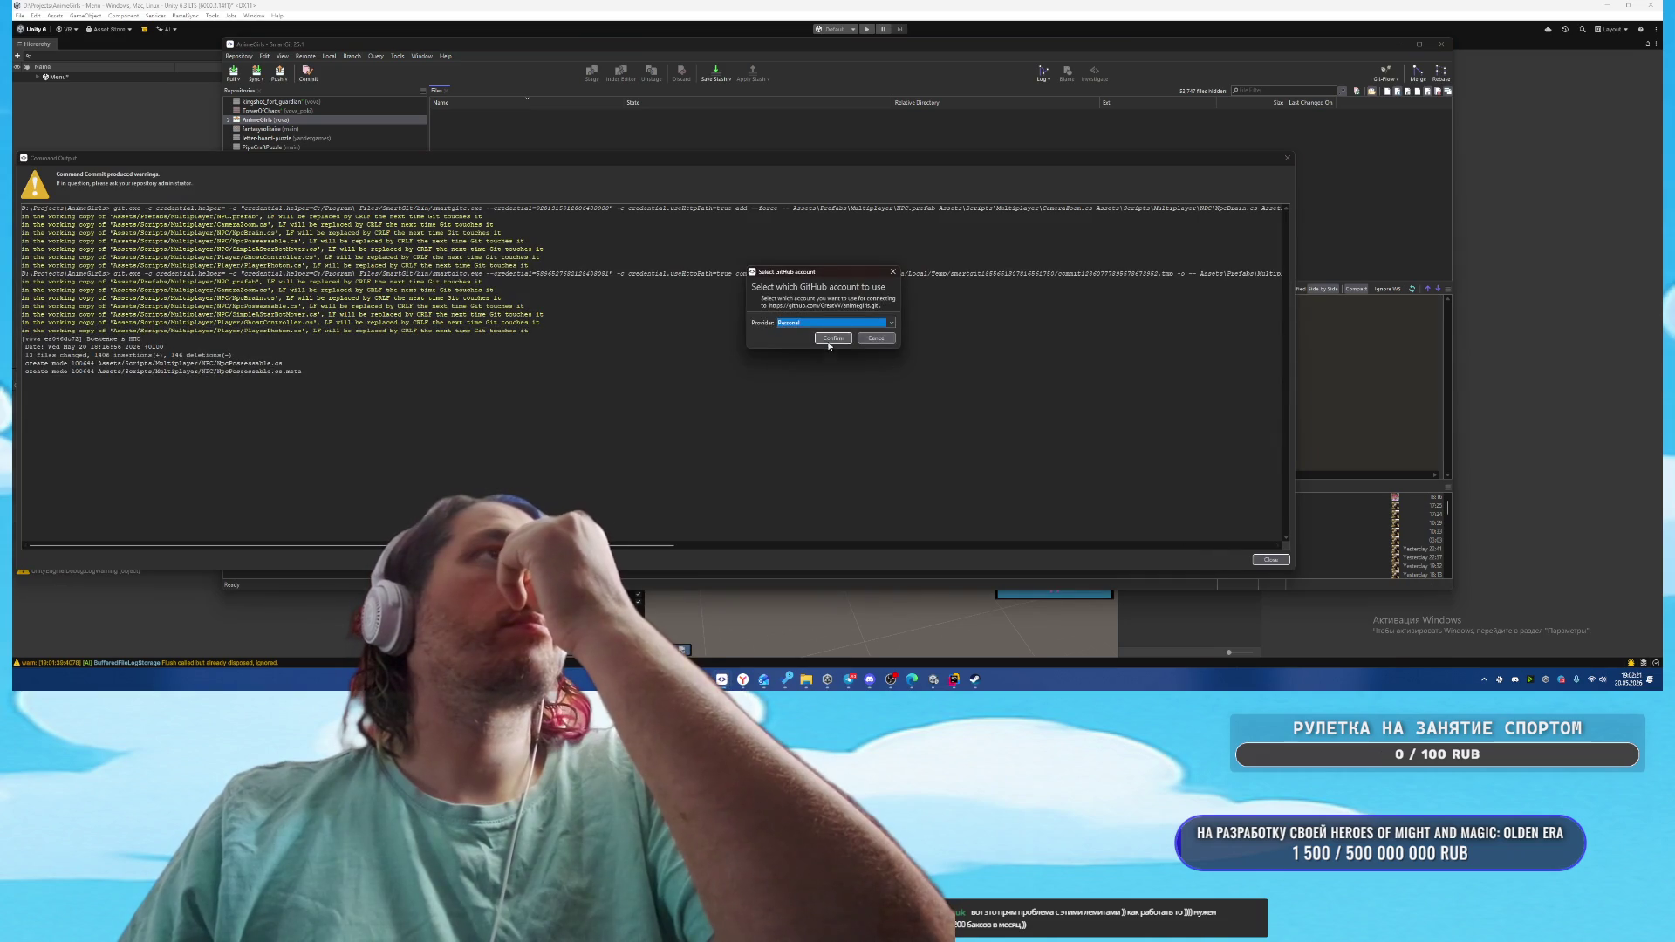
{"action": "left_click", "coordinate": [830, 342]}
{"action": "left_click", "coordinate": [1270, 561]}
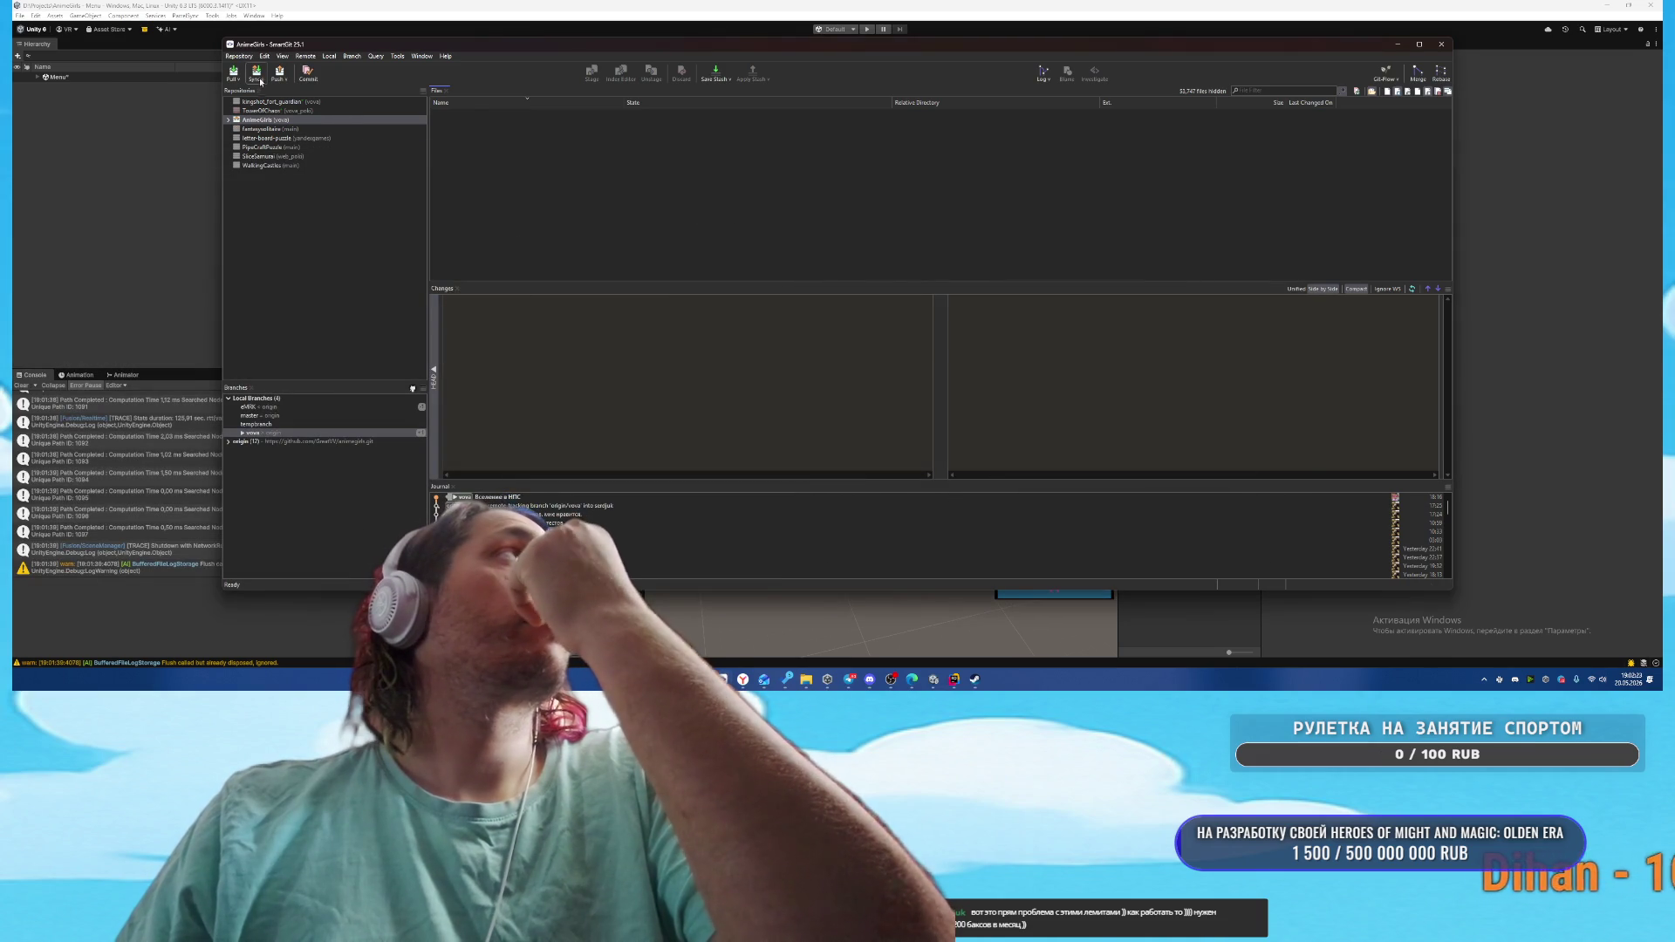
{"action": "left_click", "coordinate": [847, 339]}
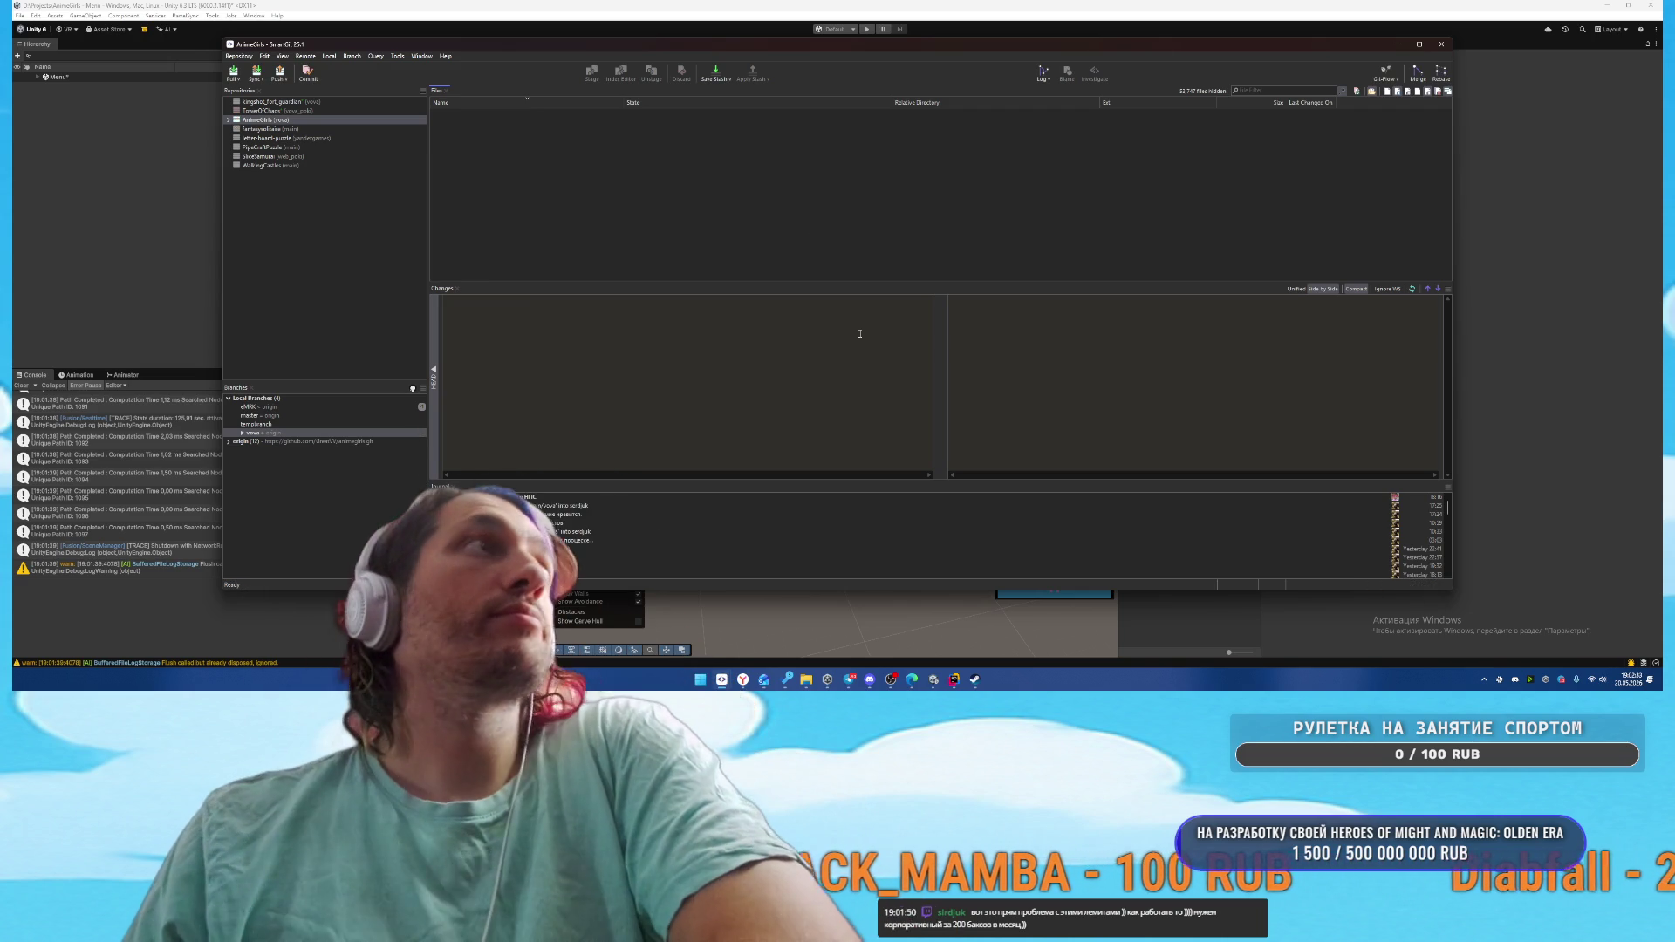
{"action": "left_click", "coordinate": [1441, 44]}
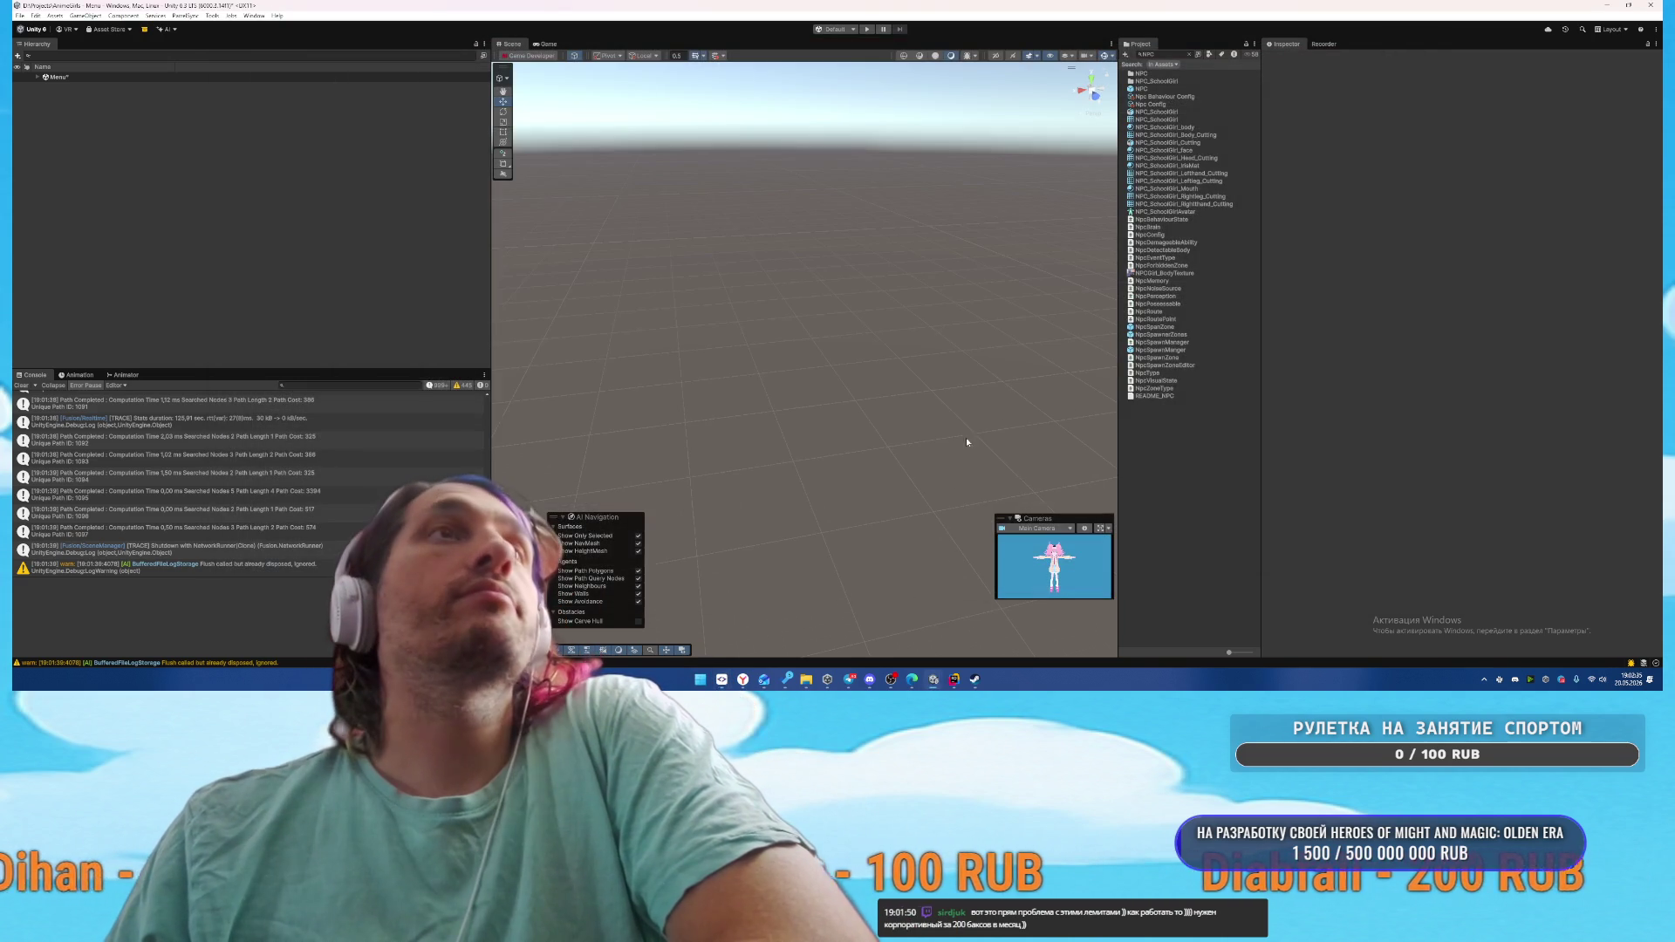
Return to Rider and pick Claude Agent in the AI chat's agent selector
{"action": "left_click", "coordinate": [954, 684]}
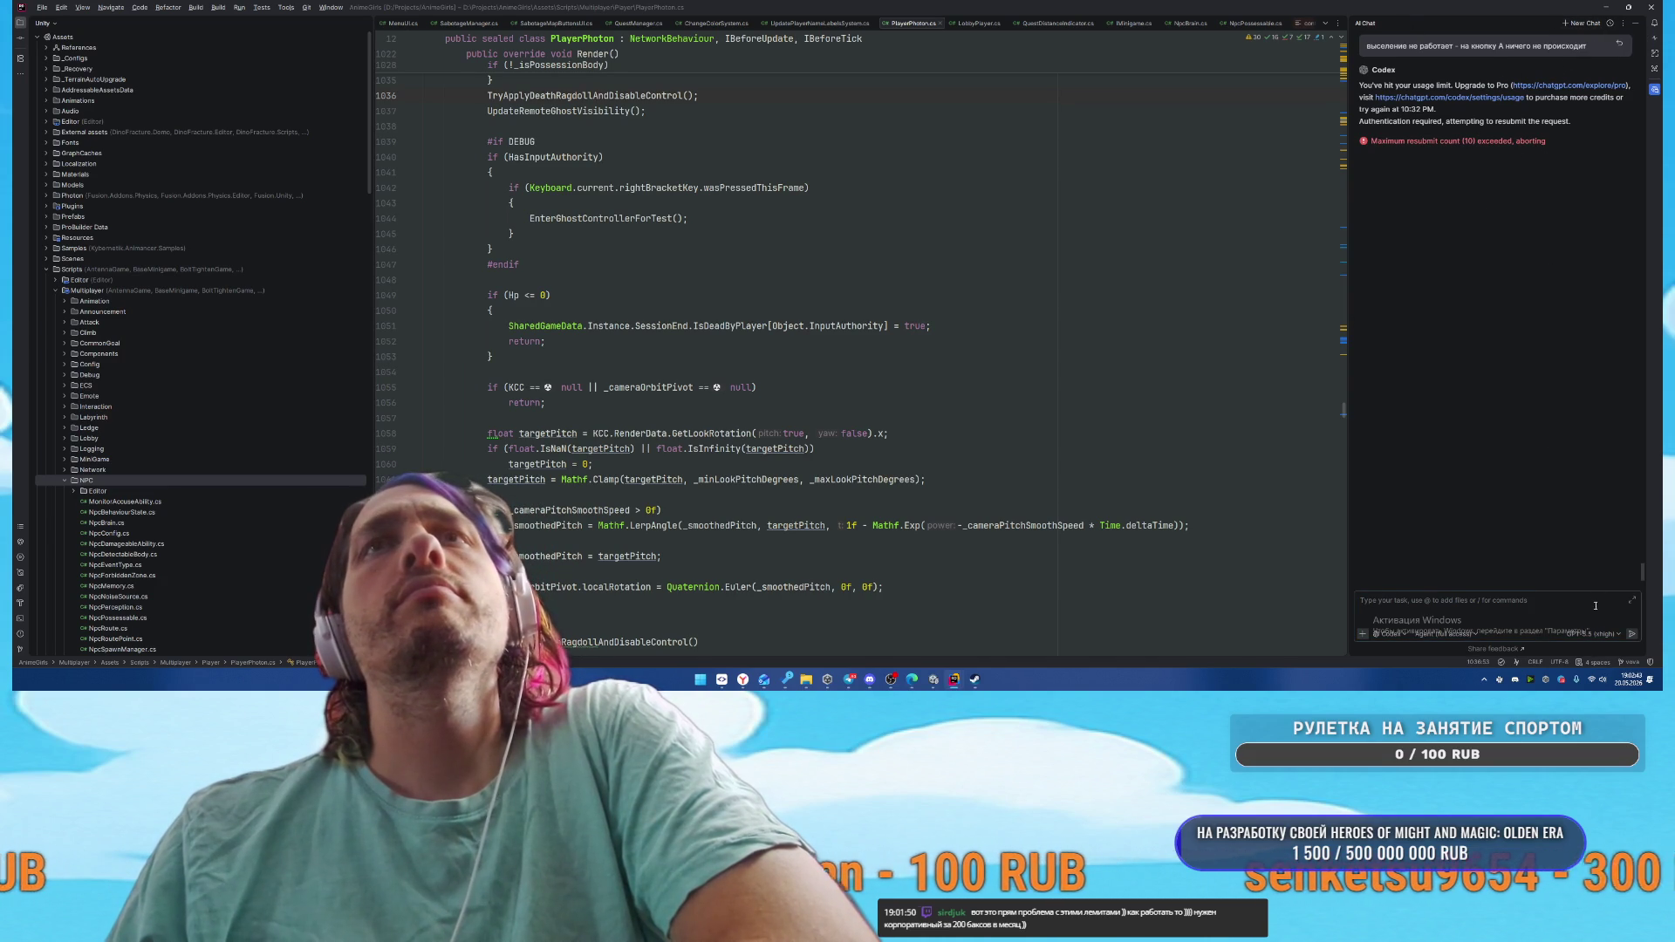
{"action": "left_click", "coordinate": [1385, 635]}
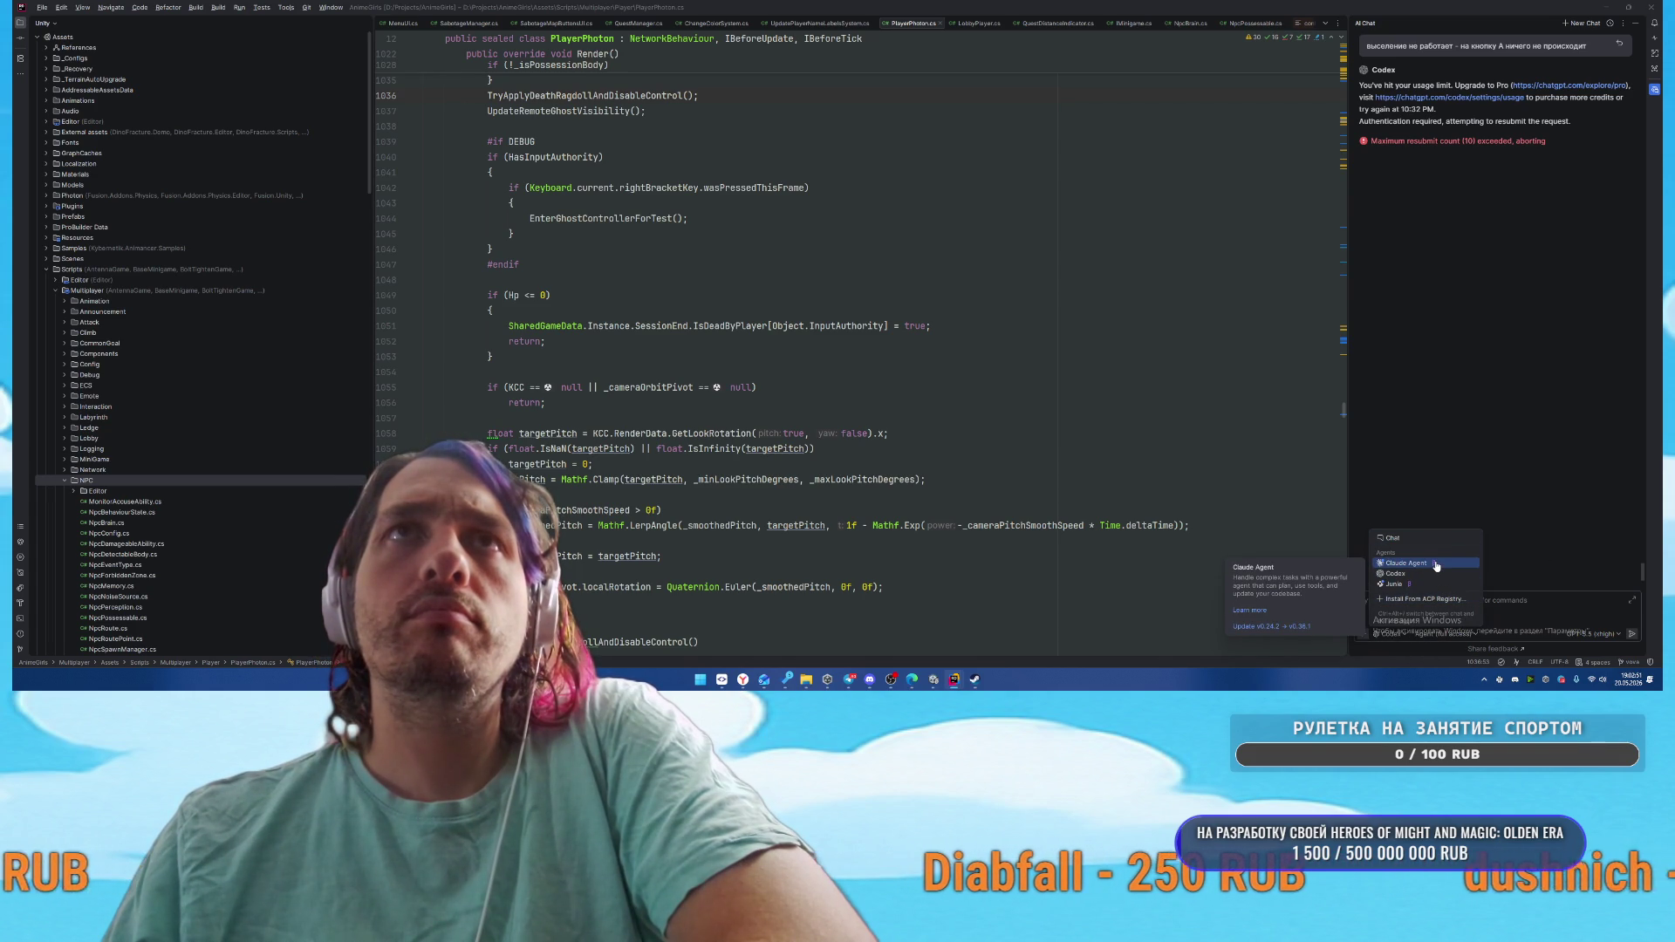
{"action": "key", "text": "Up"}
{"action": "key", "text": "Up"}
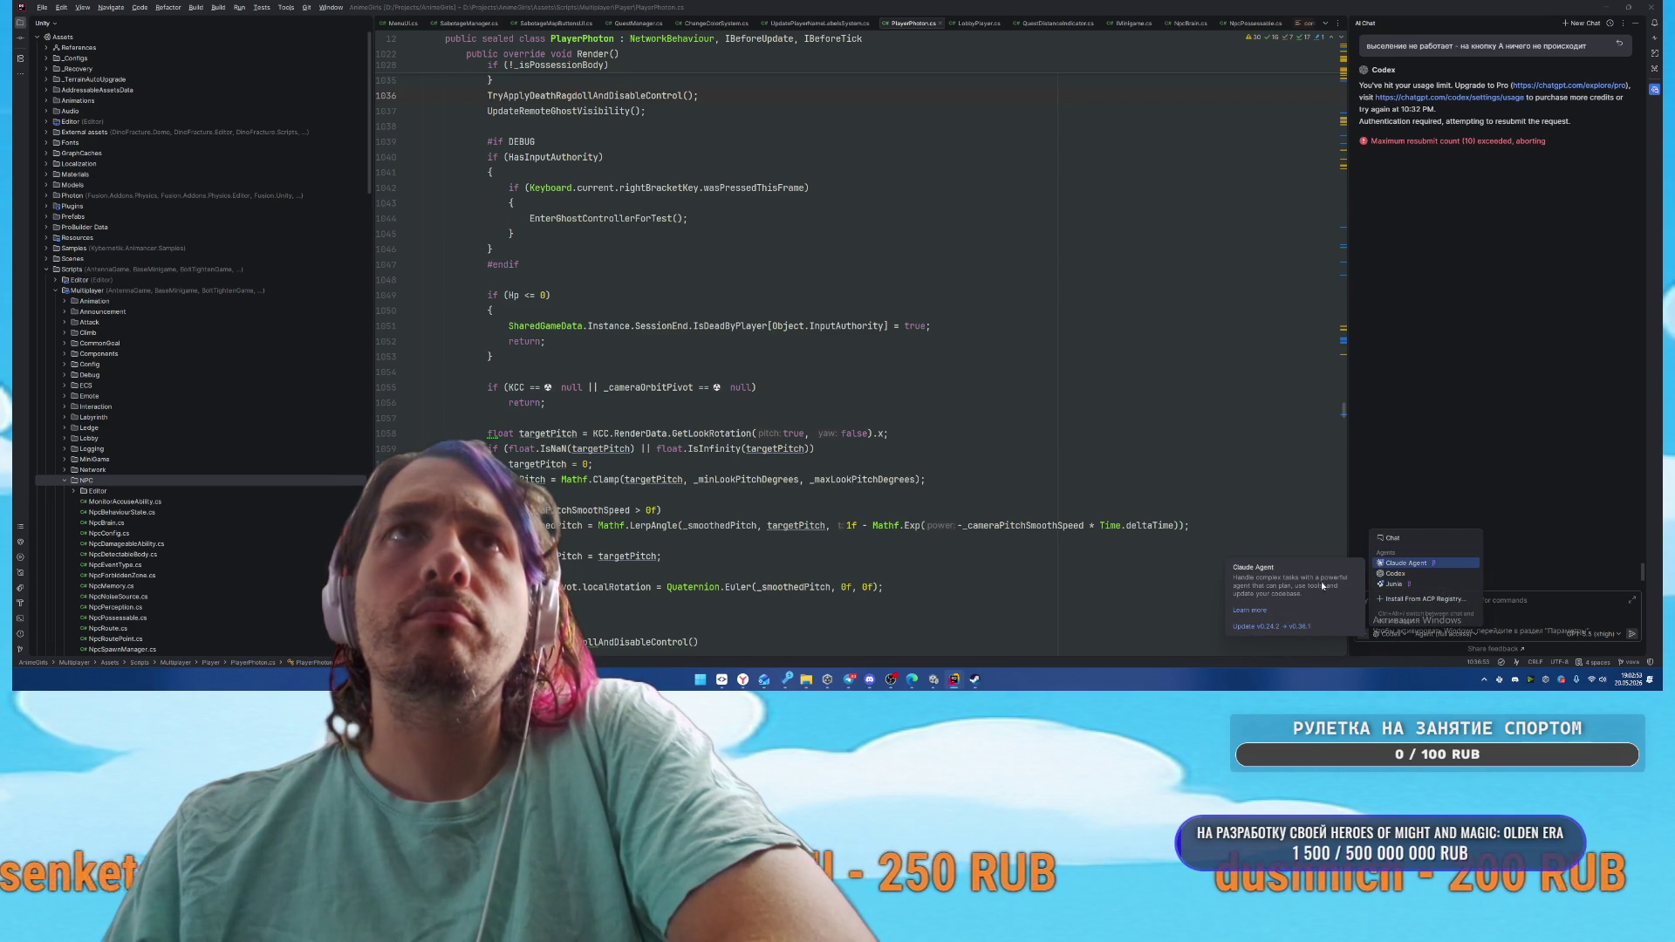
{"action": "left_click", "coordinate": [1279, 634]}
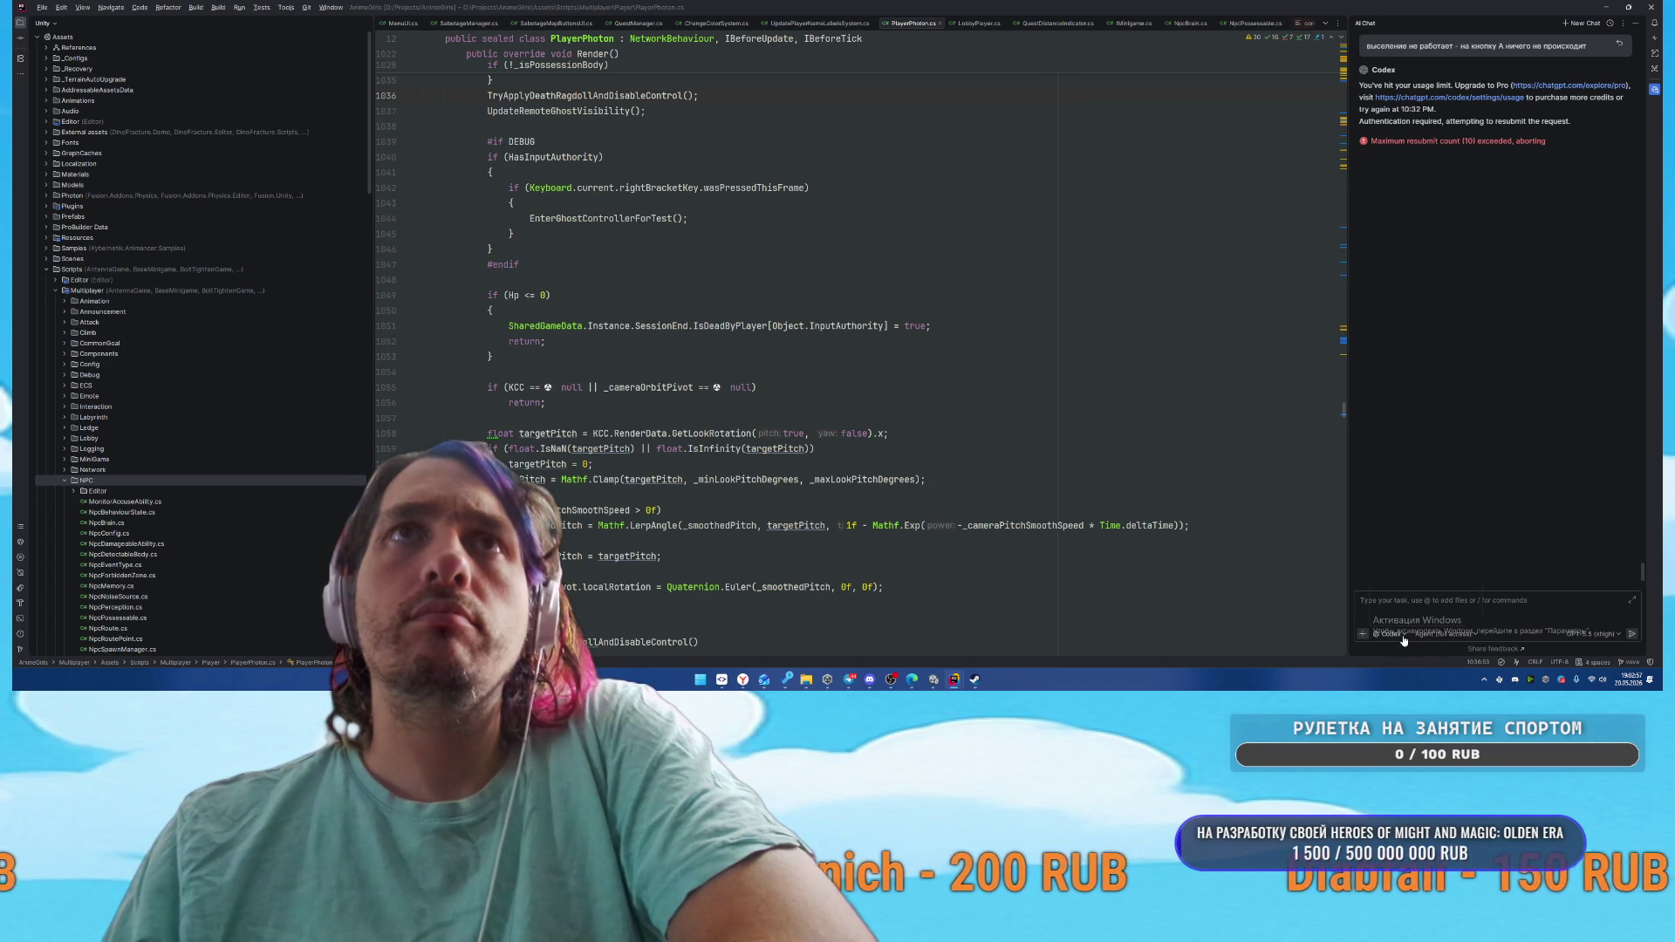
{"action": "left_click", "coordinate": [1409, 632]}
{"action": "left_click", "coordinate": [1278, 634]}
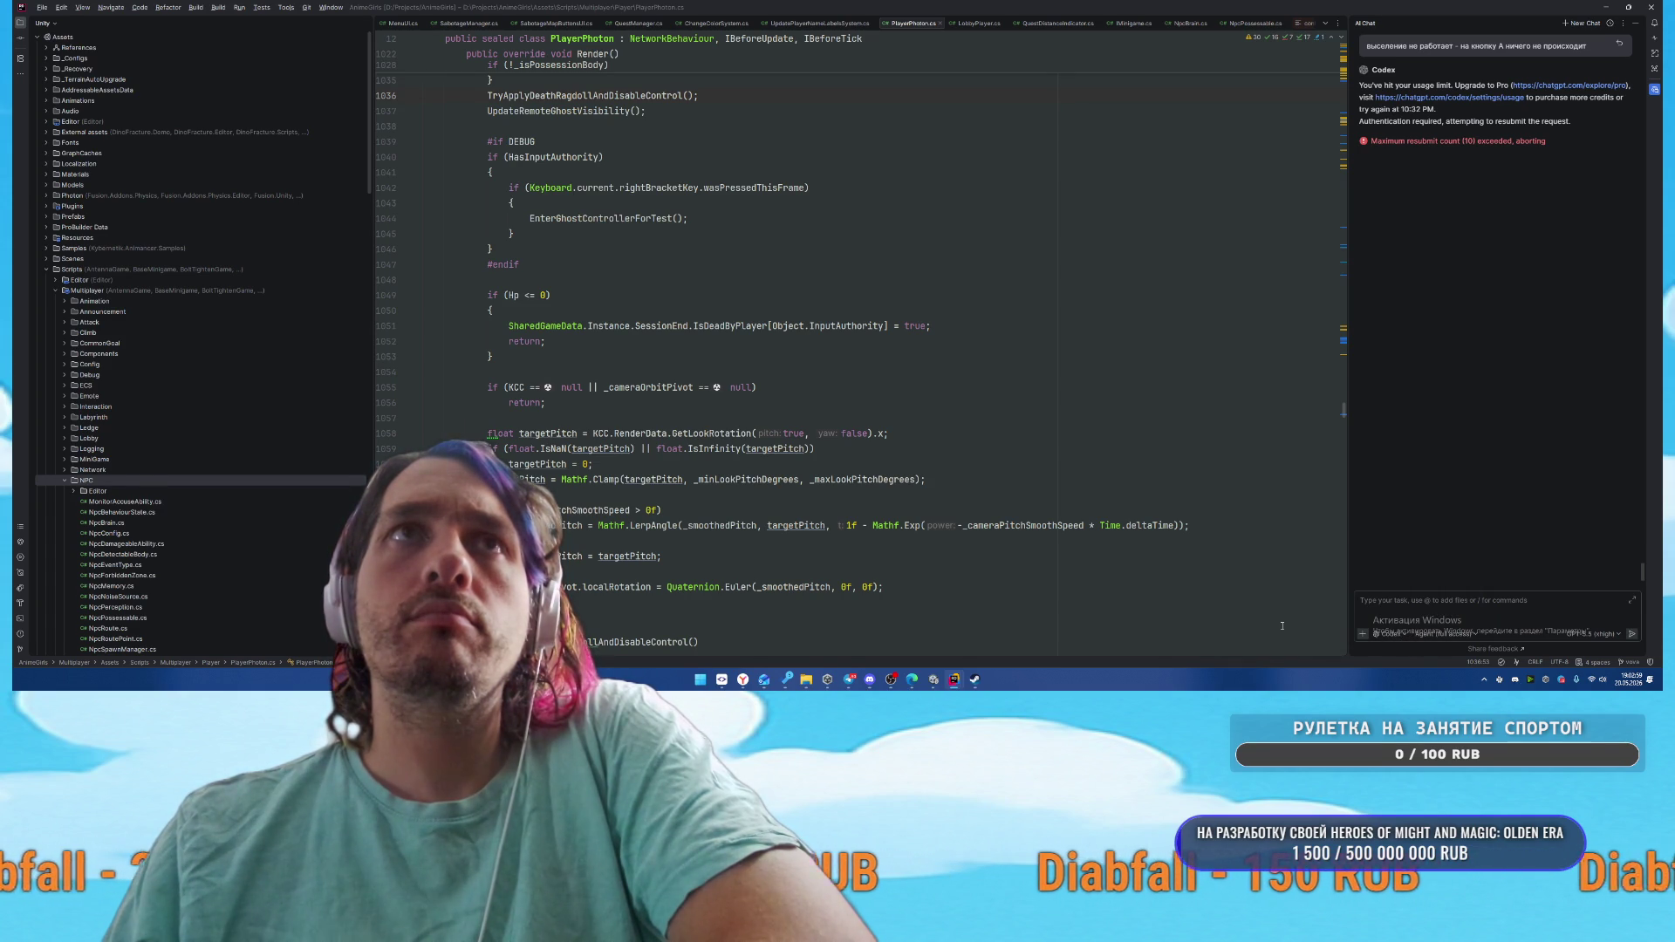
{"action": "left_click", "coordinate": [1396, 639]}
{"action": "left_click", "coordinate": [1405, 568]}
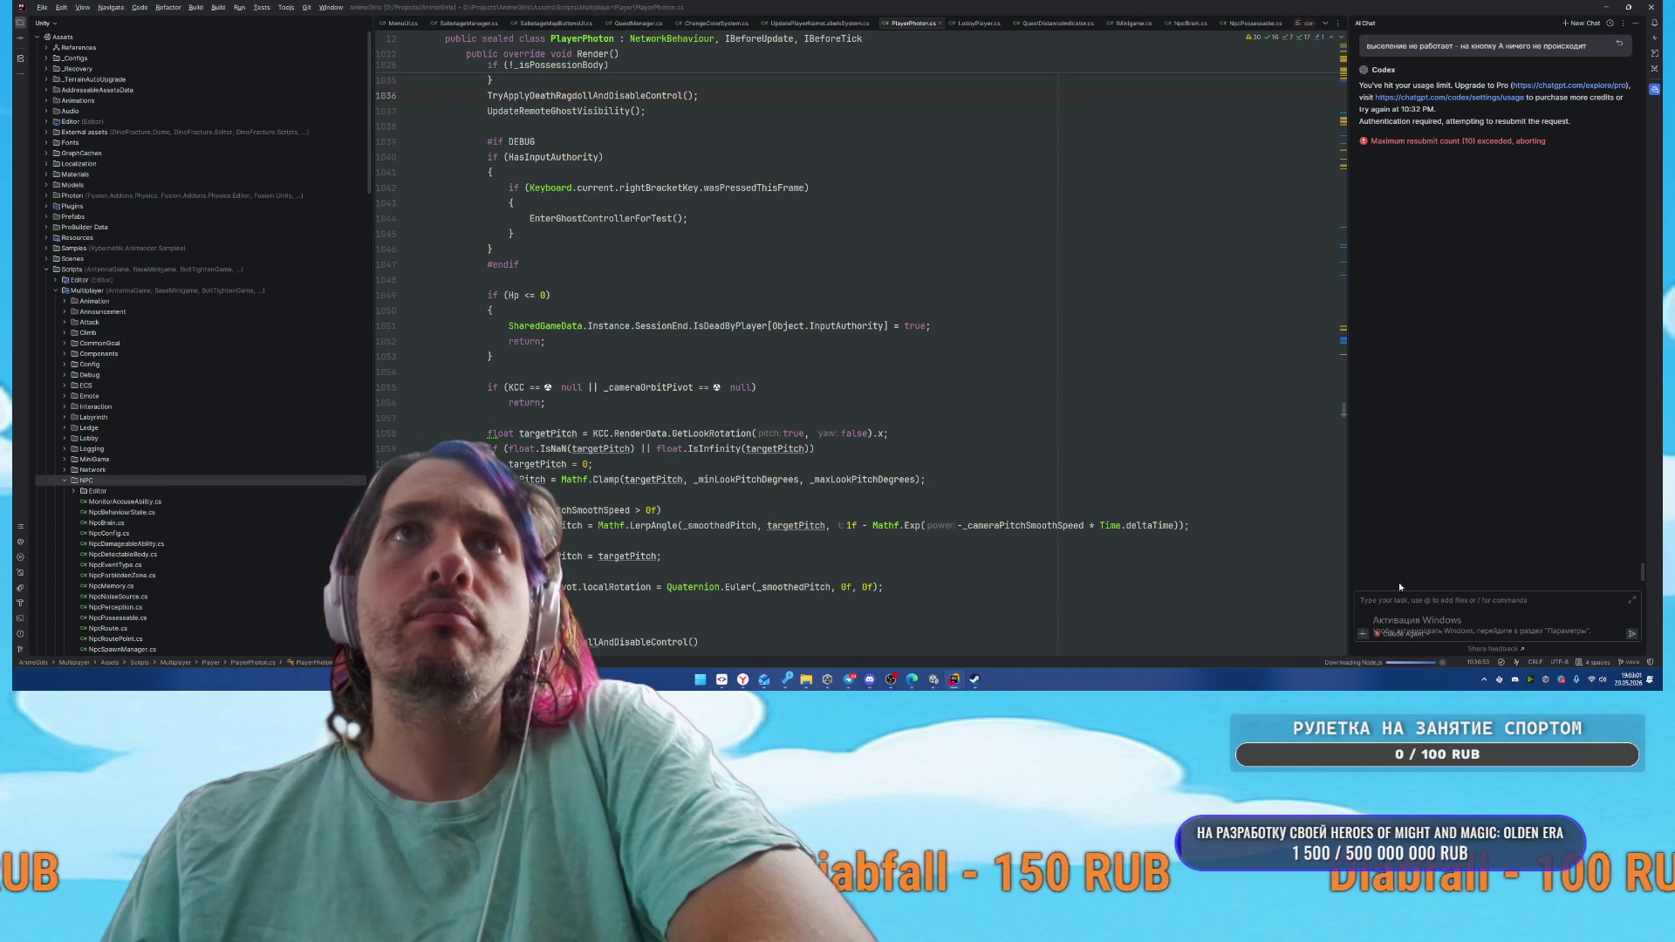
{"action": "left_click", "coordinate": [1413, 636]}
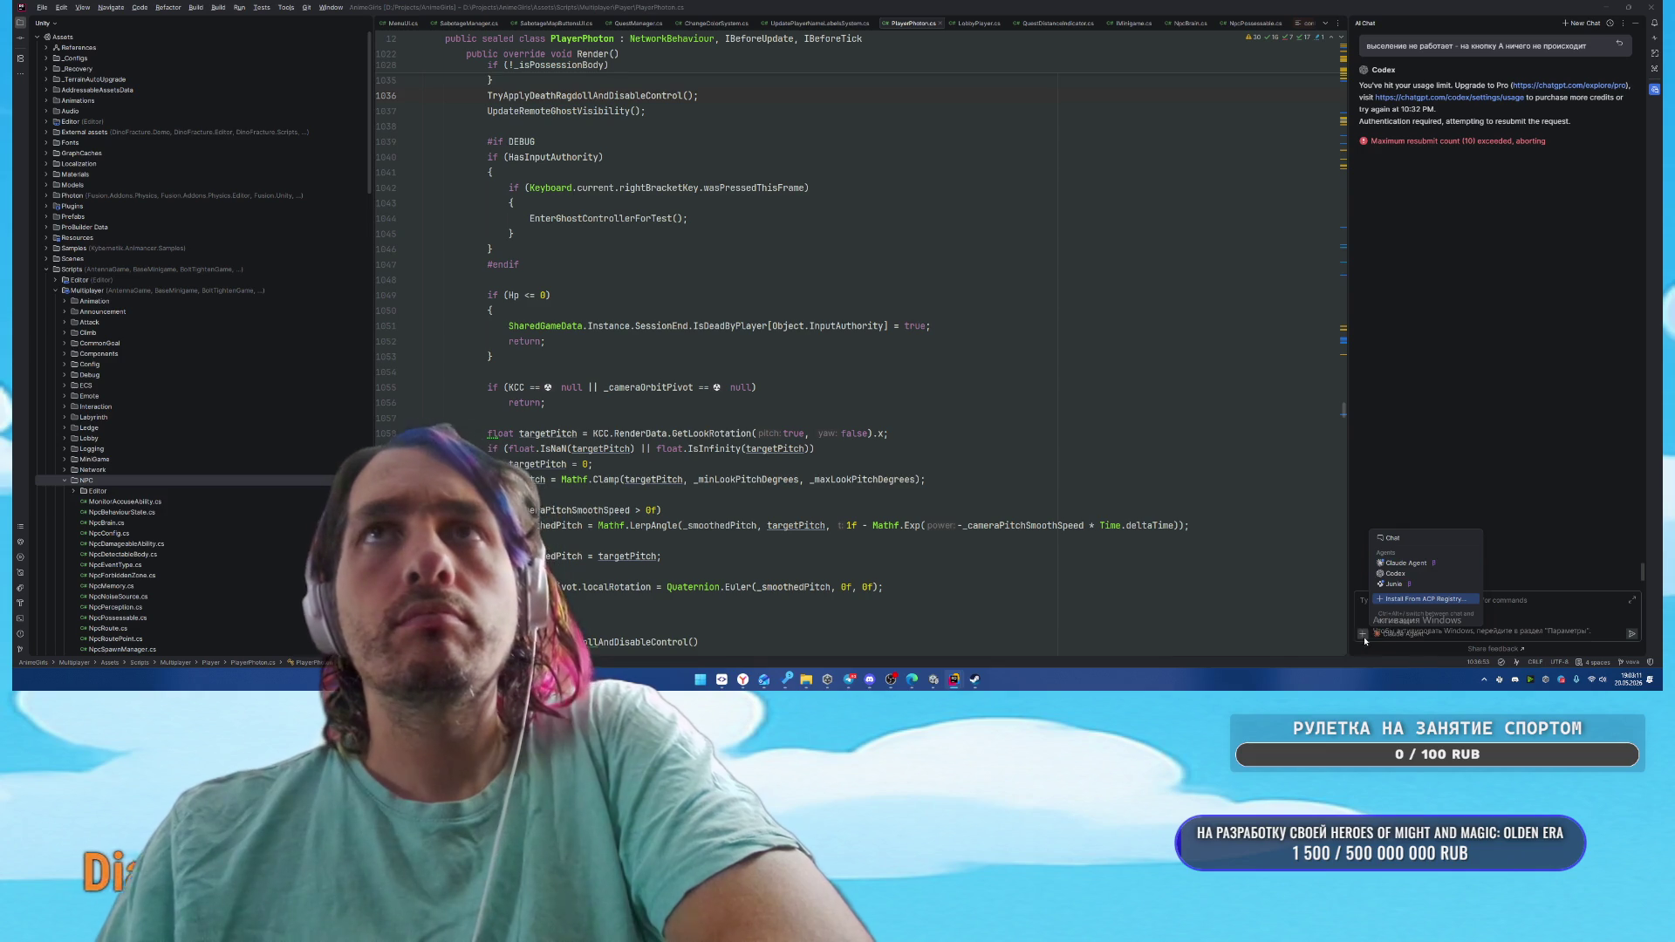
Open the agent registry, update Claude Agent, and install crow-cli and Dirac
{"action": "left_click", "coordinate": [1065, 436]}
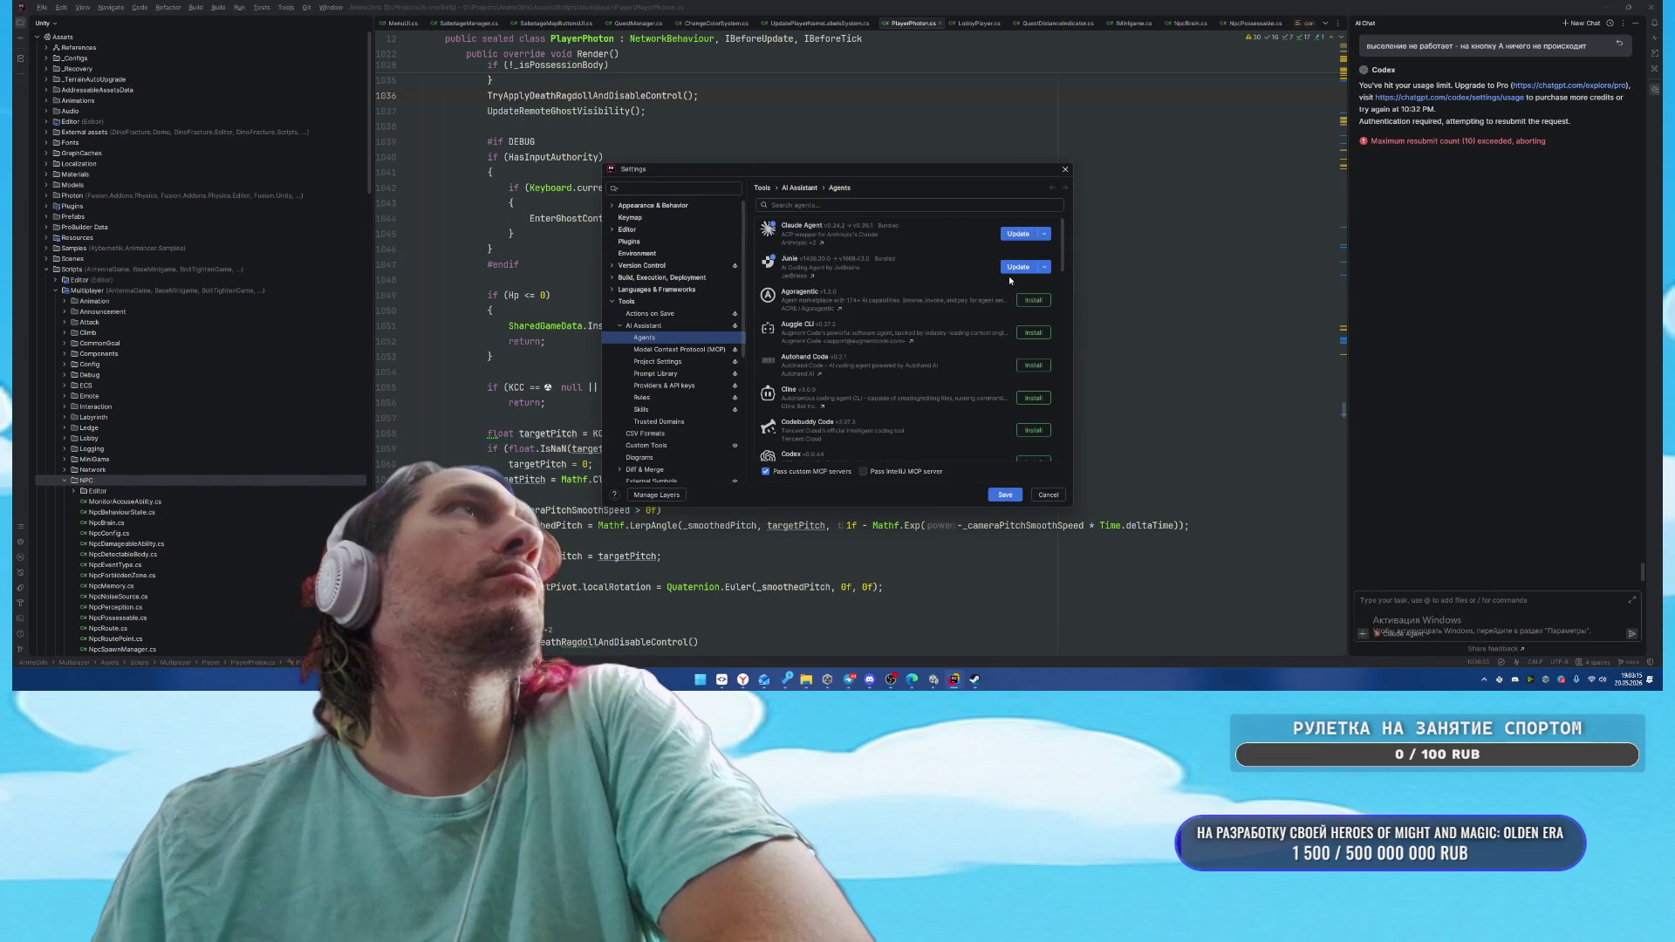
{"action": "left_click", "coordinate": [1014, 238]}
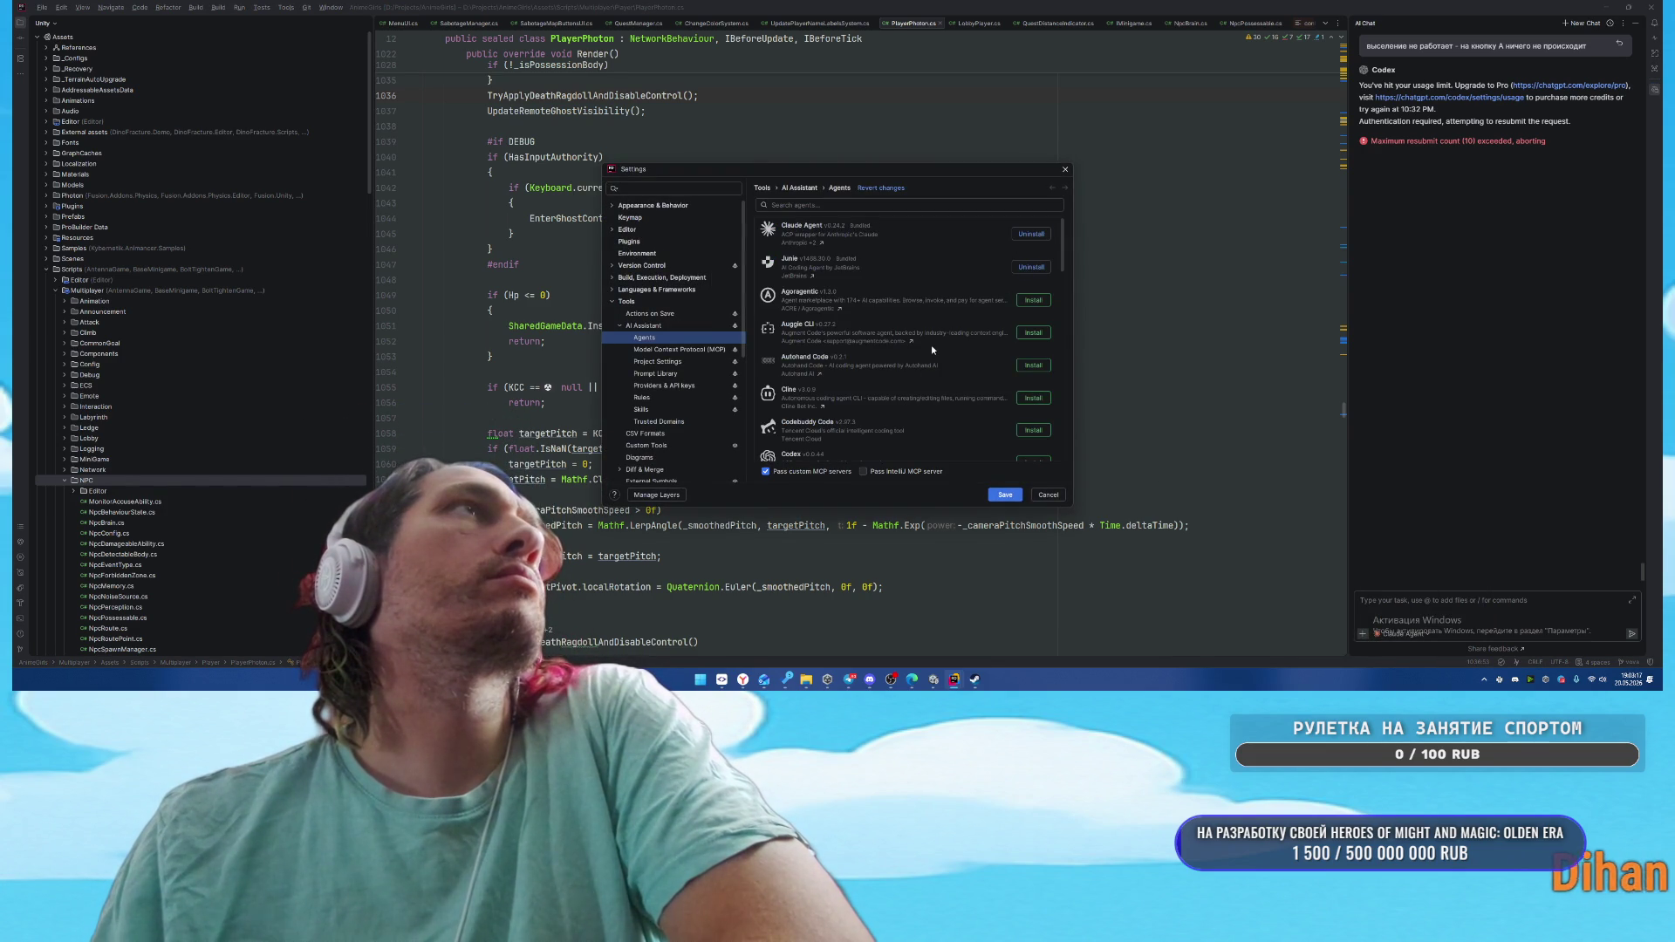
{"action": "scroll", "coordinate": [930, 343], "scroll_direction": "down", "scroll_amount": 1}
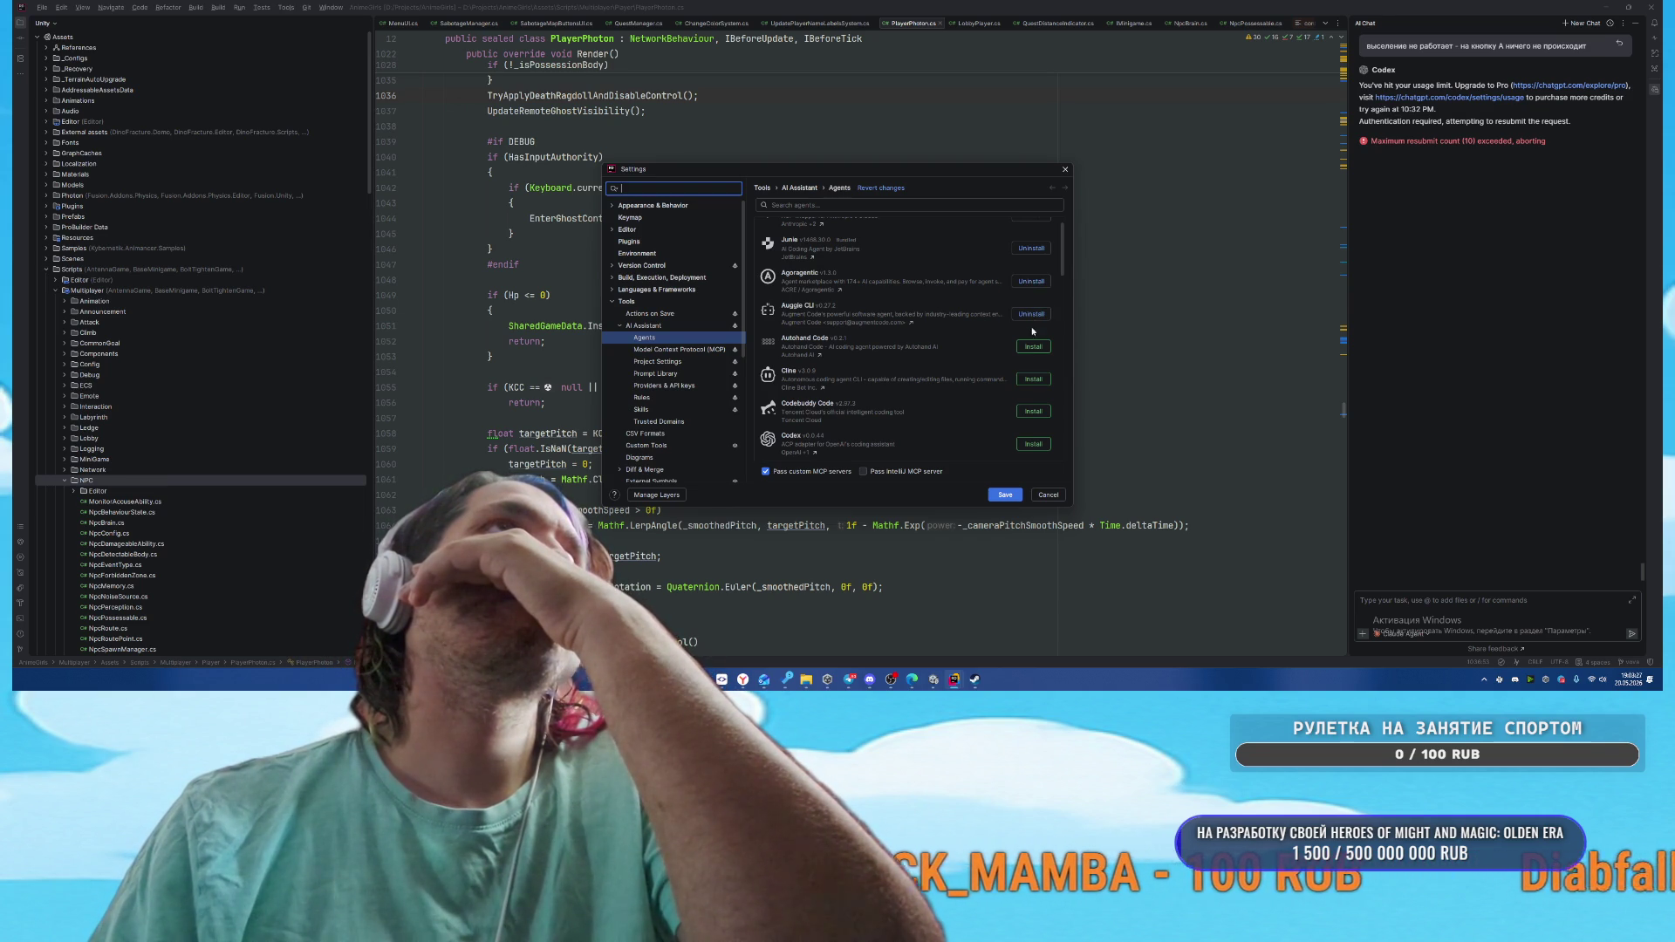
{"action": "scroll", "coordinate": [1046, 443], "scroll_direction": "down", "scroll_amount": 3}
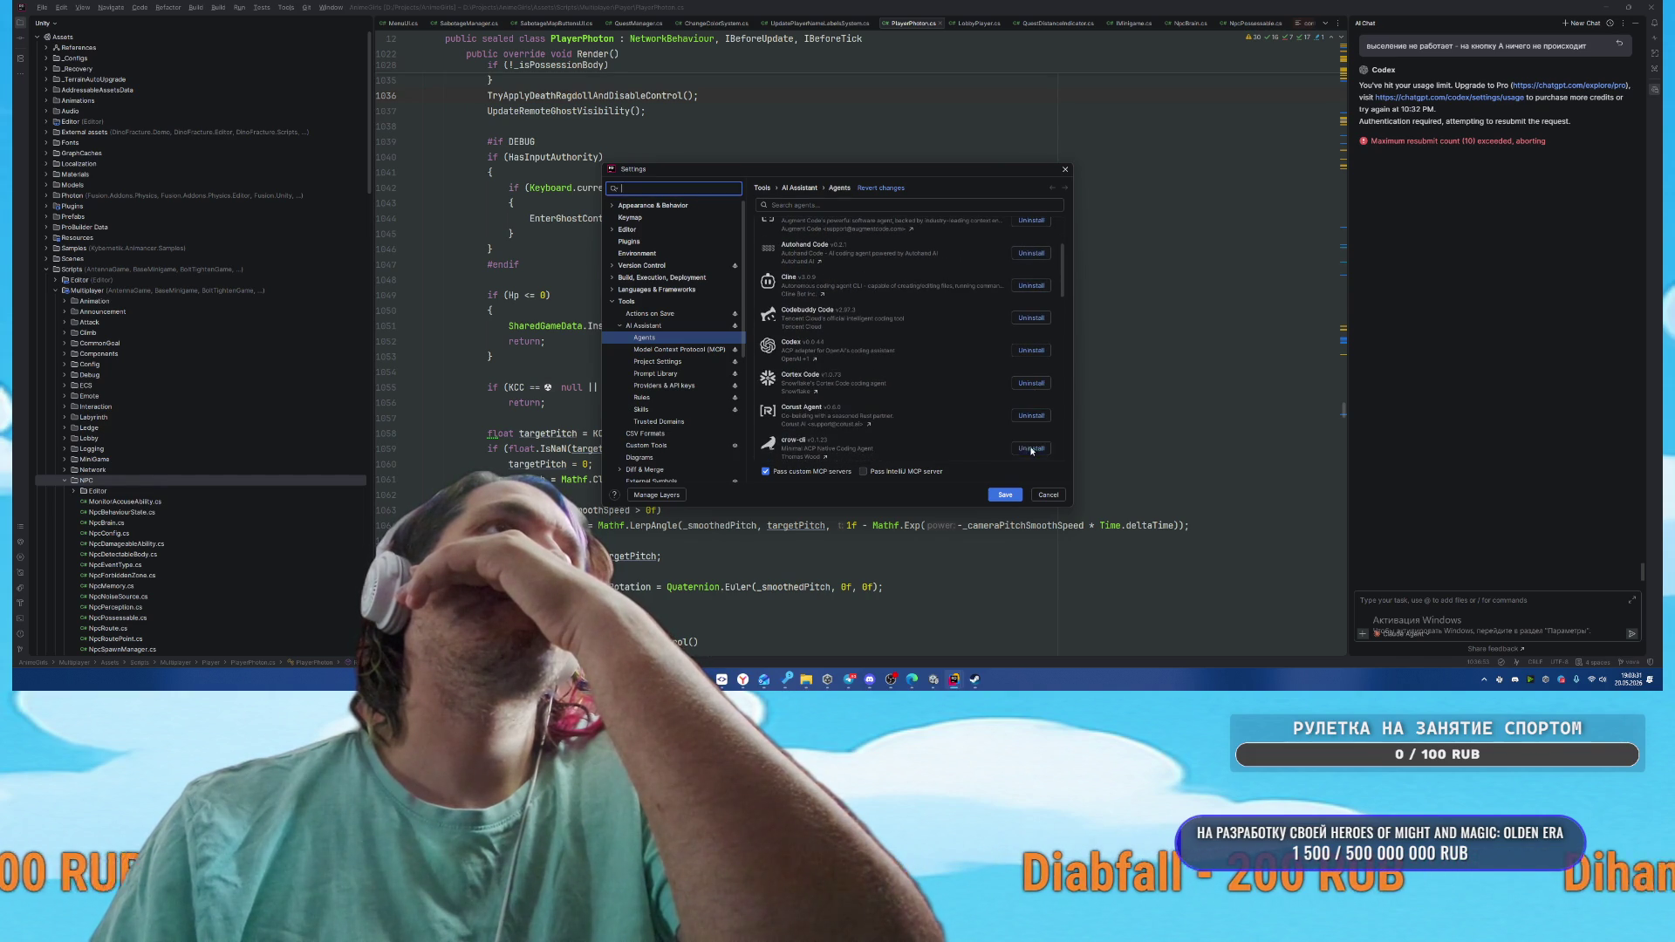
{"action": "left_click", "coordinate": [1032, 449]}
{"action": "scroll", "coordinate": [1035, 410], "scroll_direction": "down", "scroll_amount": 4}
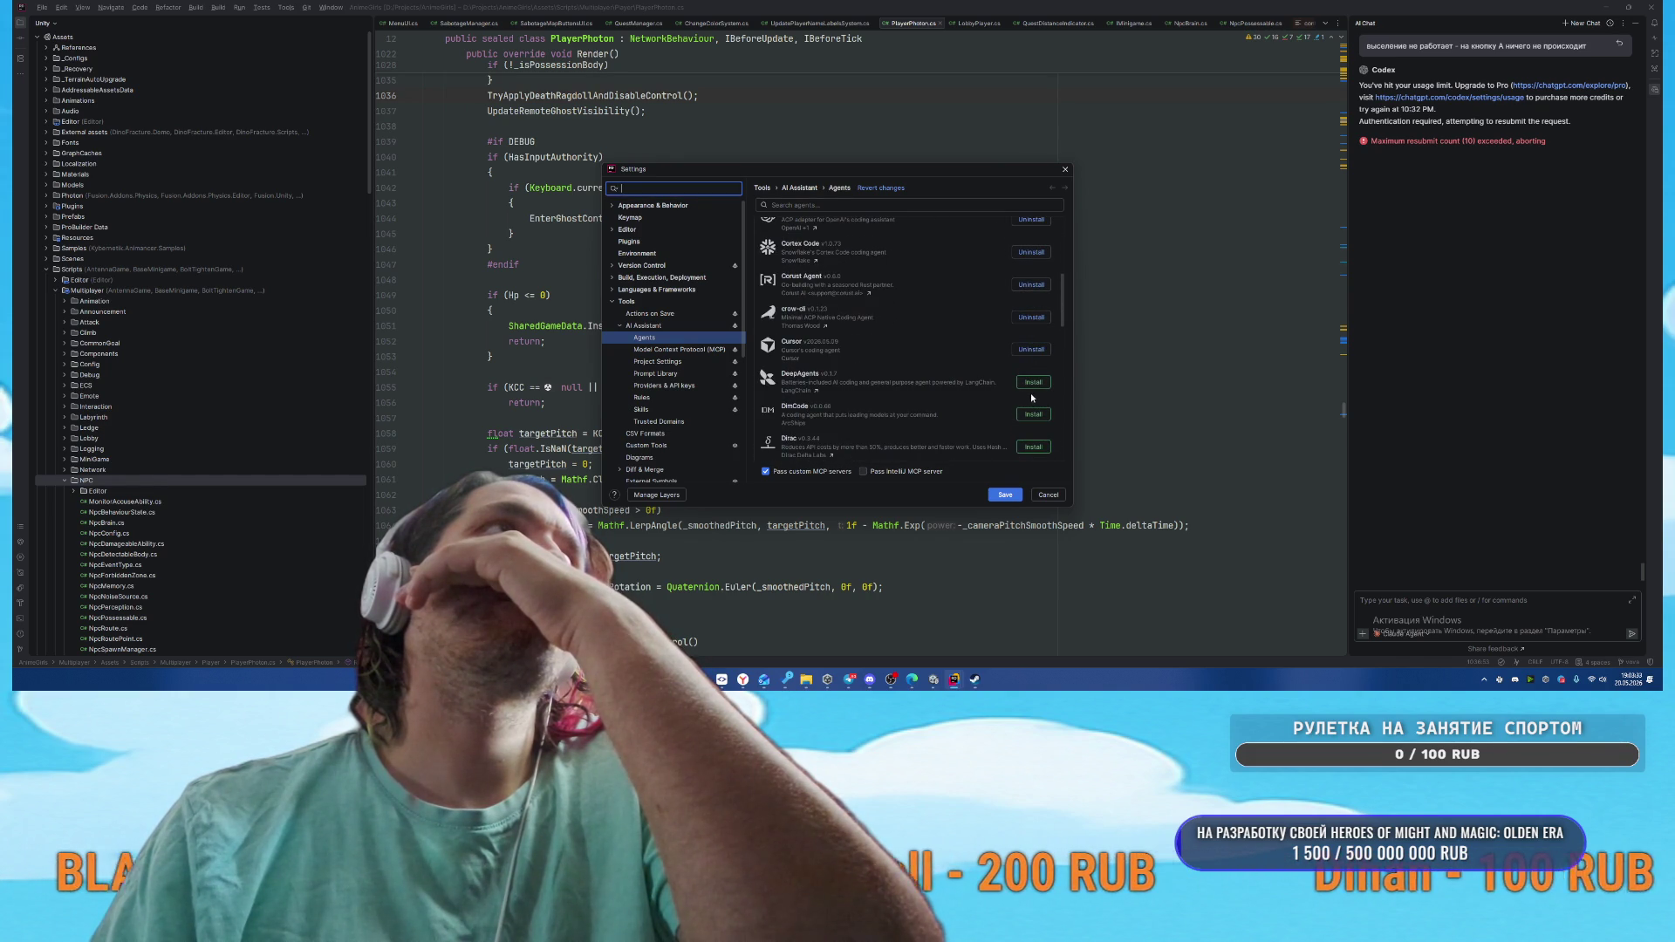
{"action": "left_click", "coordinate": [1032, 446]}
Install the GitHub Copilot, Kilo, Nova and OpenCode agents
{"action": "scroll", "coordinate": [1030, 415], "scroll_direction": "down", "scroll_amount": 3}
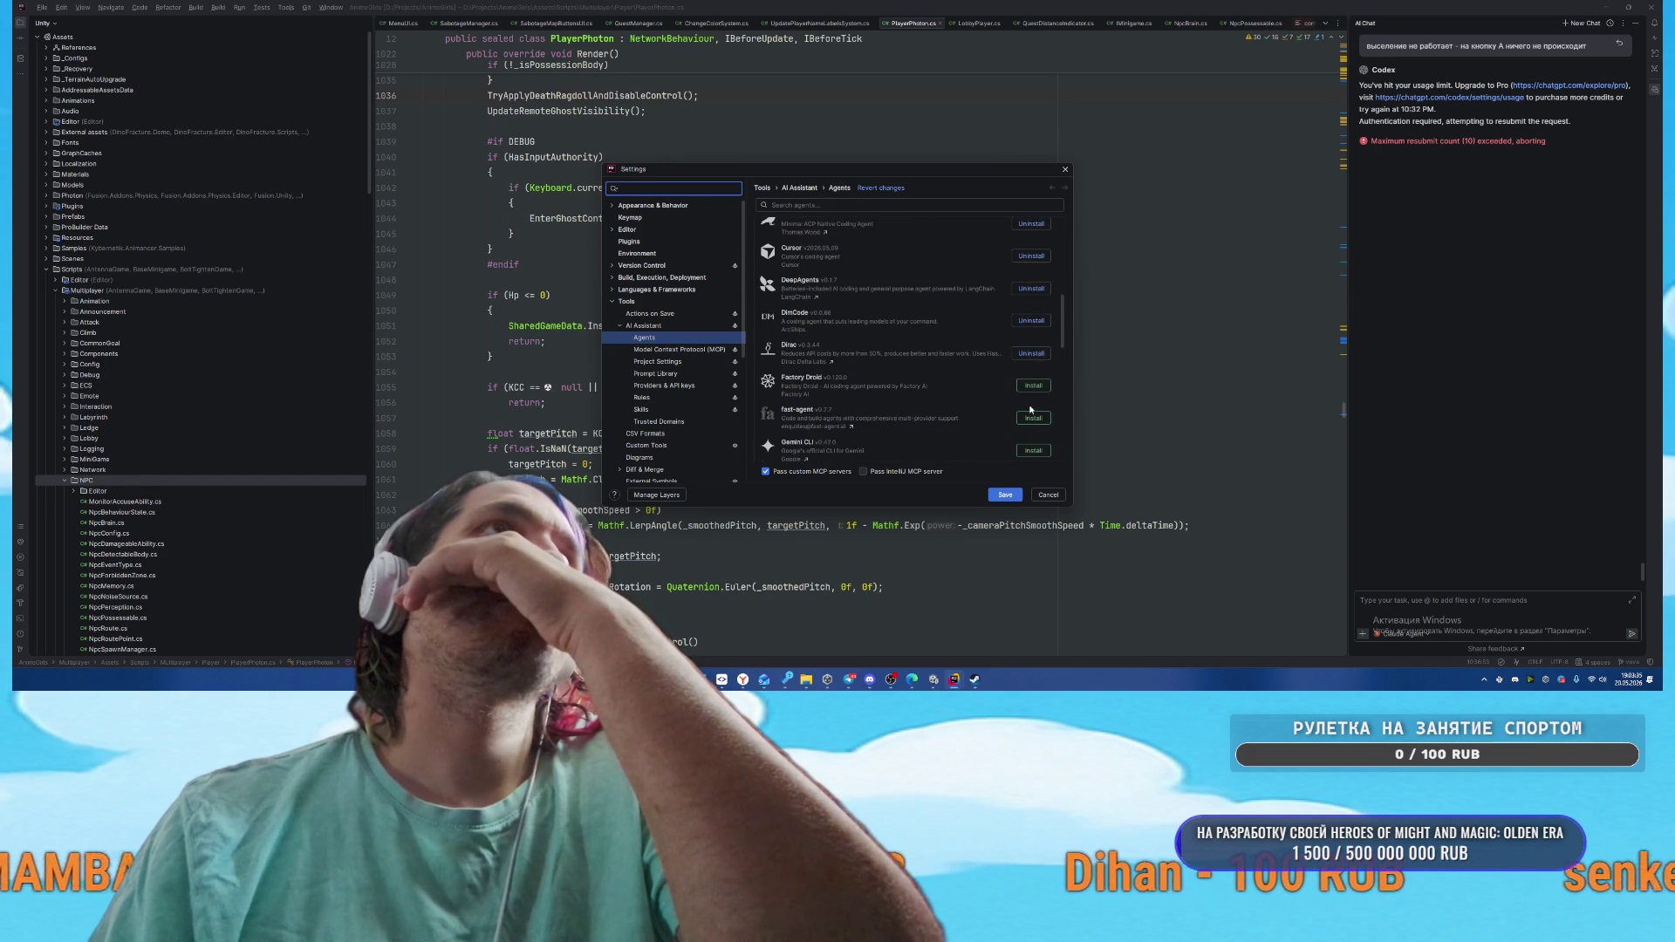
{"action": "scroll", "coordinate": [1038, 410], "scroll_direction": "down", "scroll_amount": 4}
{"action": "left_click", "coordinate": [1031, 354]}
{"action": "left_click", "coordinate": [1033, 451]}
{"action": "scroll", "coordinate": [1035, 436], "scroll_direction": "down", "scroll_amount": 5}
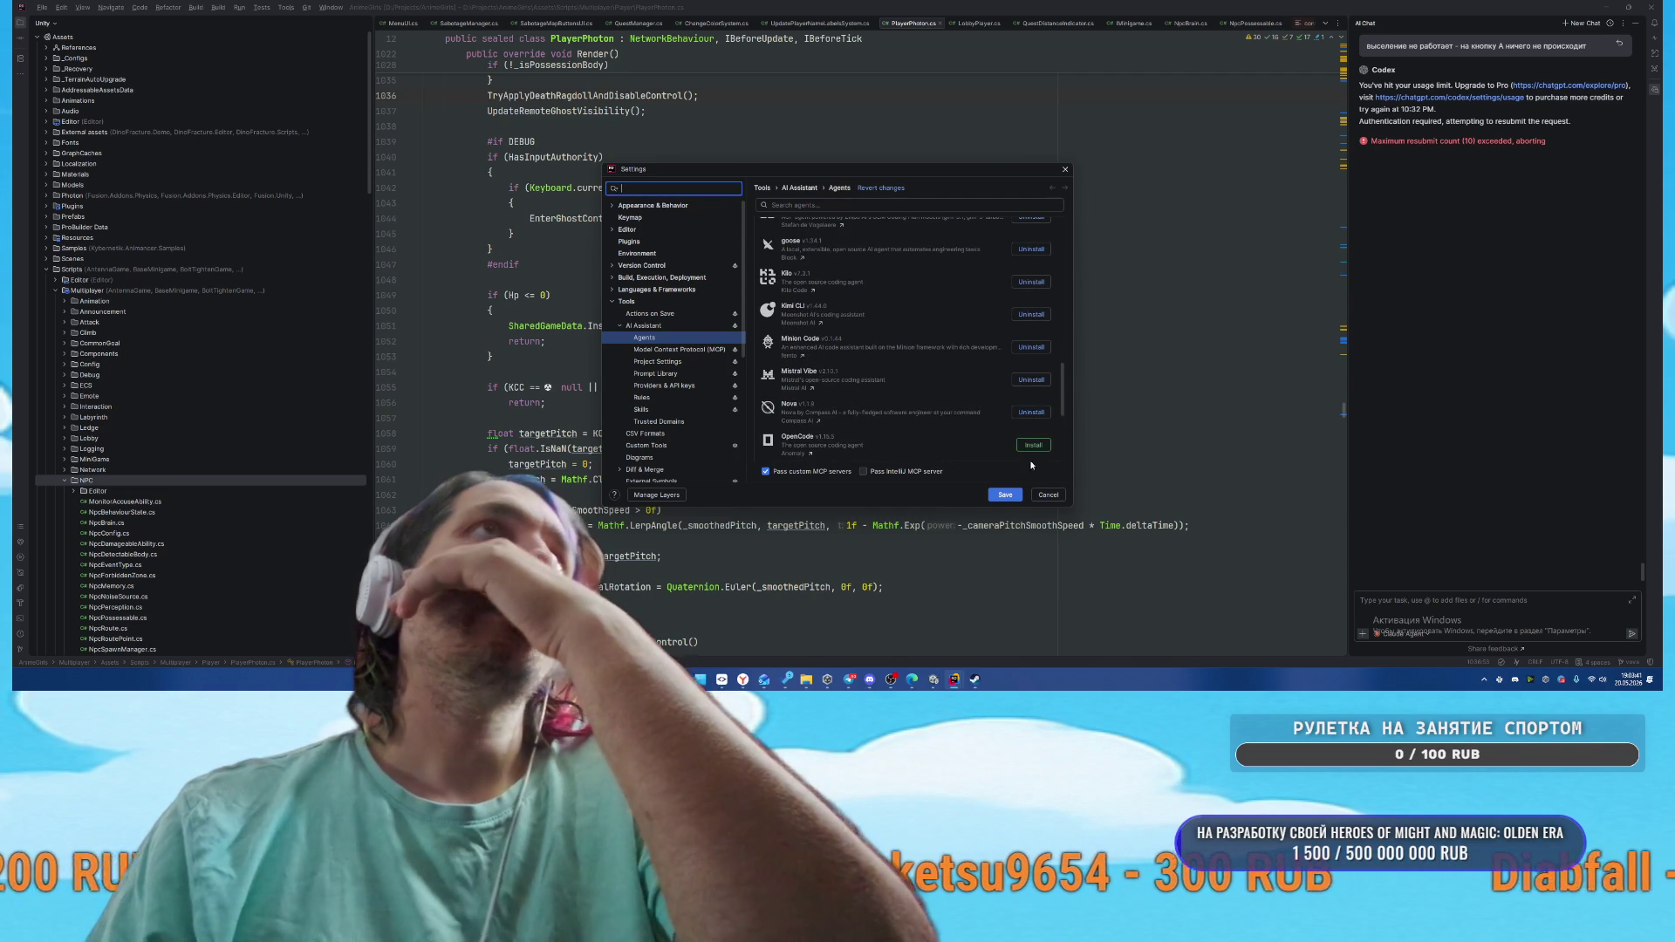
{"action": "left_click", "coordinate": [1033, 413]}
{"action": "left_click", "coordinate": [1033, 446]}
Install the pi ACP, Poolside, Qoder CLI and Stakpak agents
{"action": "scroll", "coordinate": [1034, 419], "scroll_direction": "down", "scroll_amount": 3}
{"action": "left_click", "coordinate": [1033, 383]}
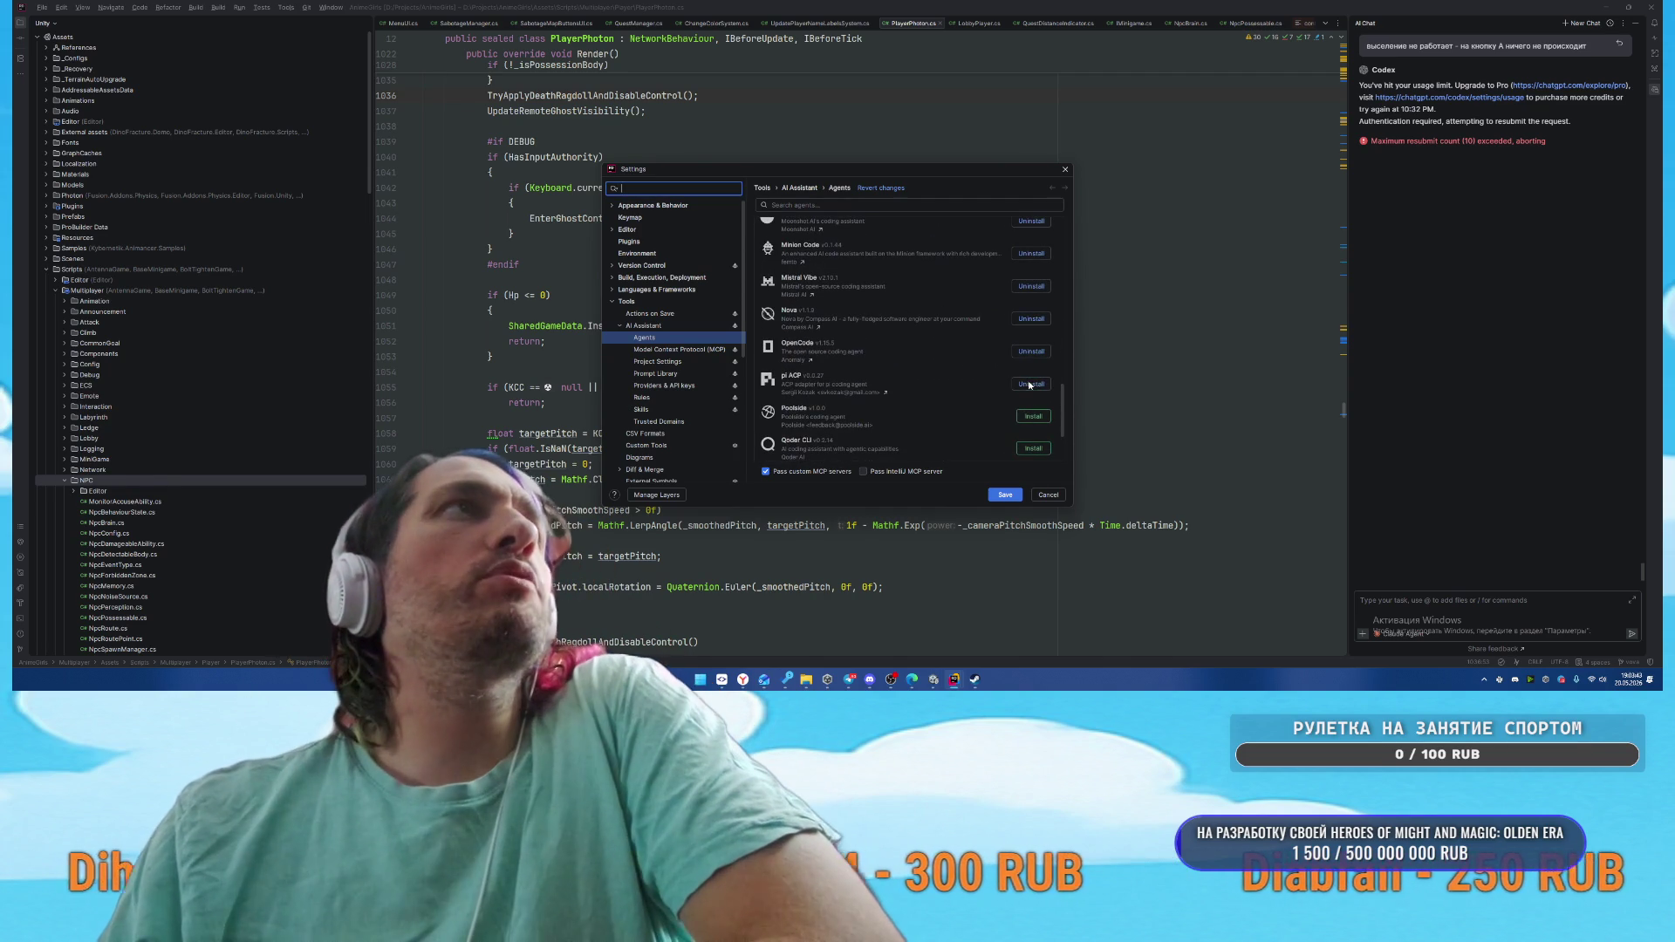
{"action": "left_click", "coordinate": [1033, 416]}
{"action": "left_click", "coordinate": [1033, 449]}
{"action": "scroll", "coordinate": [1033, 419], "scroll_direction": "down", "scroll_amount": 3}
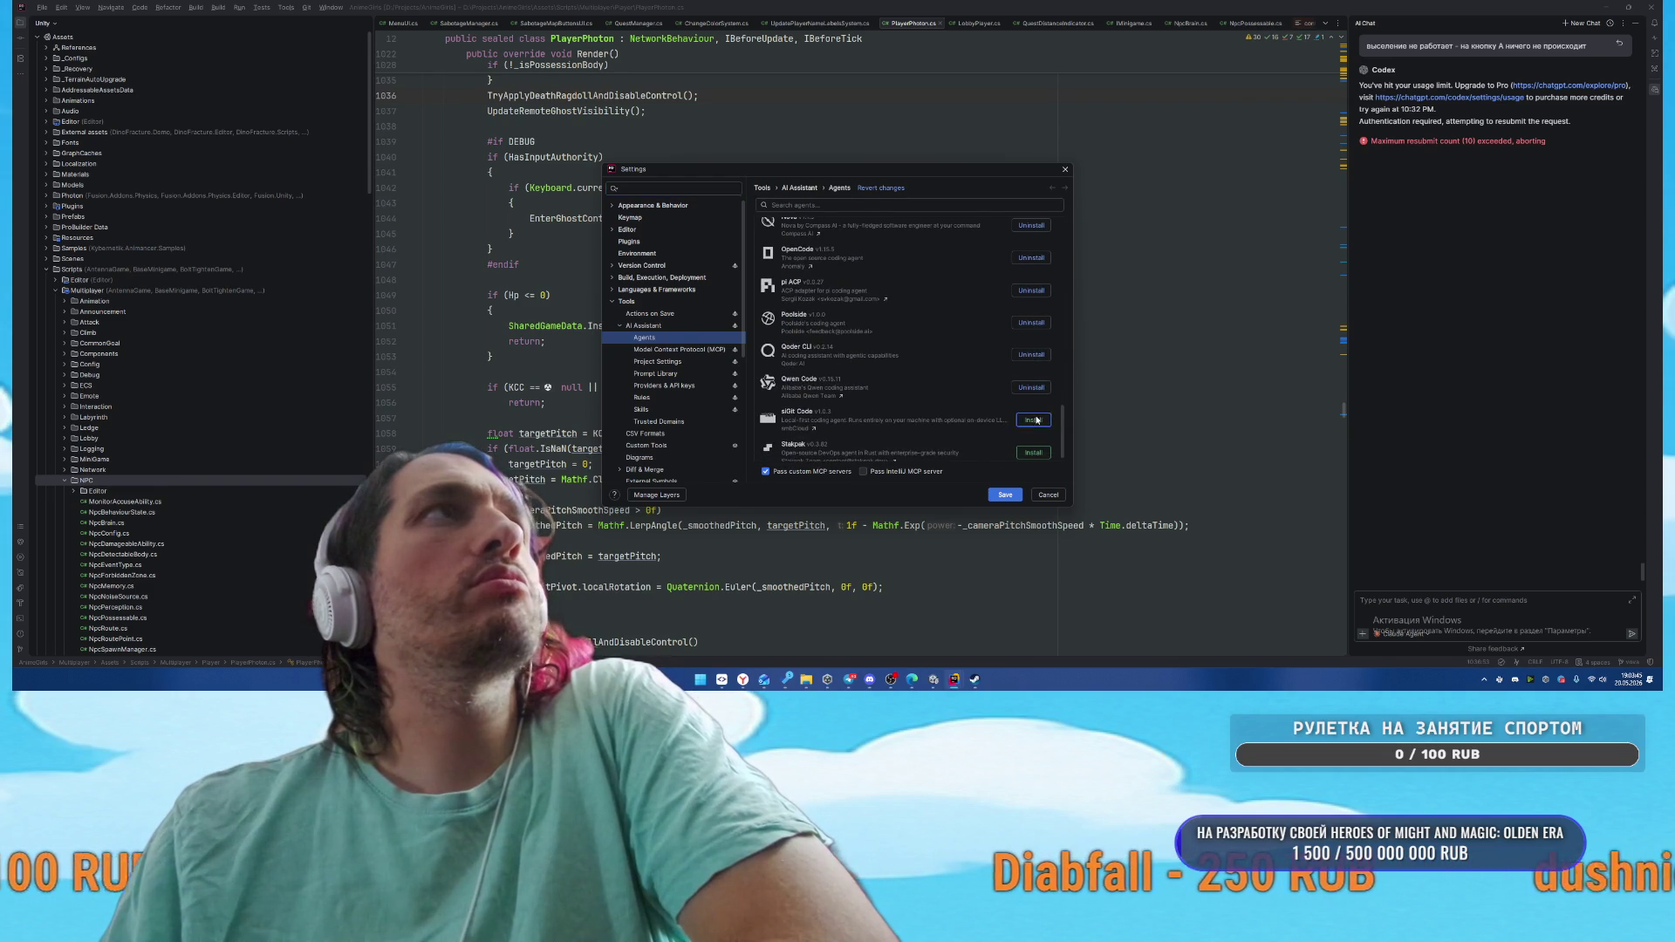
{"action": "left_click", "coordinate": [1035, 456]}
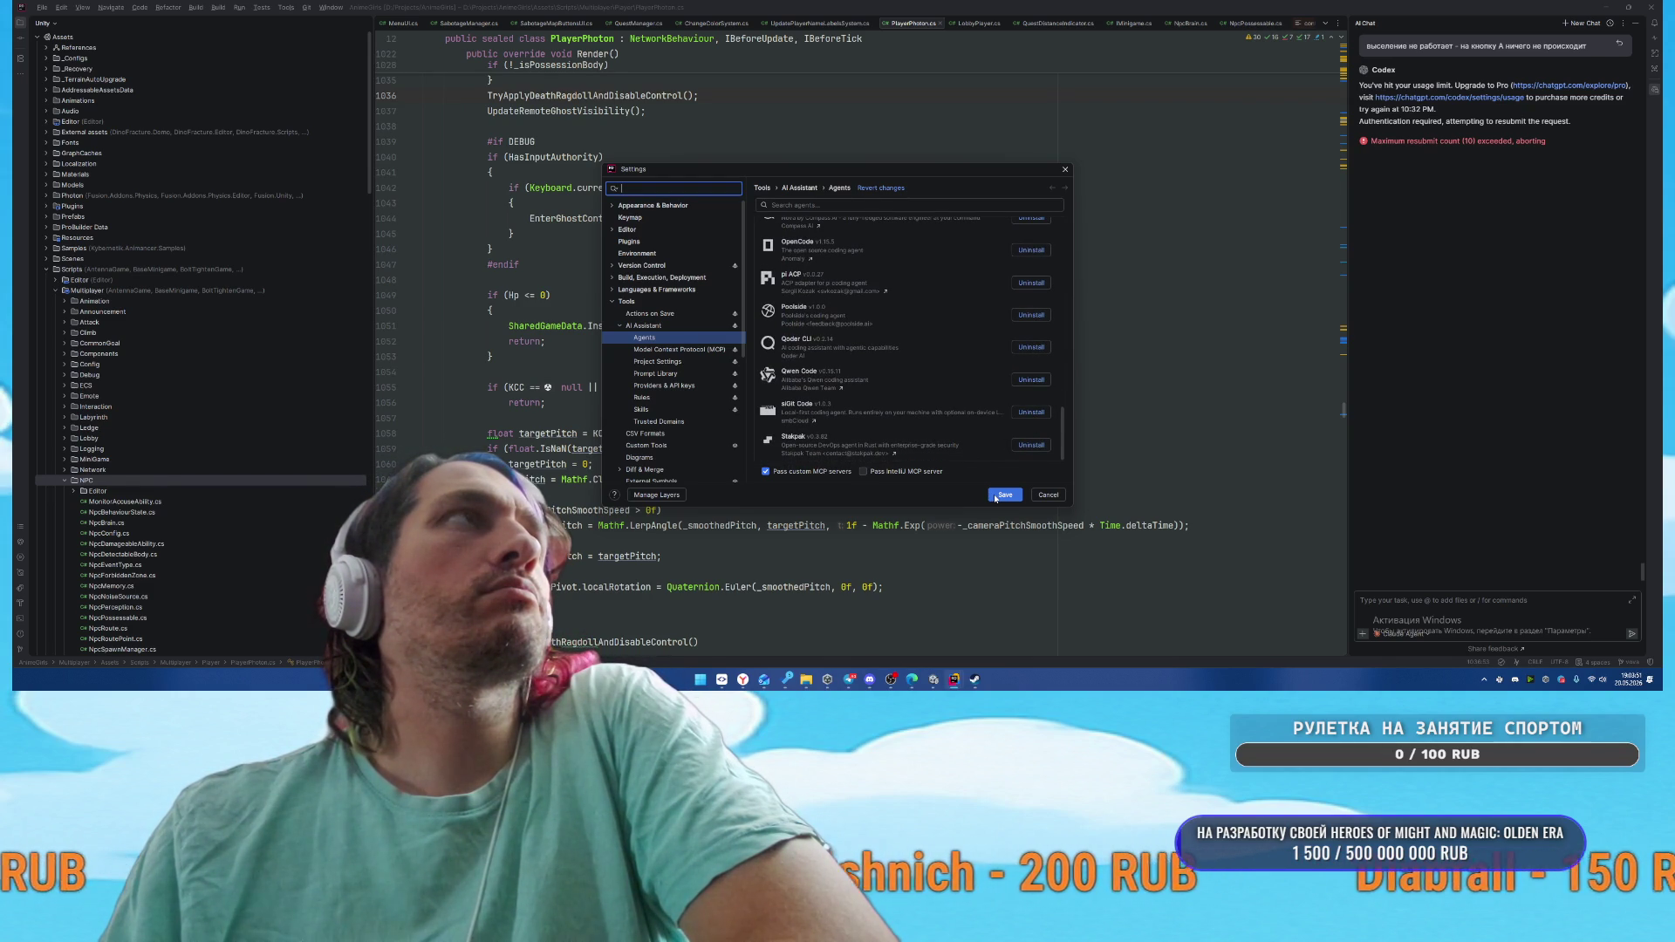
Look over Rider's MCP Server page and its Exposed Tools list, then save and close Settings
{"action": "left_click", "coordinate": [656, 349]}
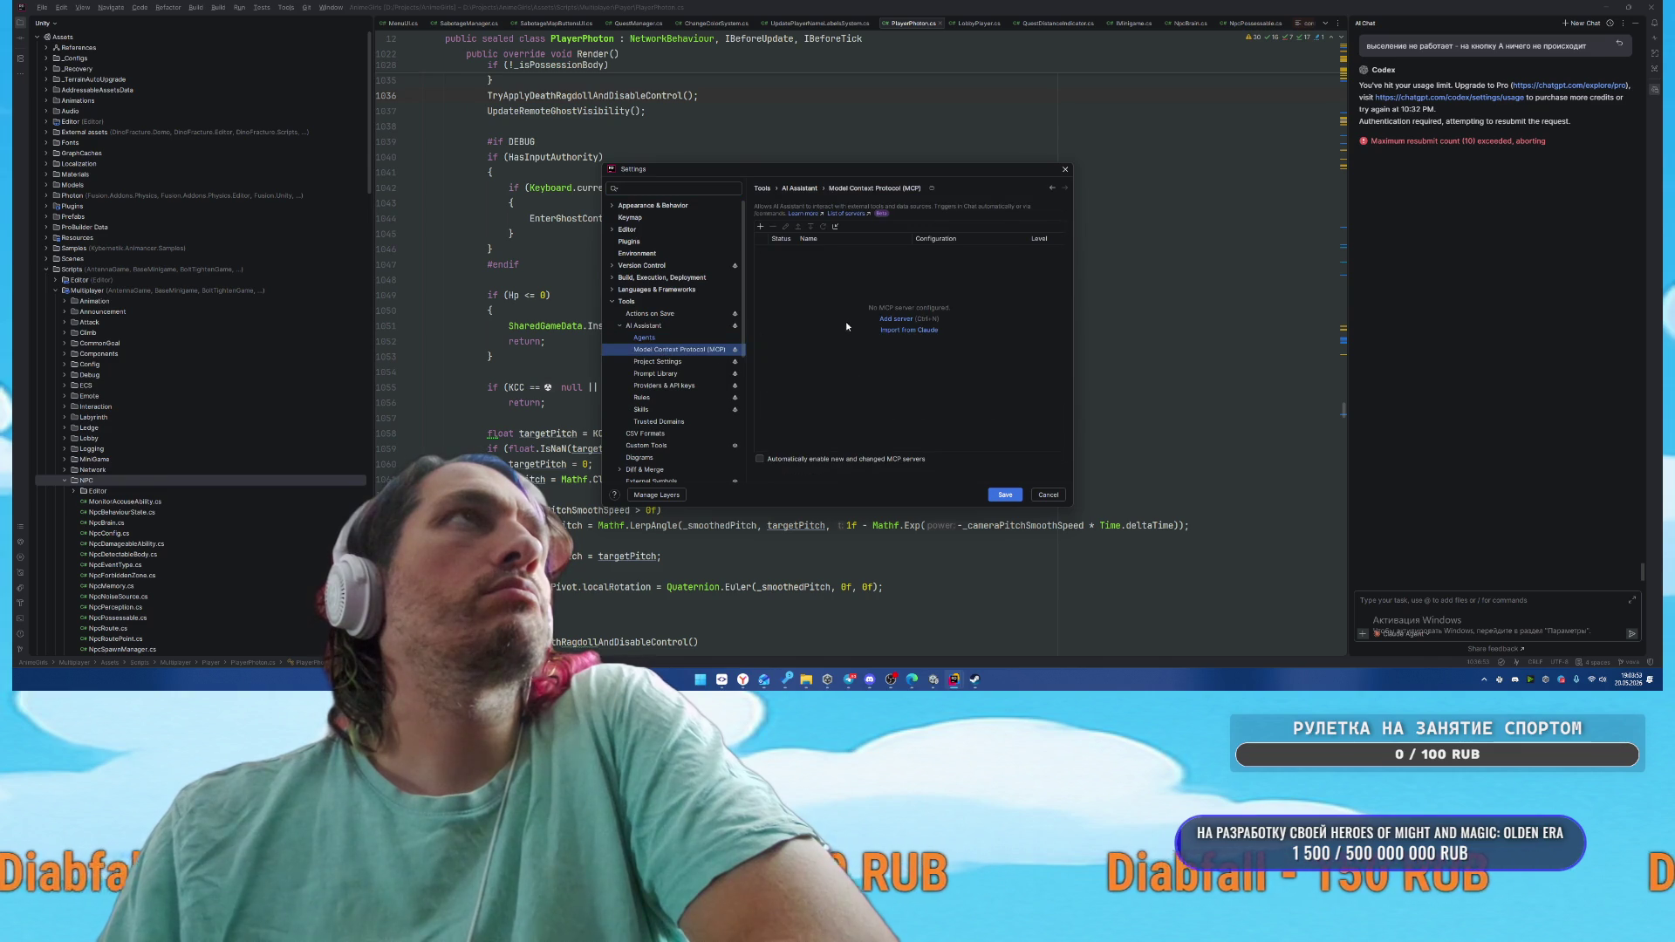
{"action": "left_click", "coordinate": [650, 338]}
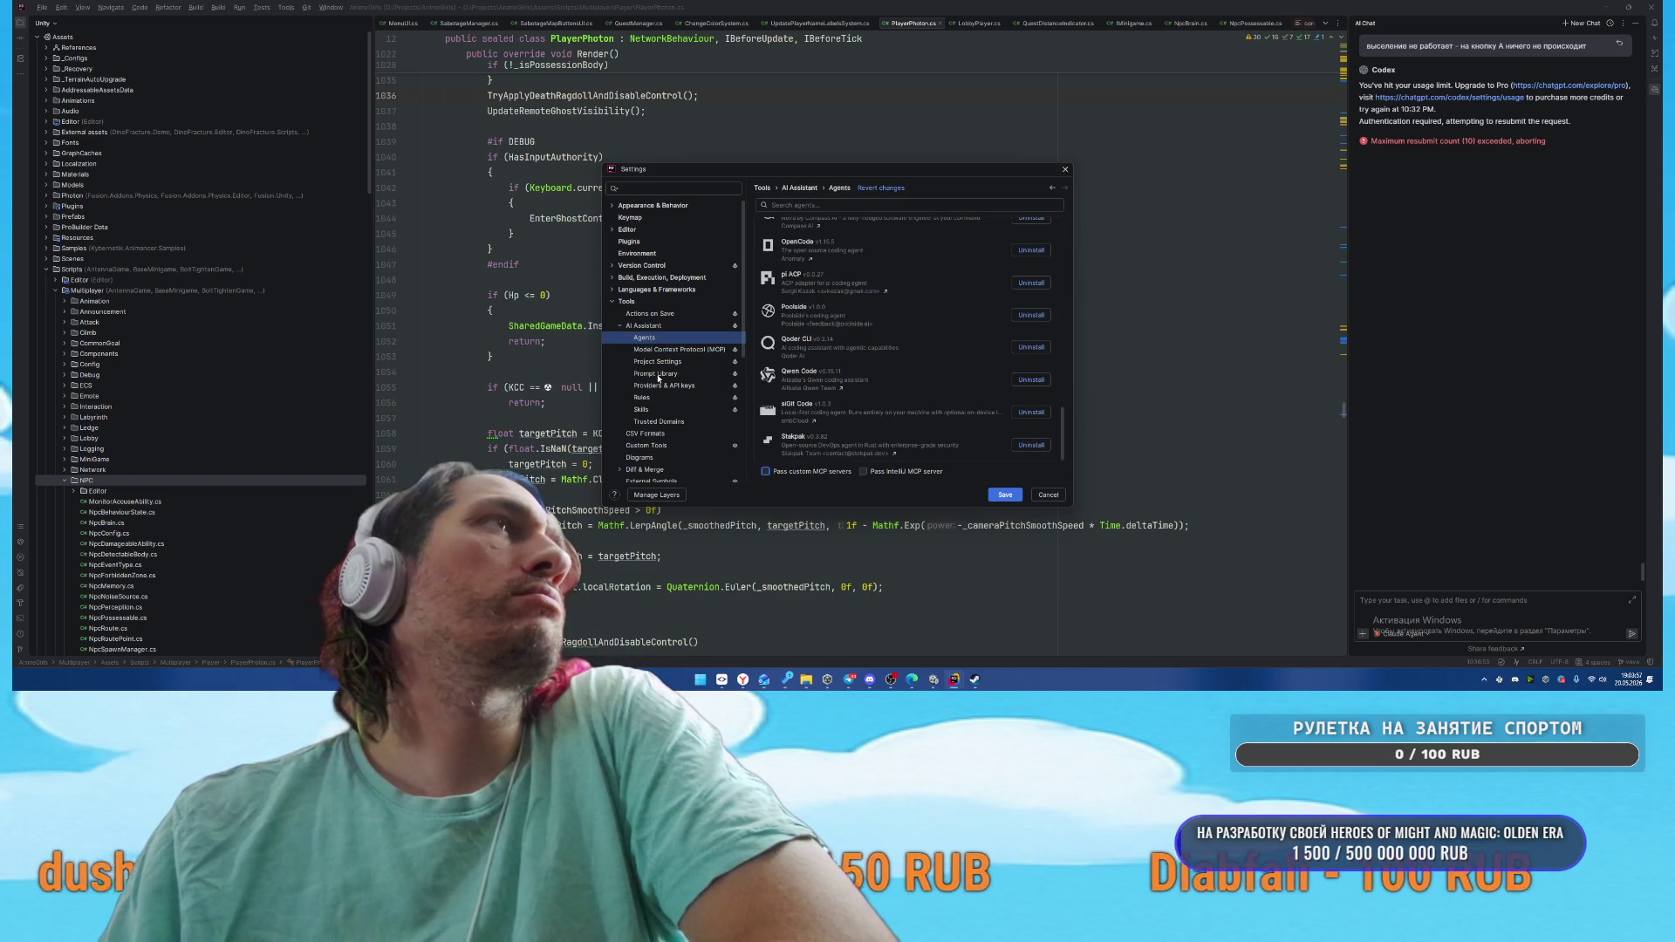
{"action": "scroll", "coordinate": [657, 378], "scroll_direction": "down", "scroll_amount": 3}
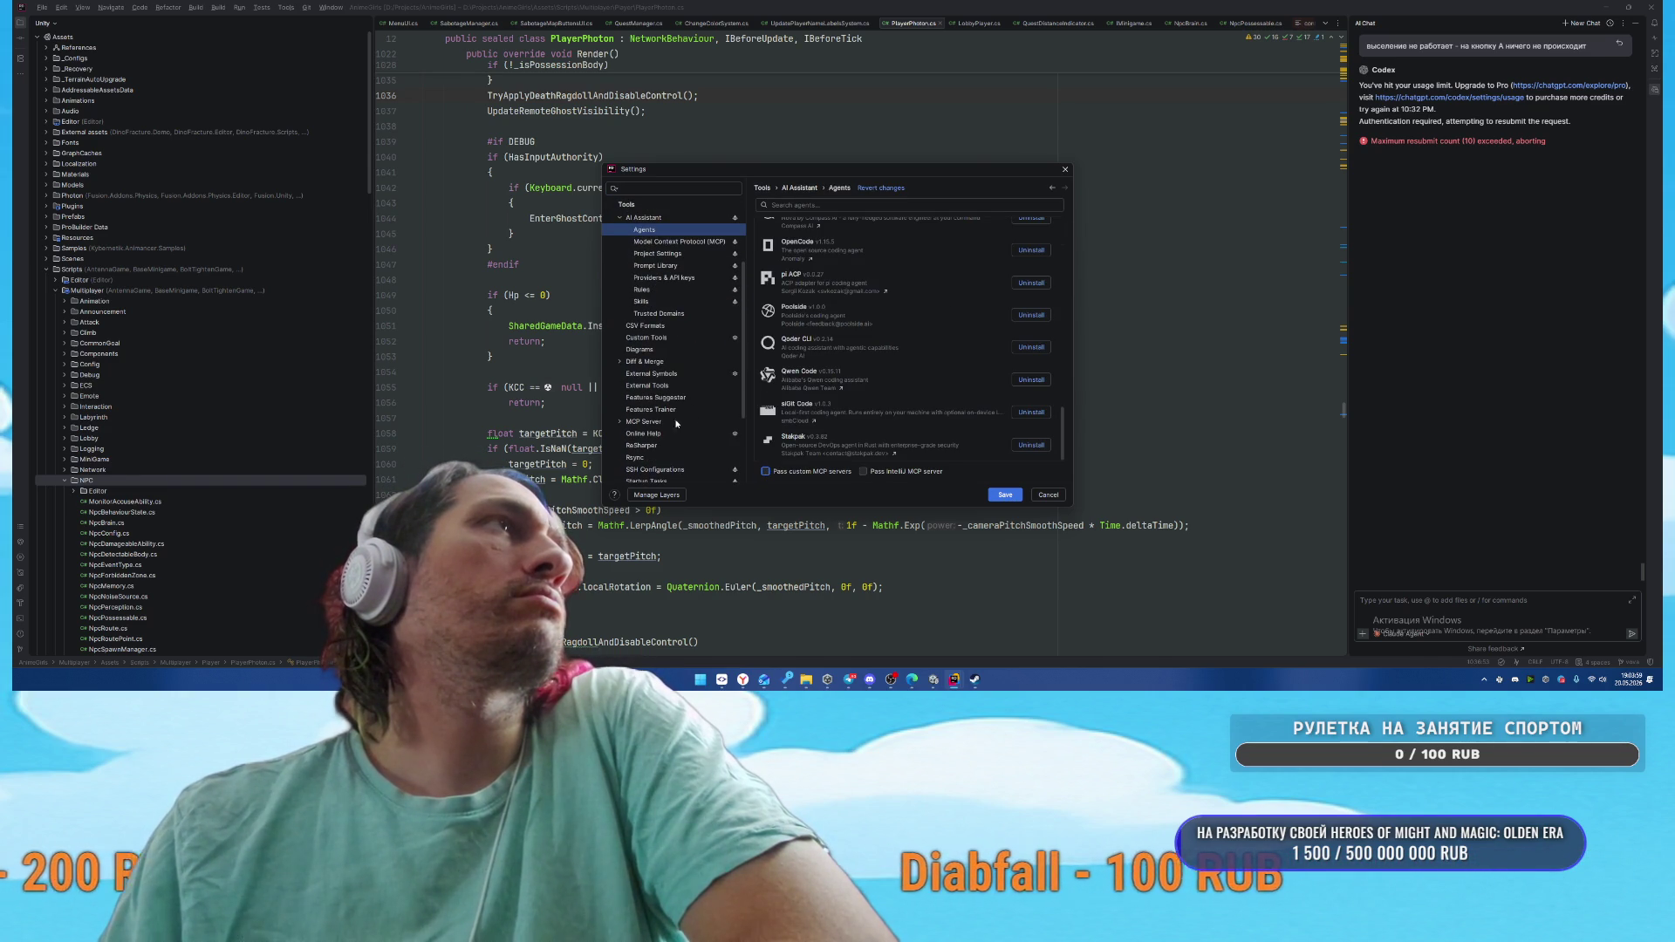
{"action": "double_click", "coordinate": [686, 422]}
{"action": "left_click", "coordinate": [672, 433]}
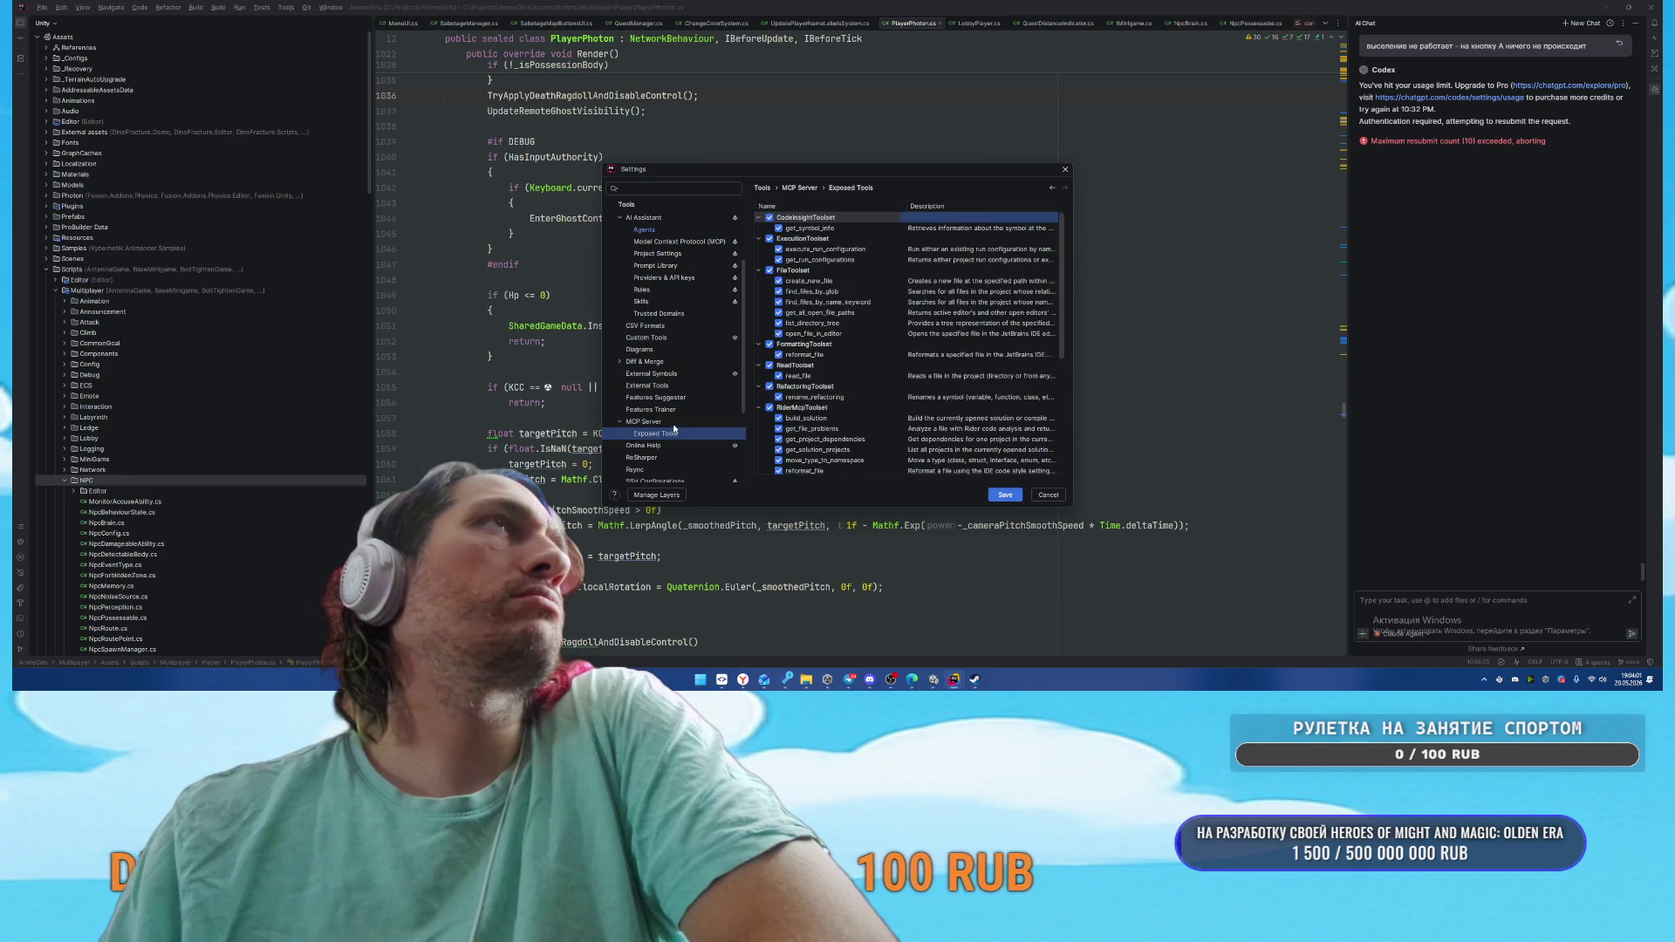
{"action": "left_click", "coordinate": [663, 421]}
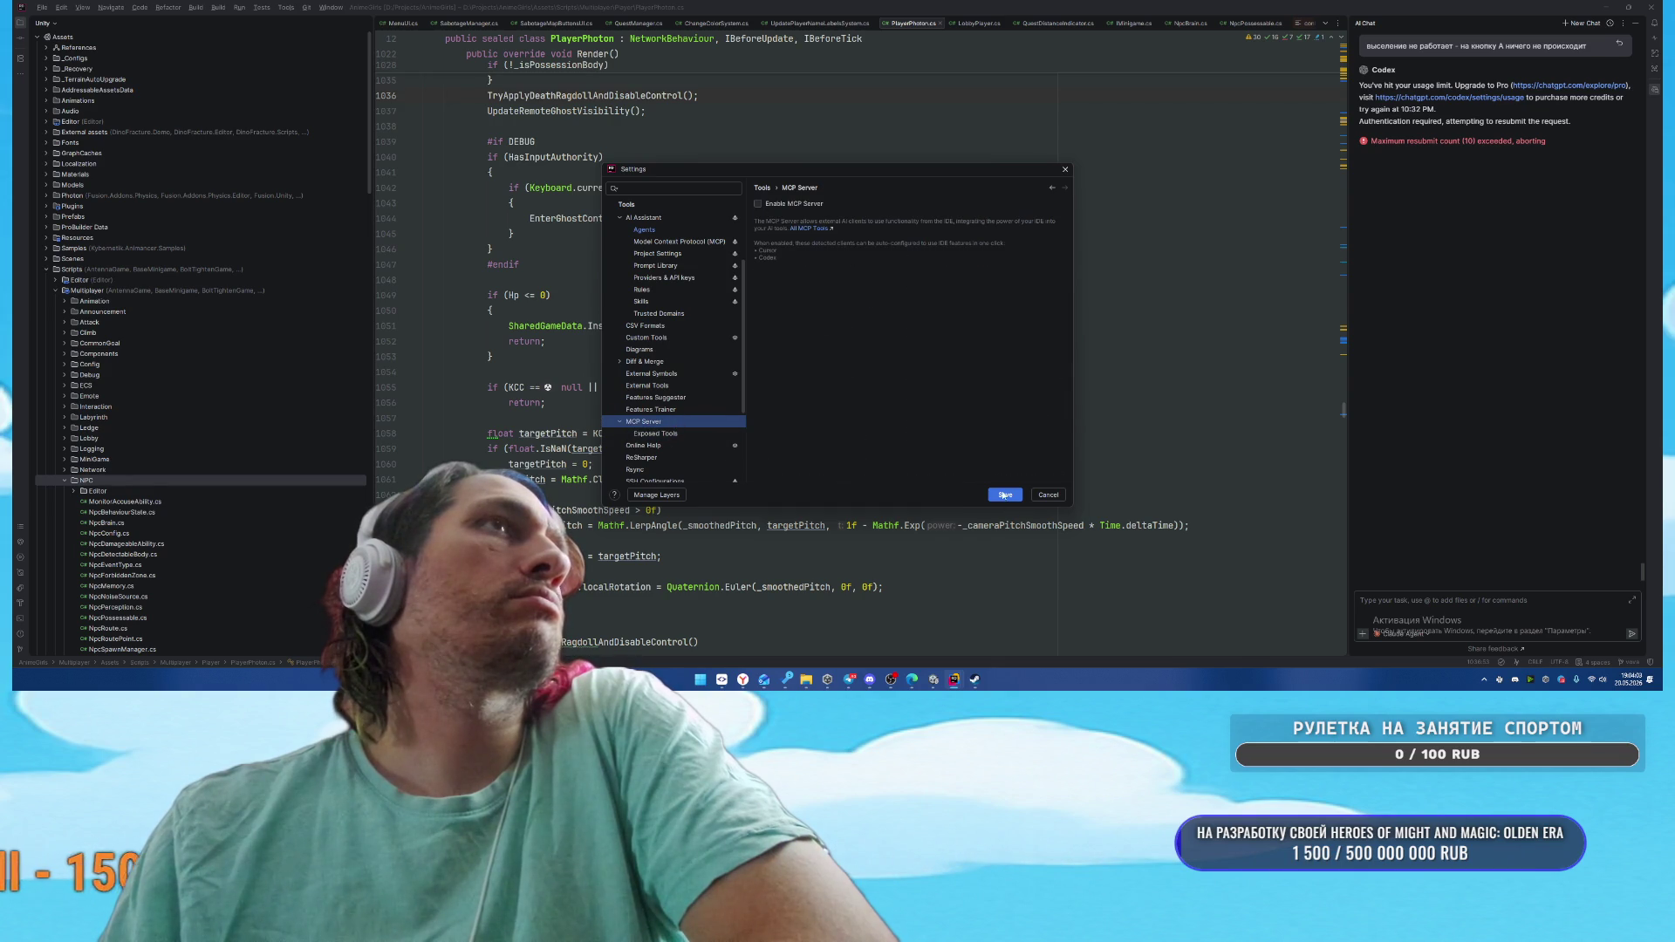
{"action": "left_click", "coordinate": [1004, 494]}
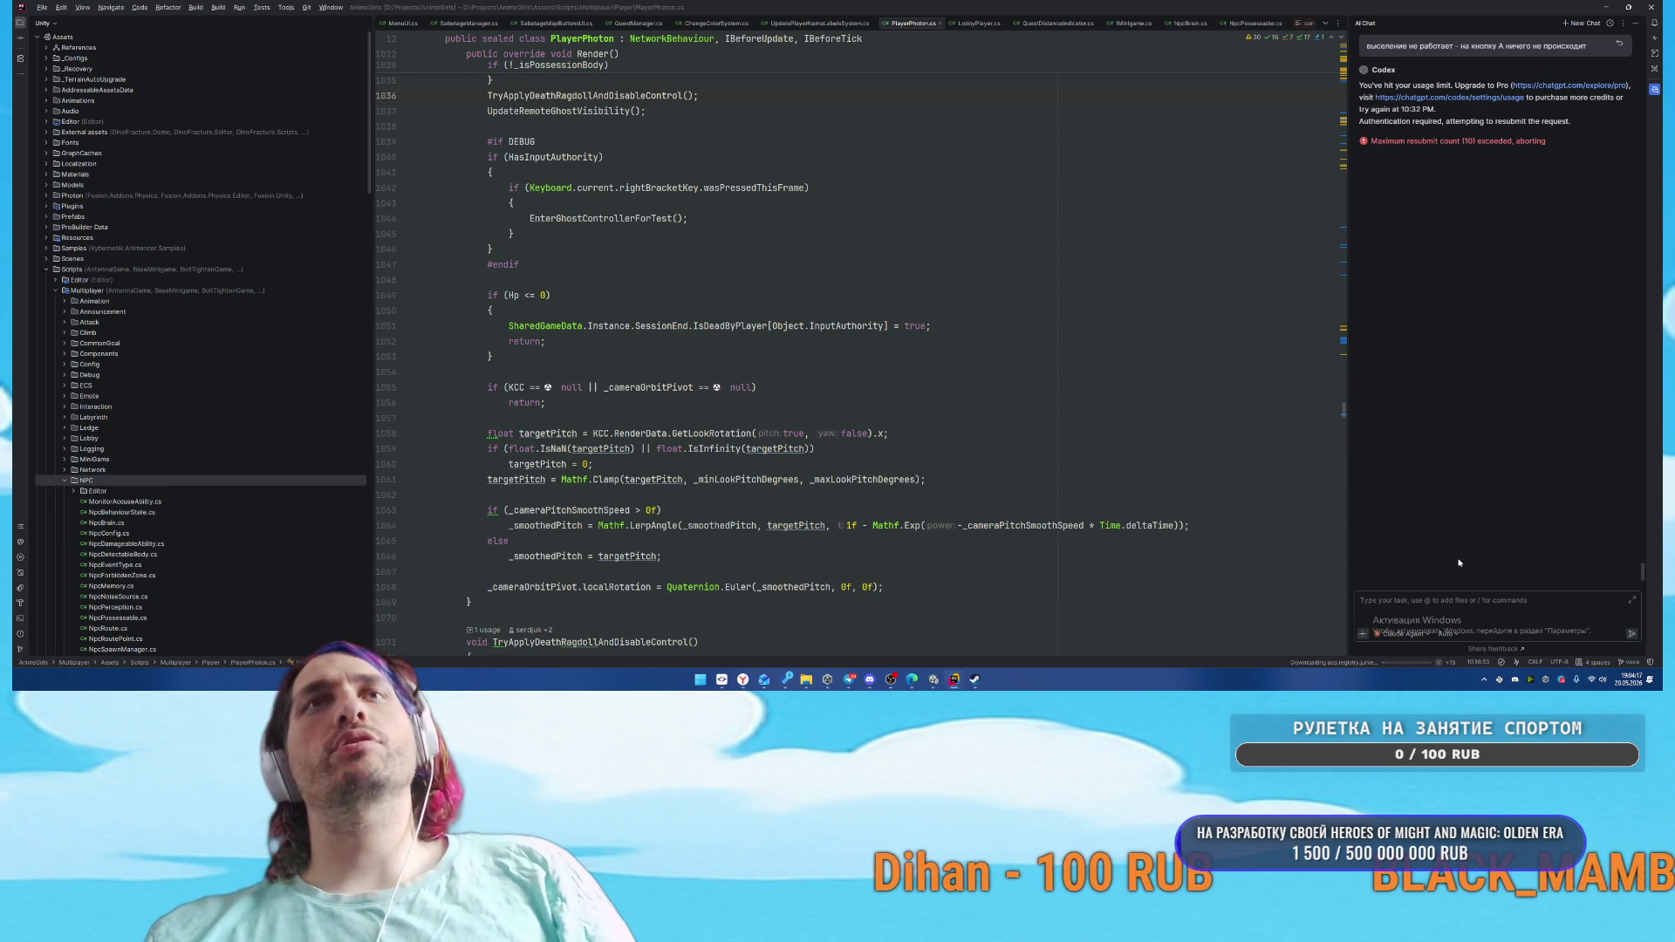
Start a new AI chat with Claude Agent kept as the agent
{"action": "left_click", "coordinate": [1450, 465]}
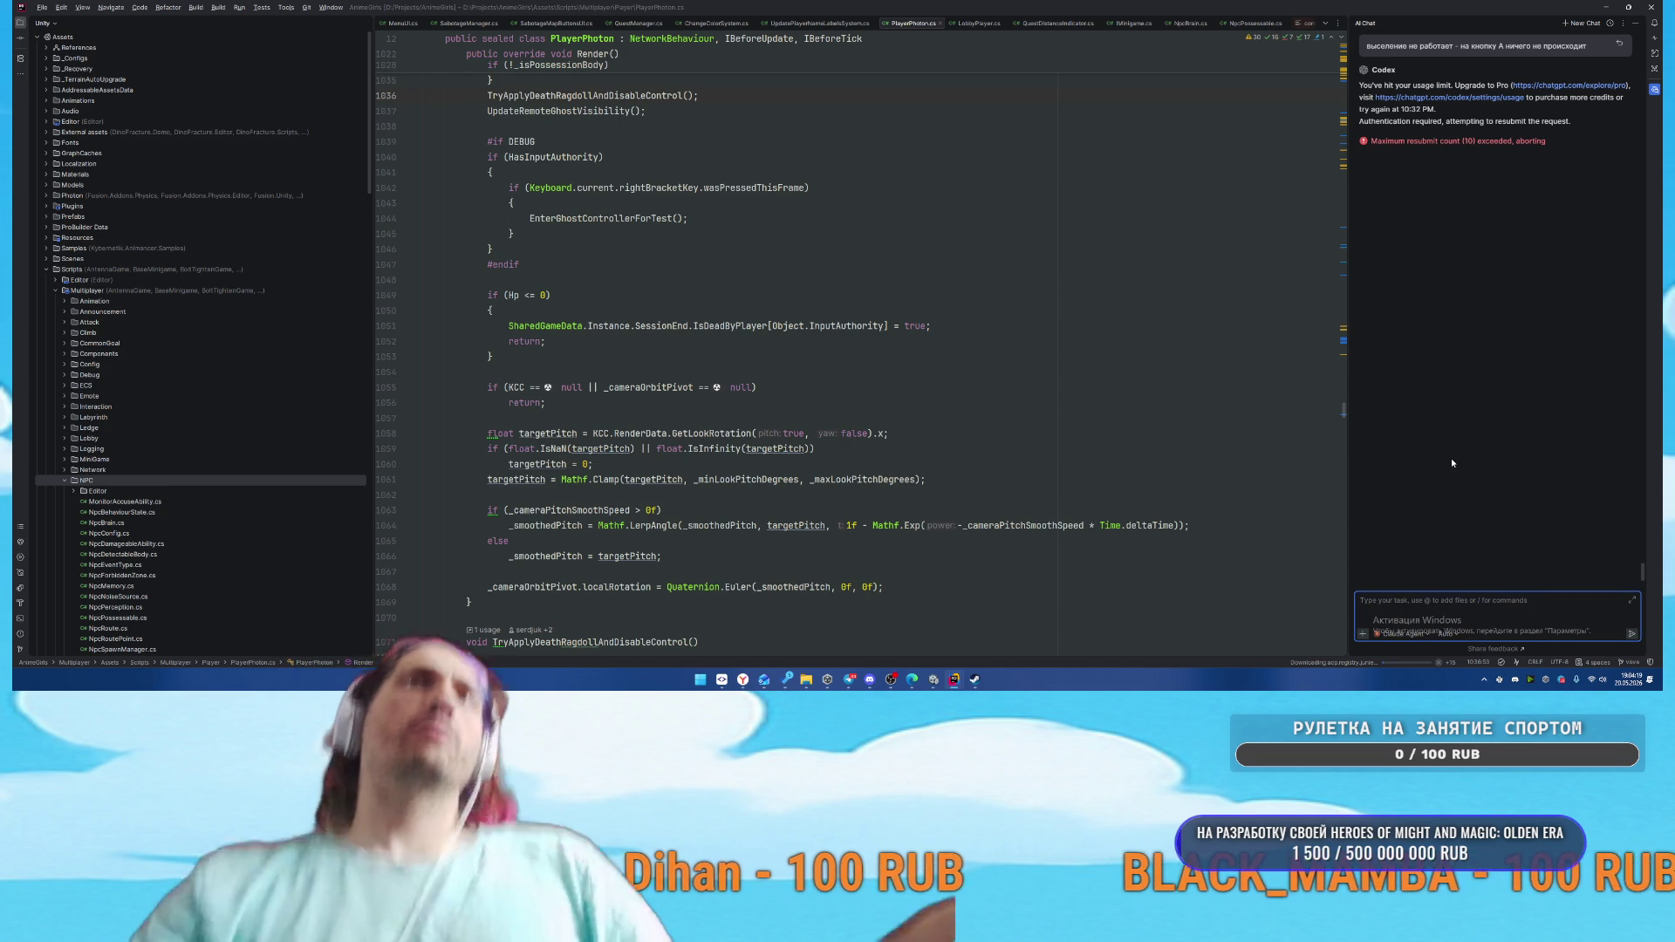
{"action": "left_click", "coordinate": [1581, 24]}
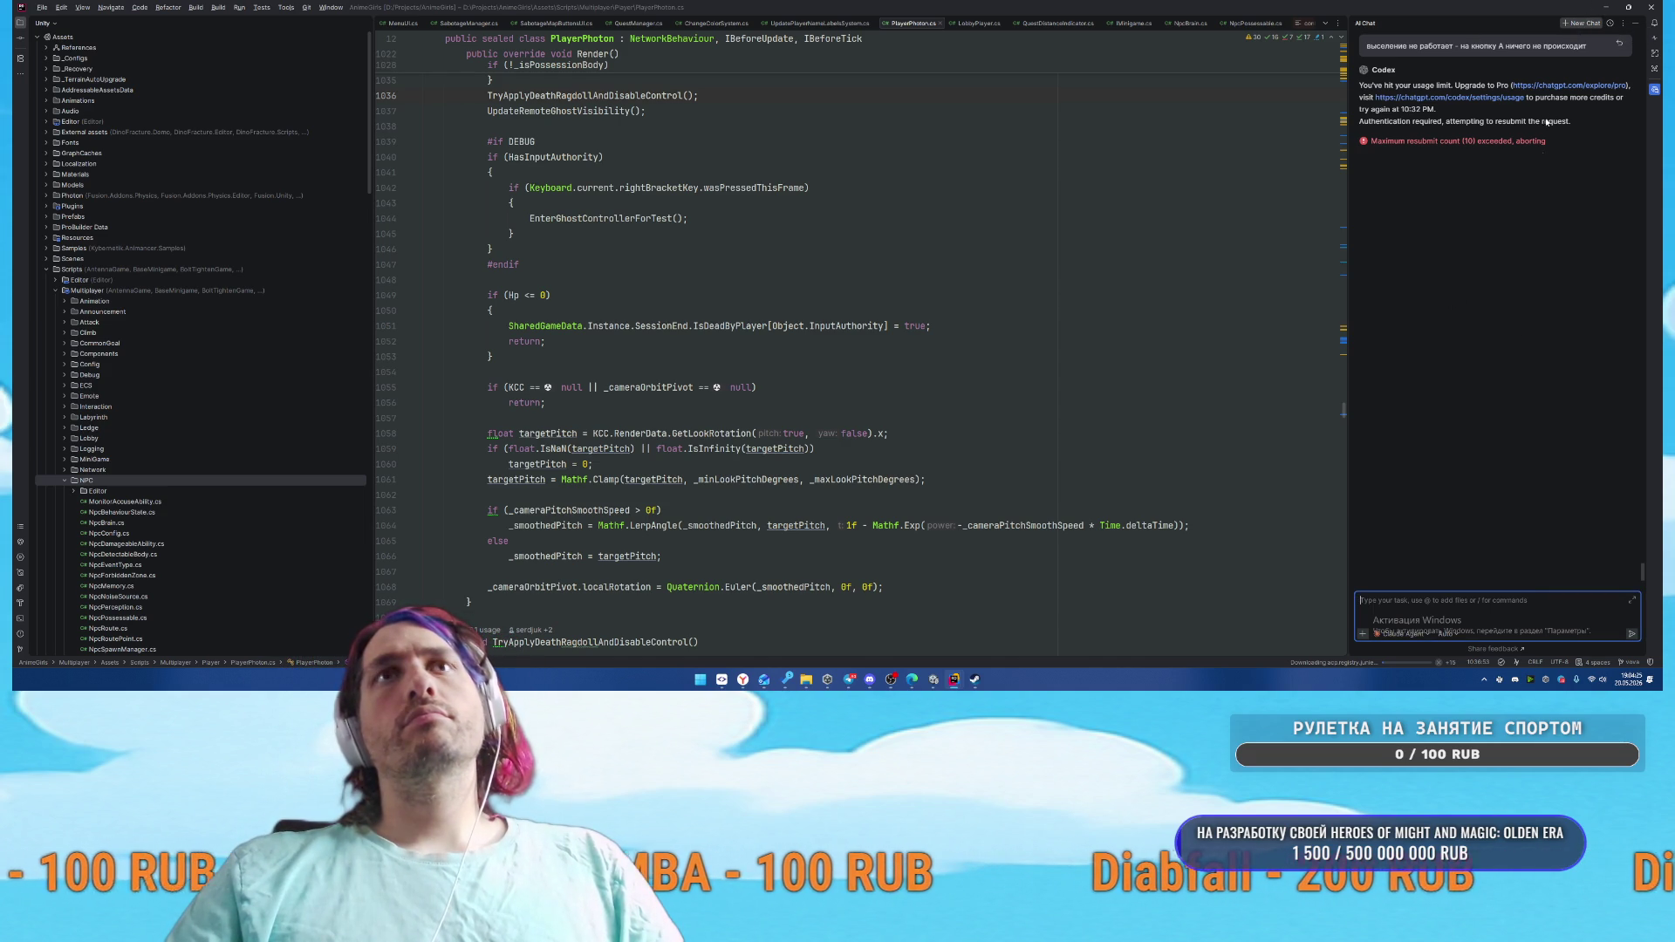
{"action": "left_click", "coordinate": [1574, 26]}
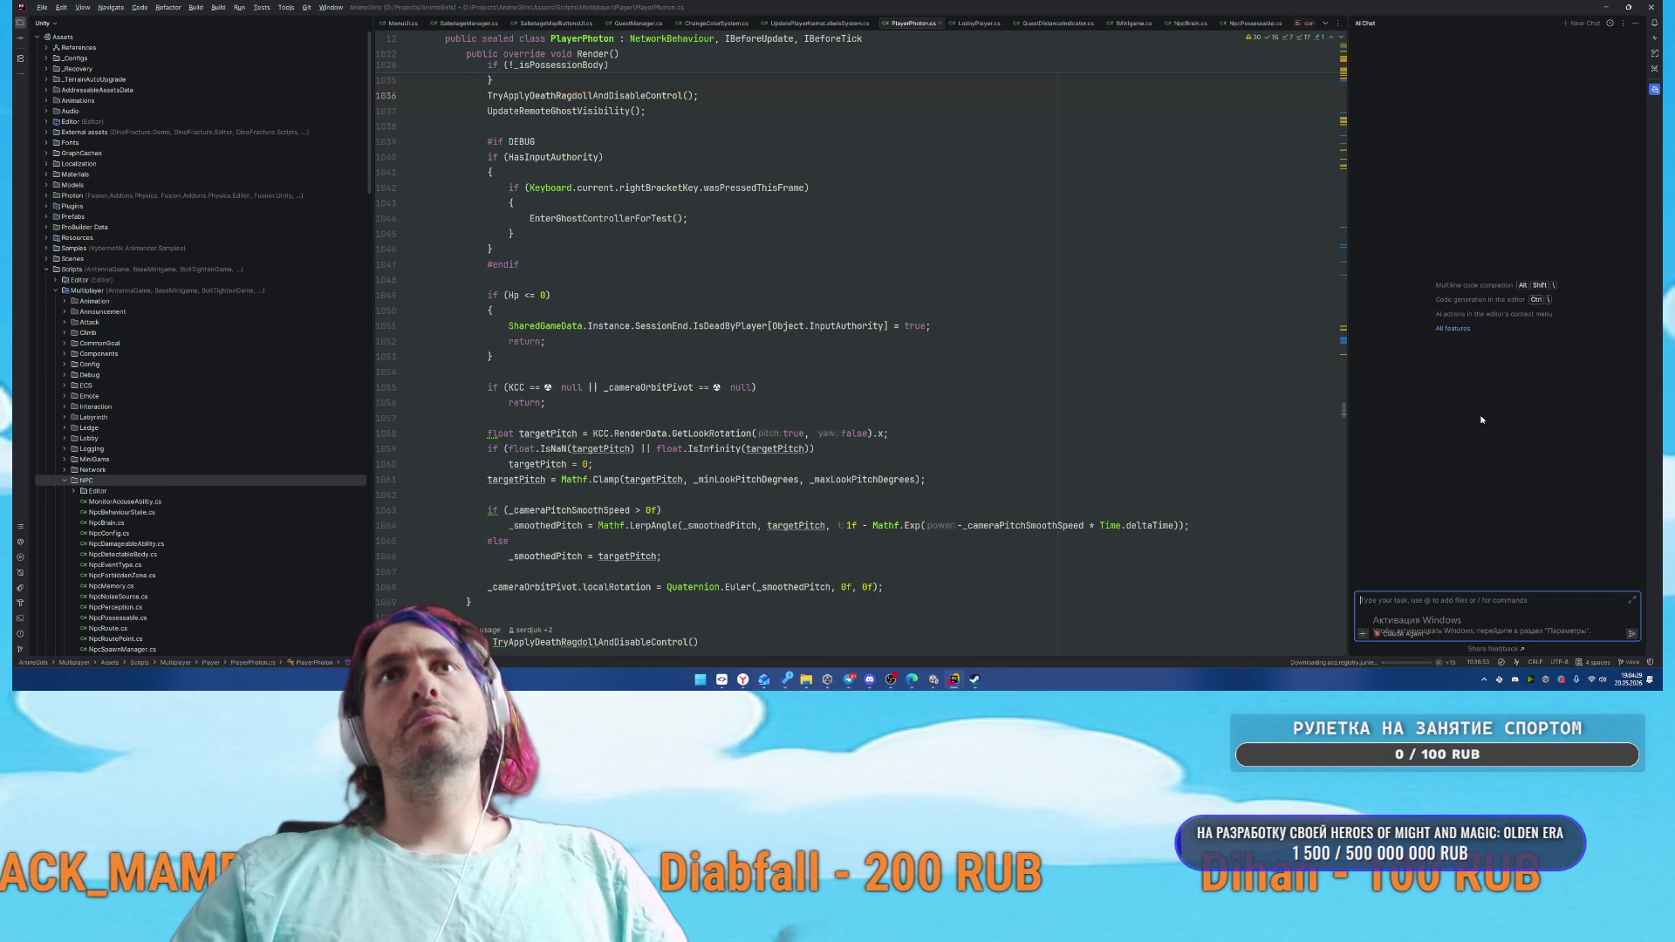
{"action": "left_click", "coordinate": [1425, 634]}
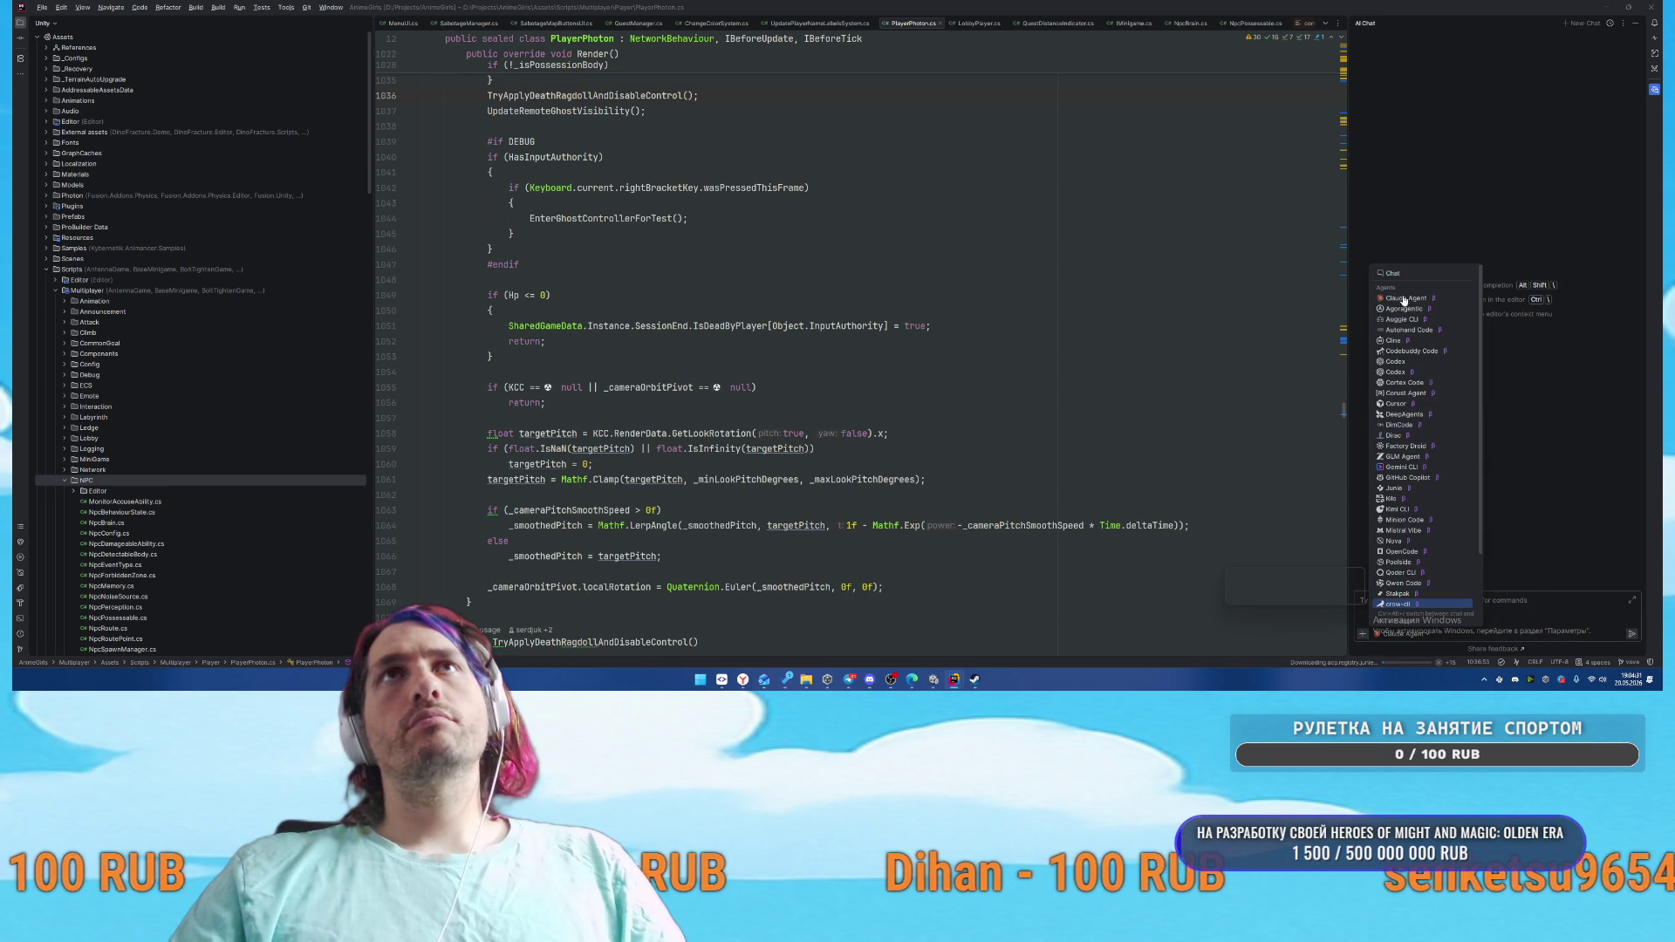
{"action": "left_click", "coordinate": [1498, 602]}
{"action": "type", "text": "добавь выселение из захваченного NPC при на"}
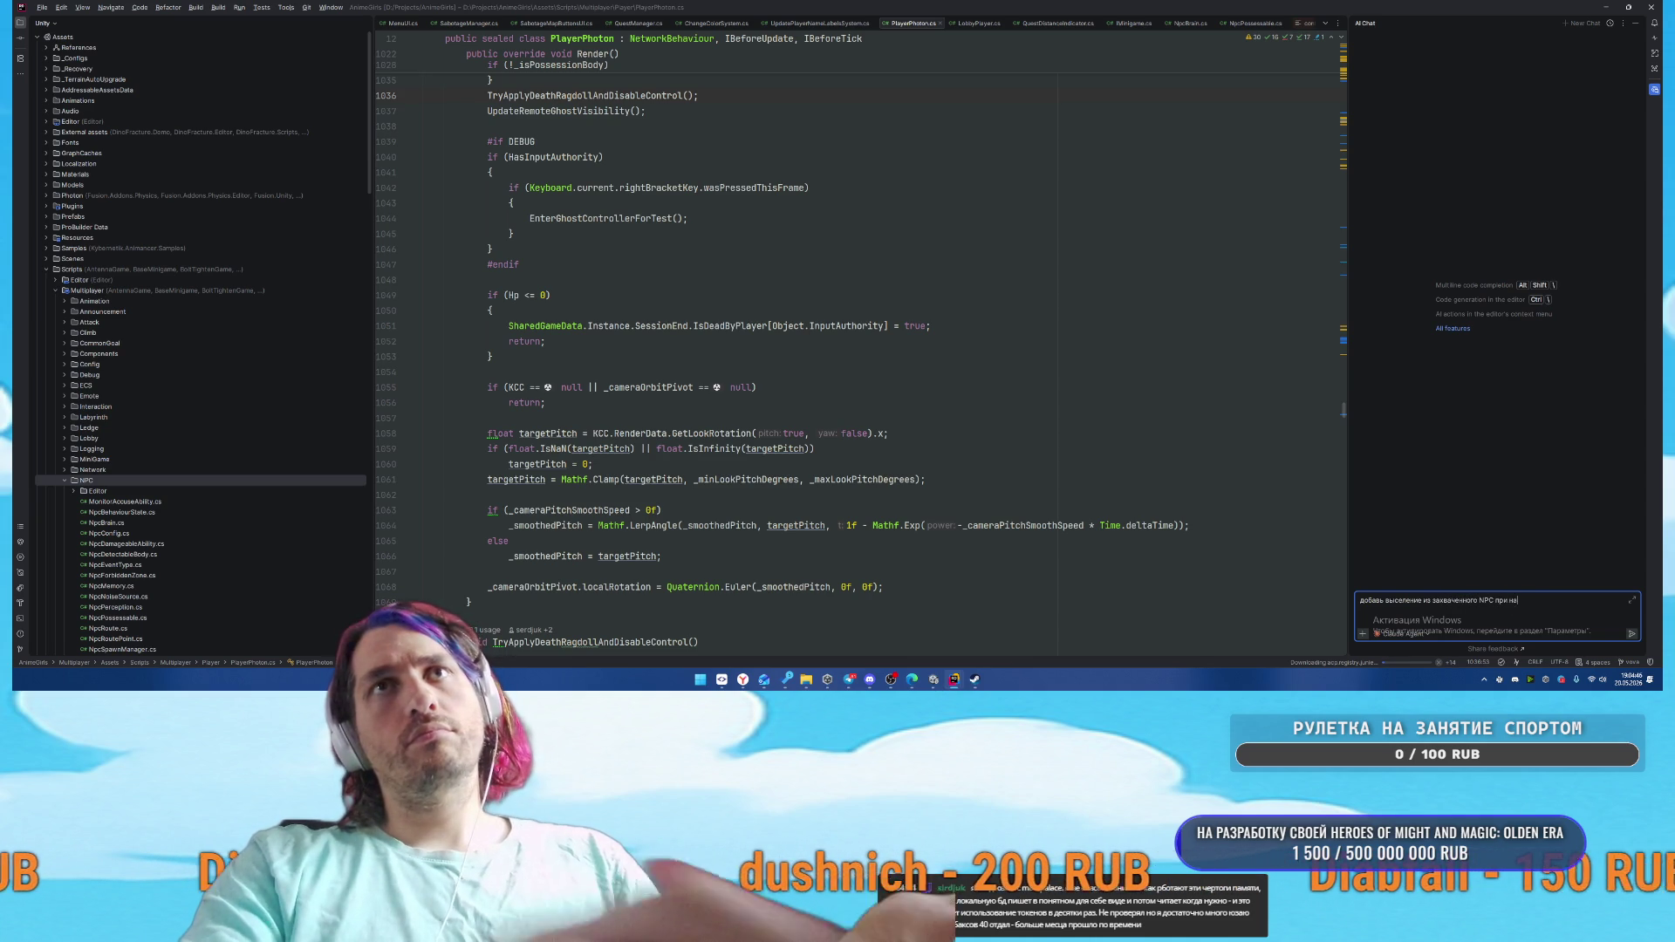
Send the request to add leaving a possessed NPC by pressing F
{"action": "type", "text": "жатии на кнопку "}
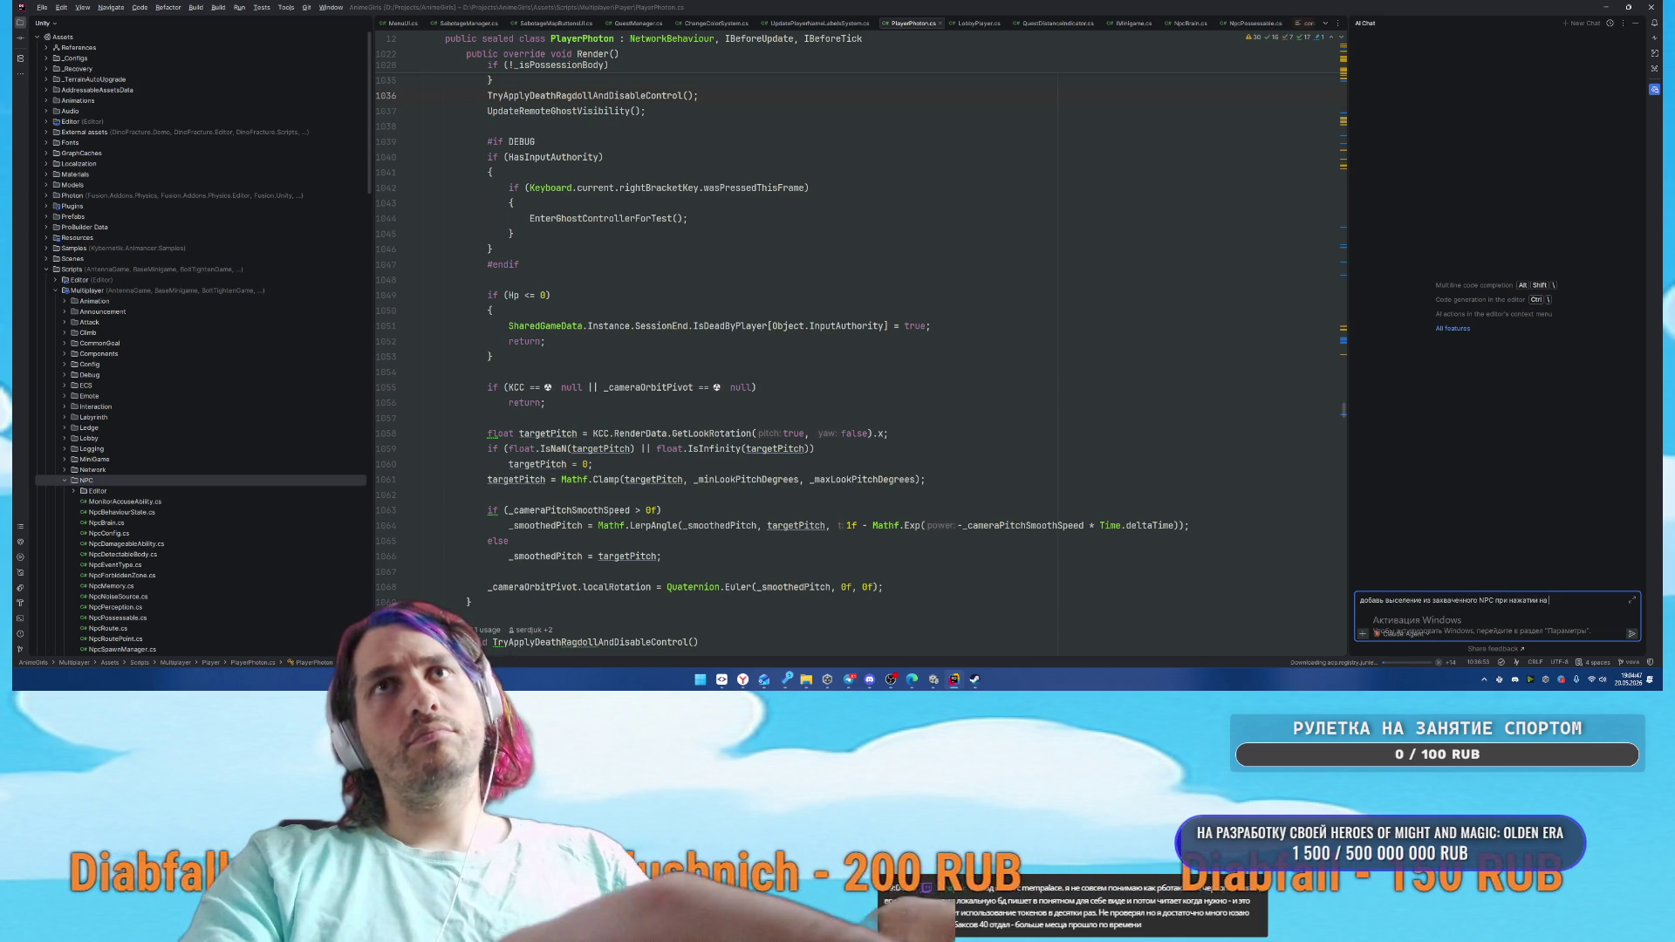
{"action": "type", "text": "F"}
{"action": "key", "text": "shift+Return"}
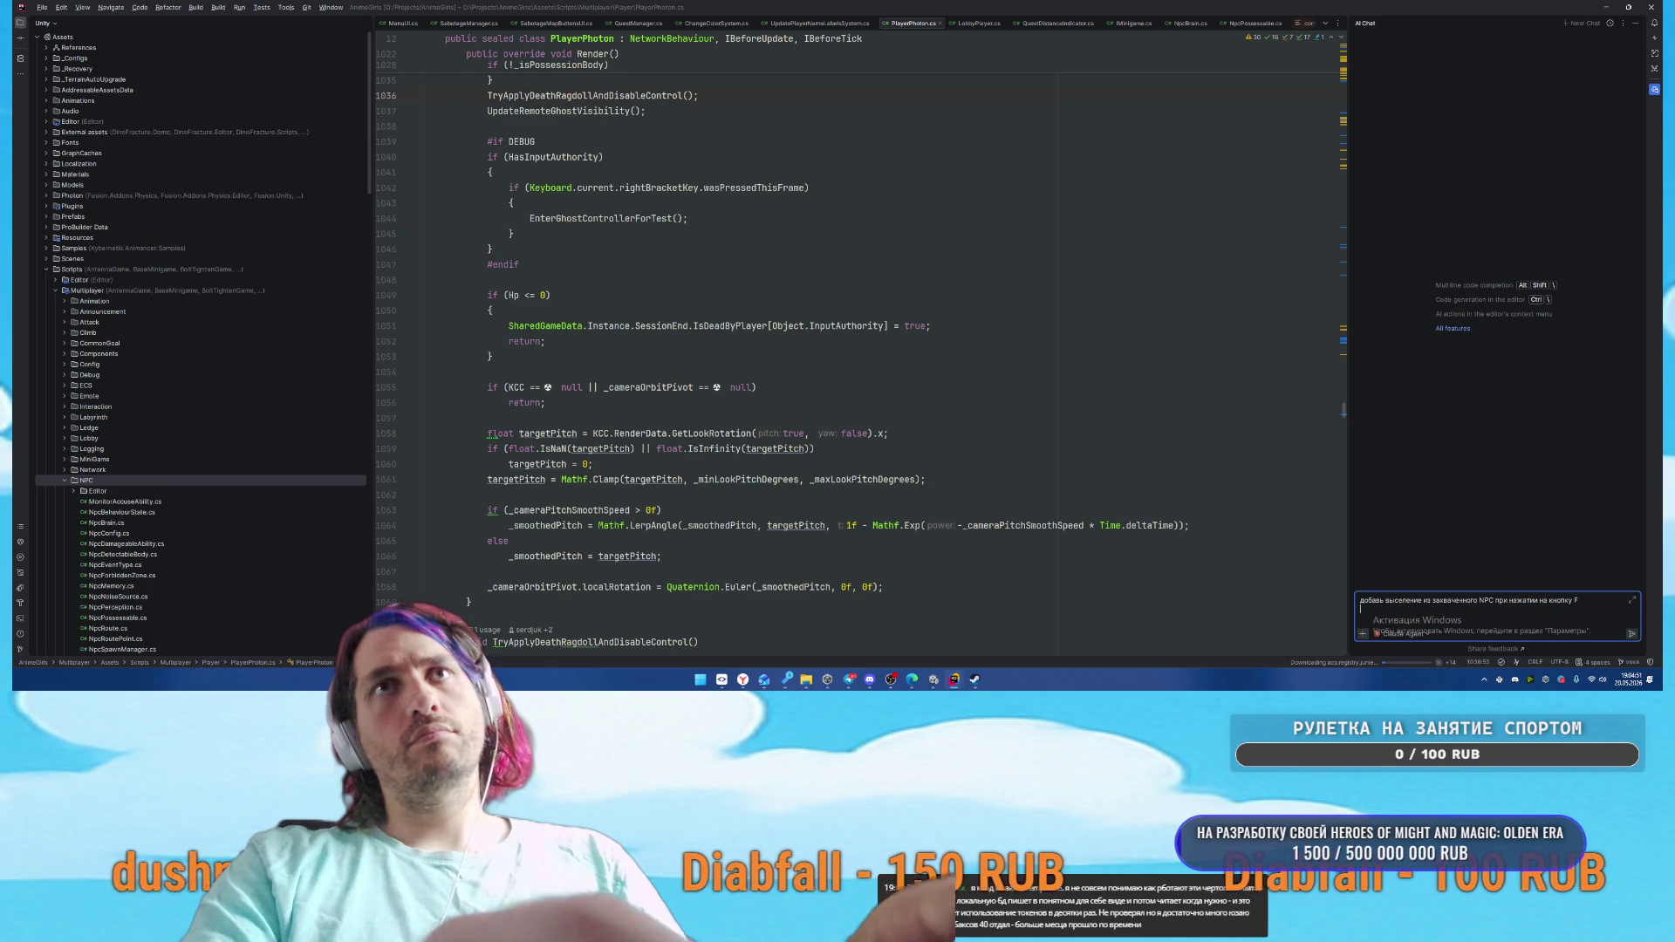
{"action": "key", "text": "Return"}
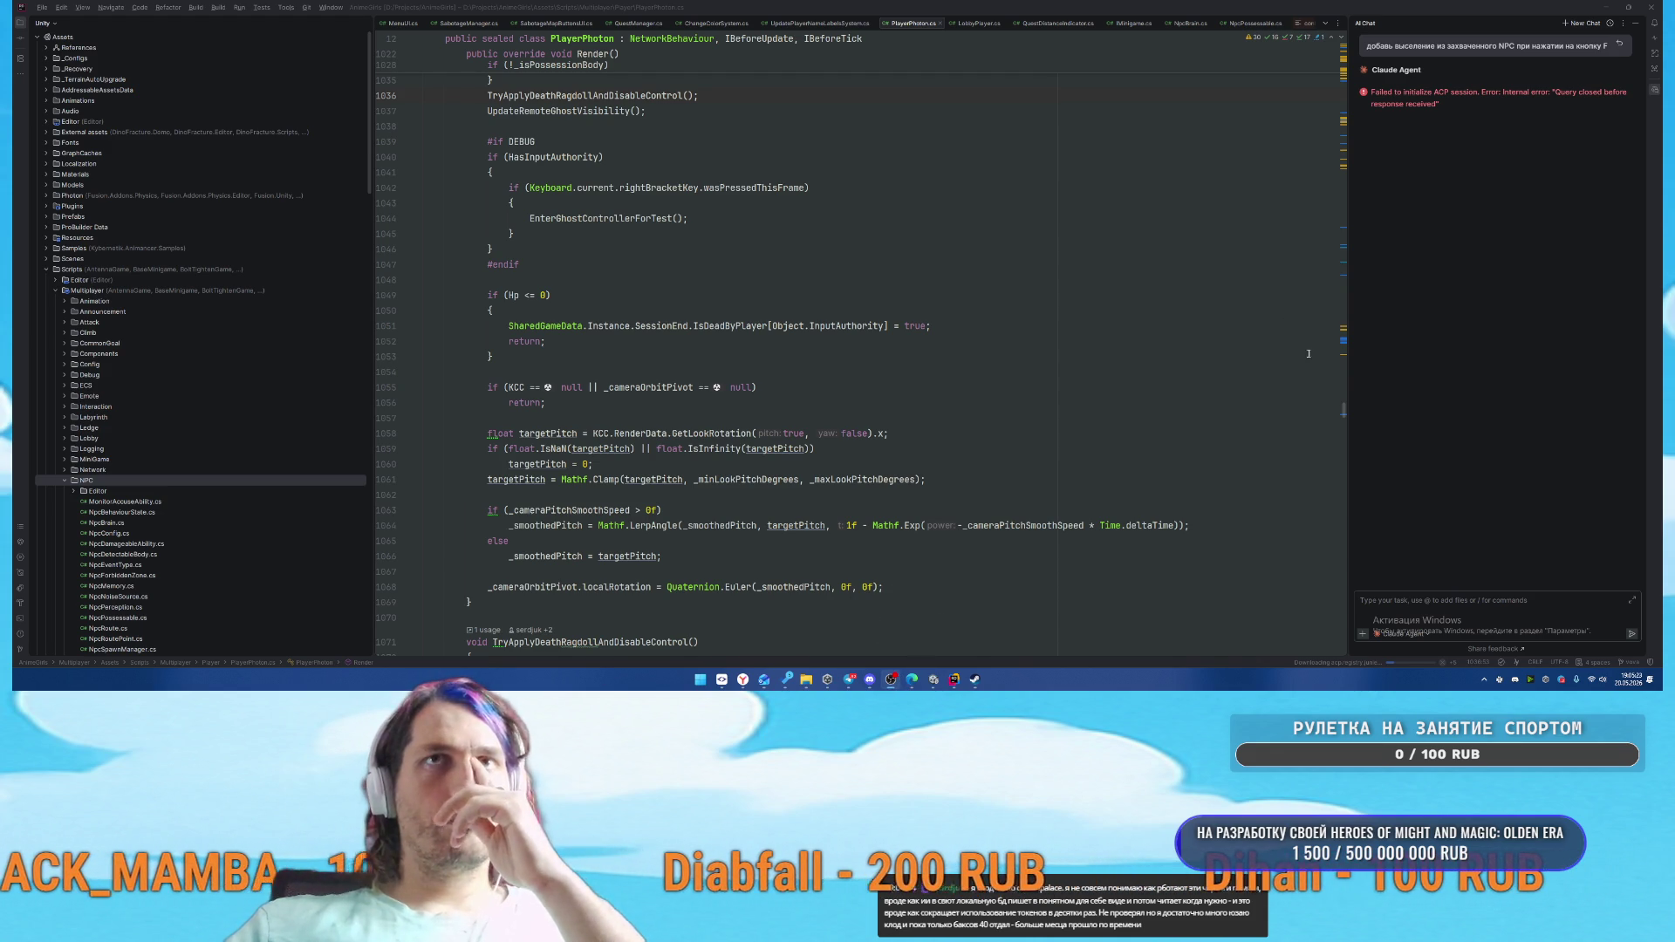
Copy the earlier F-exit prompt from the chat into the message box
{"action": "left_click", "coordinate": [1390, 629]}
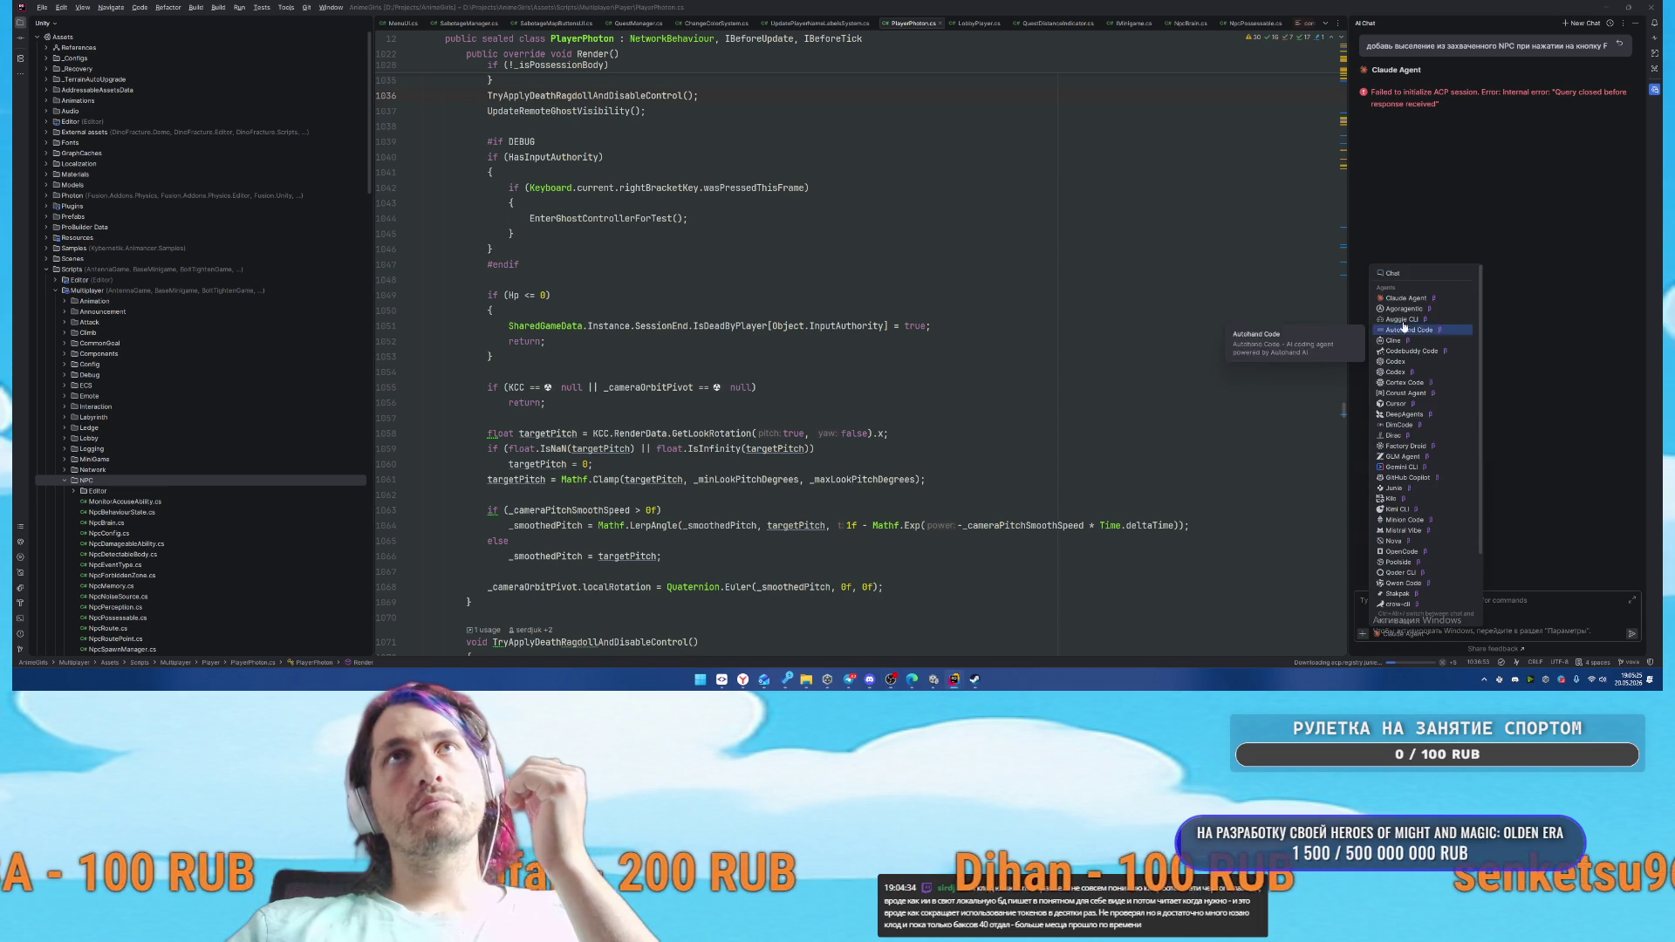
{"action": "scroll", "coordinate": [1422, 454], "scroll_direction": "down", "scroll_amount": 3}
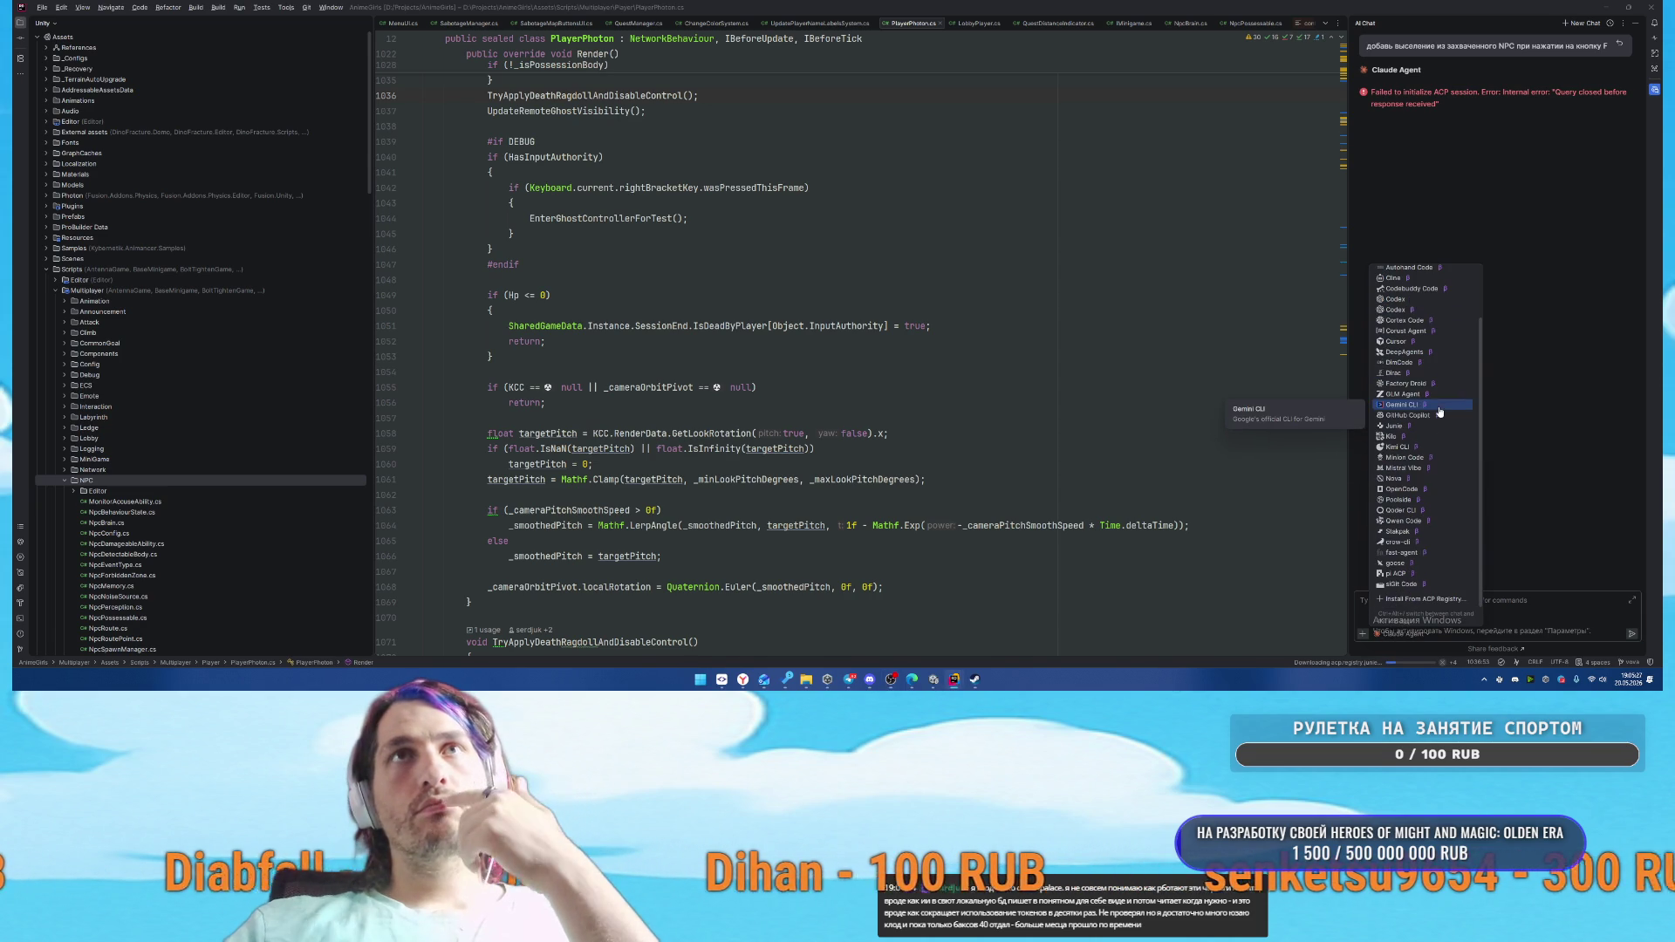
{"action": "left_click", "coordinate": [1396, 426]}
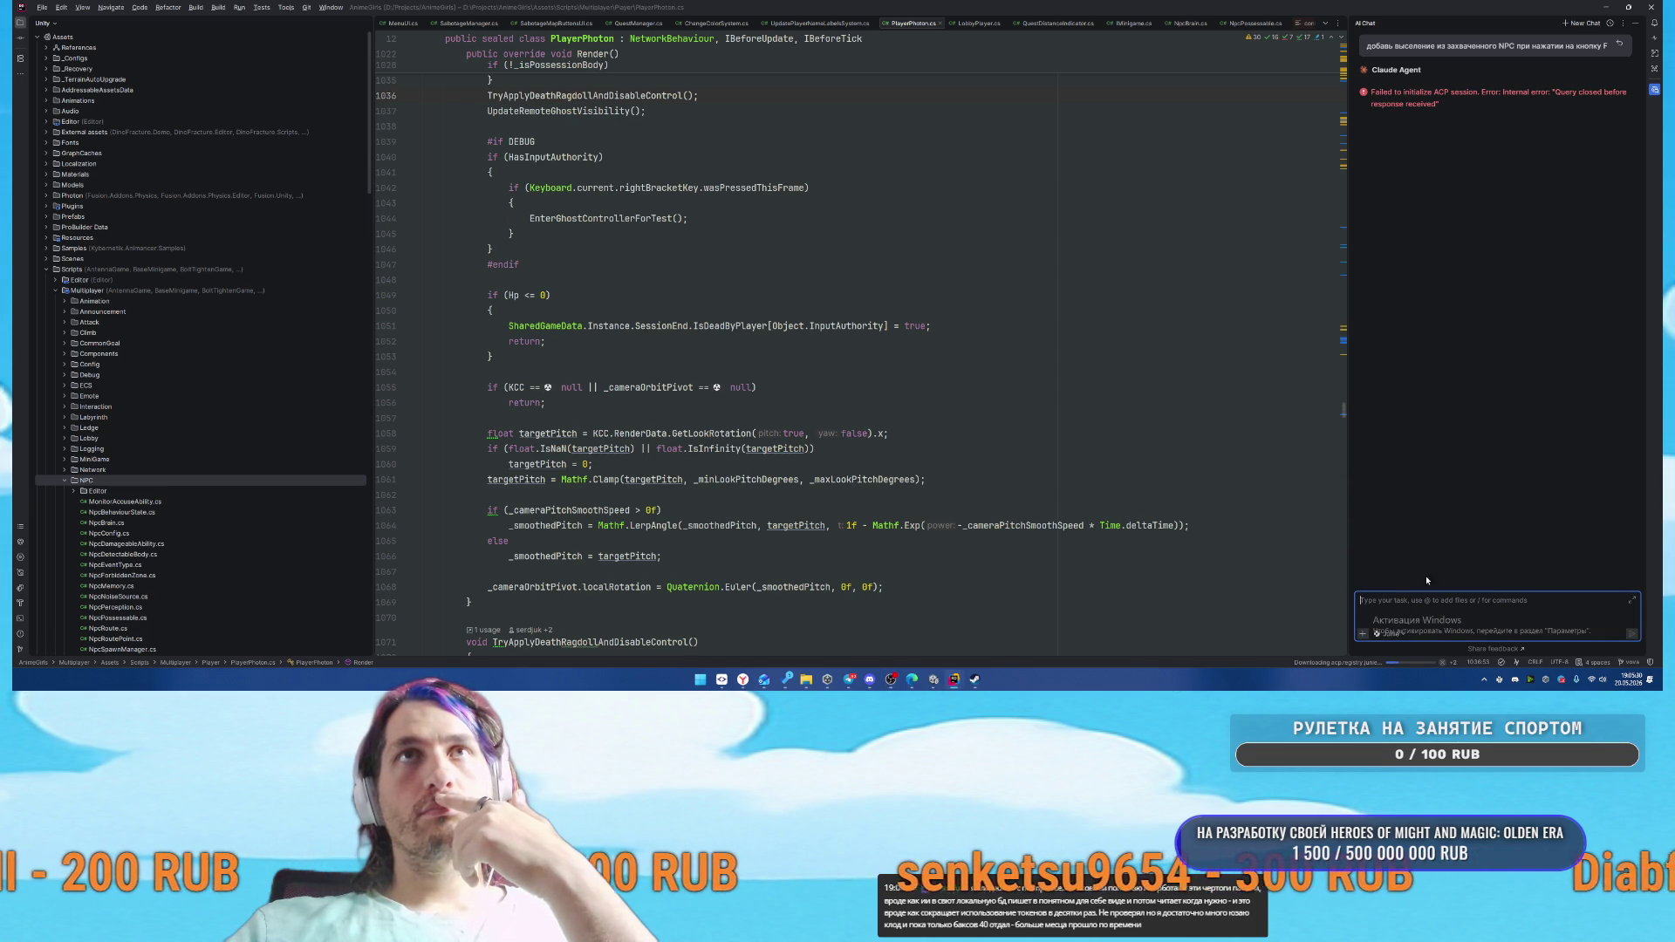
{"action": "double_click", "coordinate": [1587, 46]}
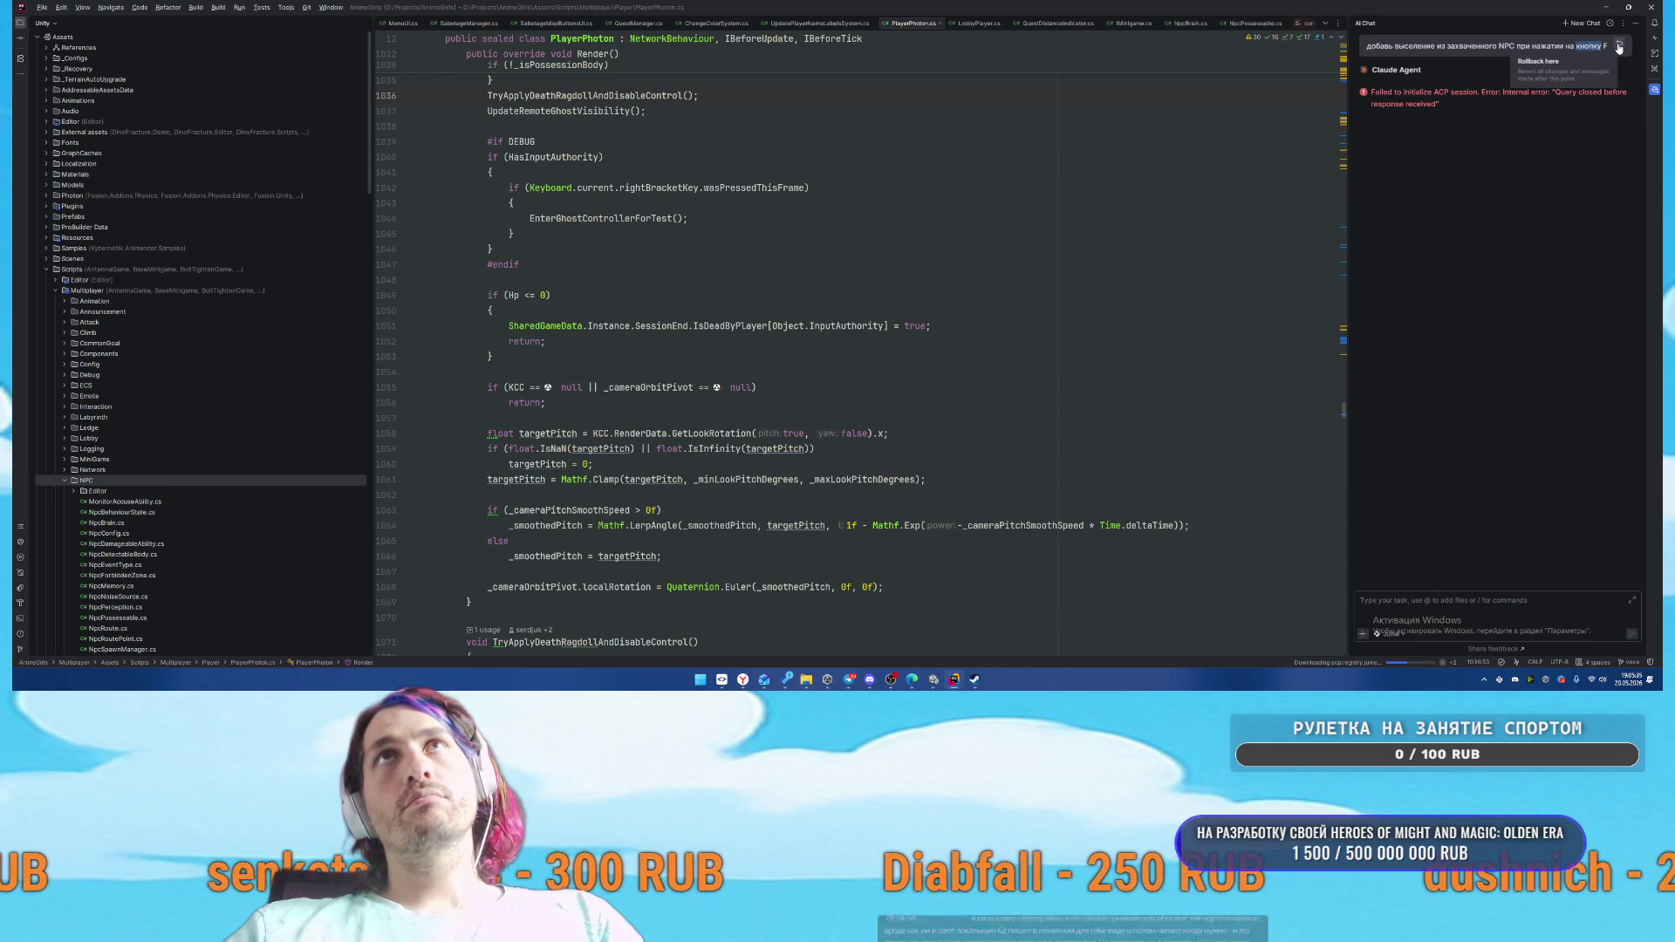
{"action": "left_click", "coordinate": [1368, 47]}
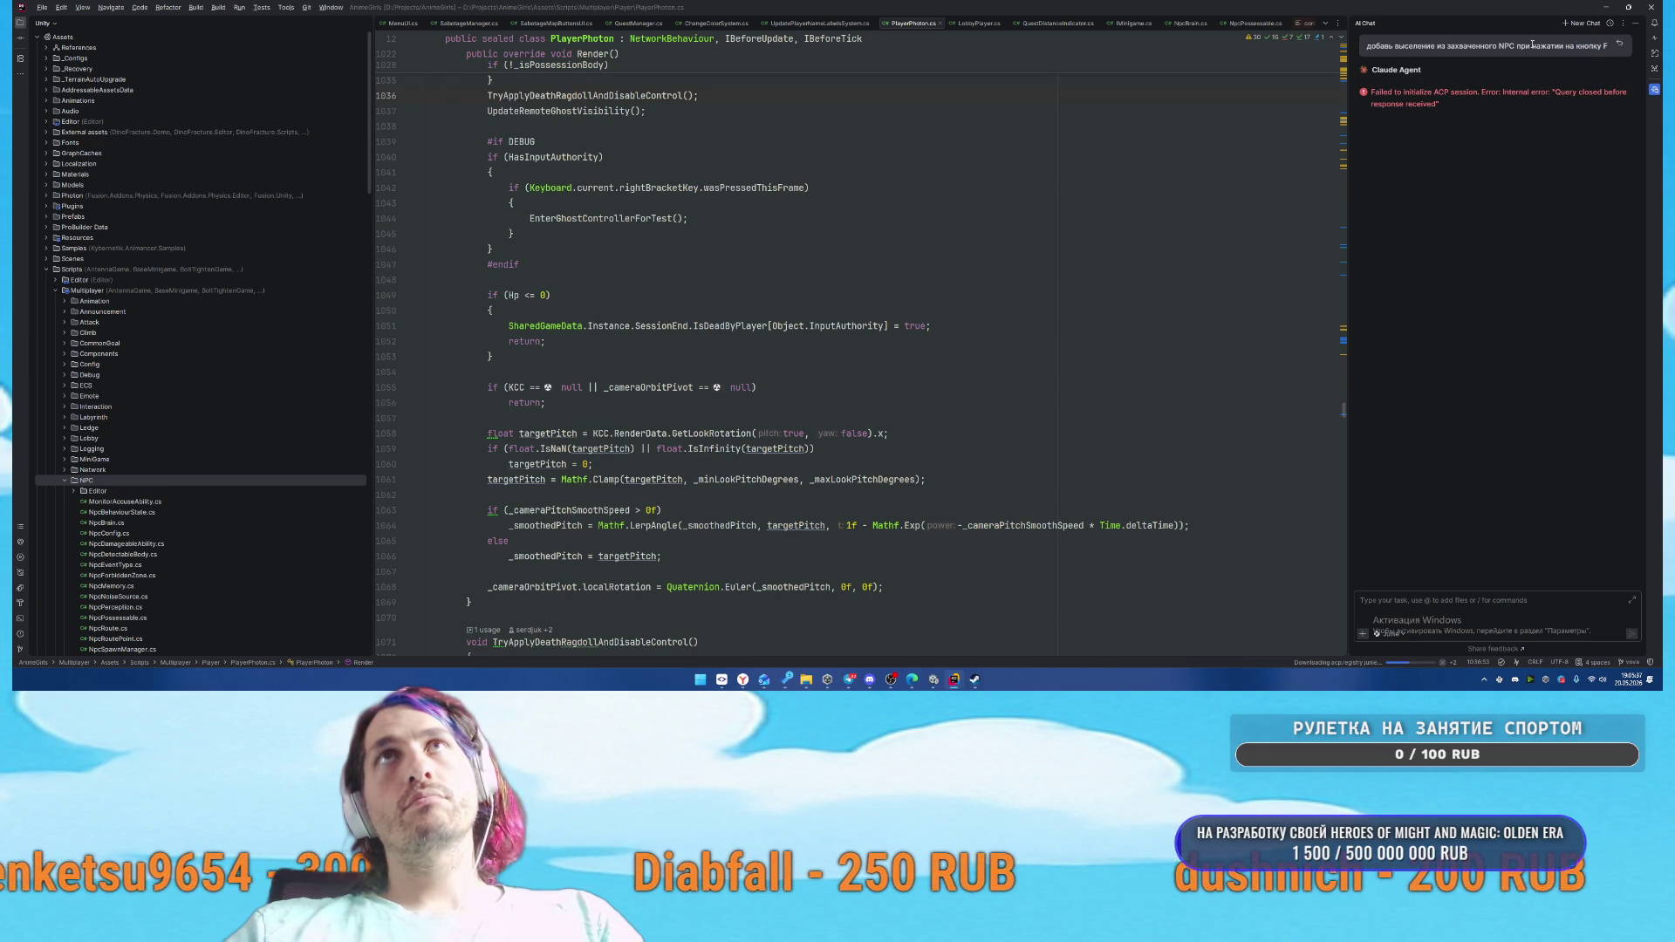
{"action": "left_click_drag", "start_coordinate": [1368, 47], "coordinate": [1548, 56]}
{"action": "key", "text": "ctrl+c"}
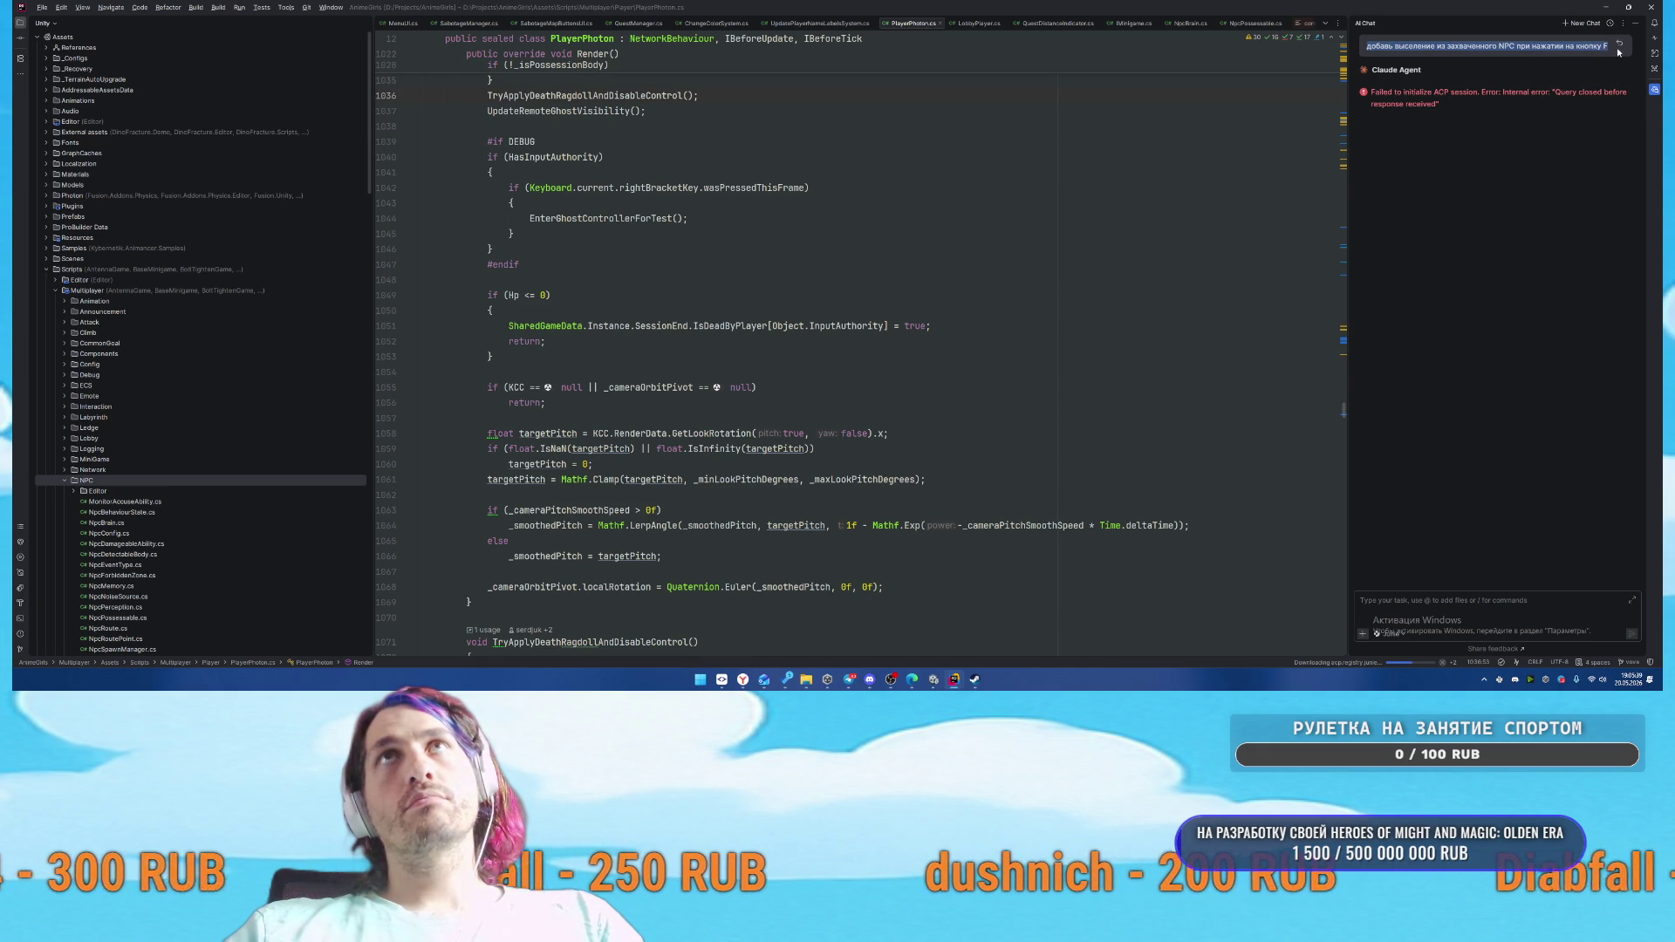
{"action": "left_click", "coordinate": [1431, 638]}
{"action": "key", "text": "ctrl+v"}
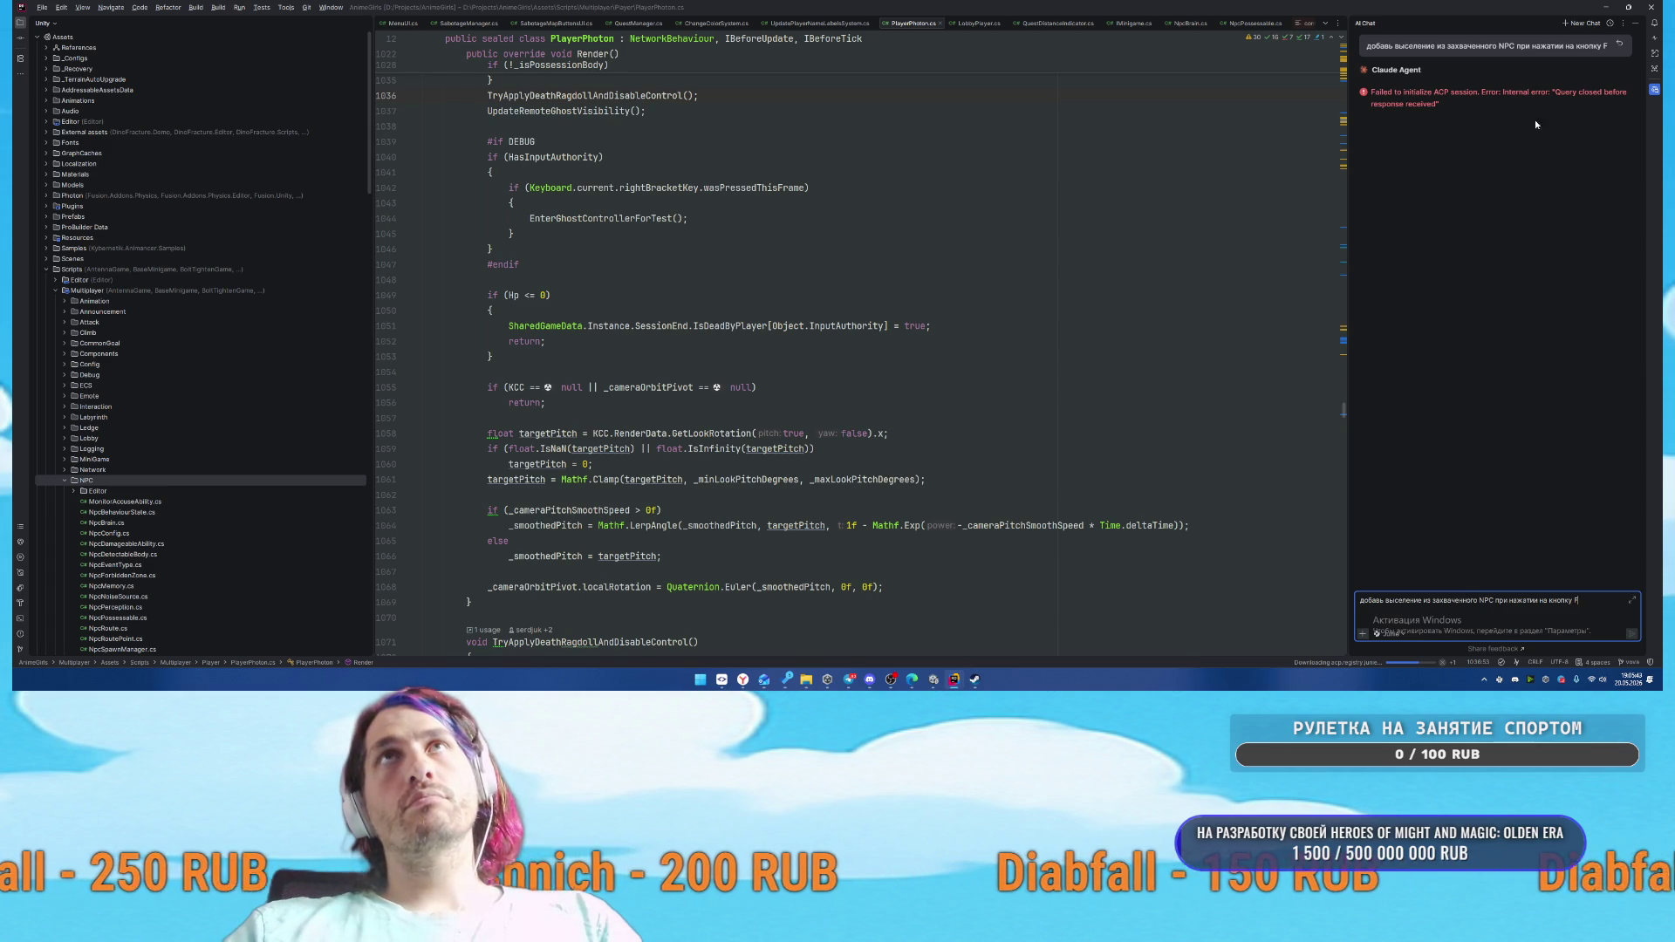
Resend the prompt to Claude Agent in a fresh chat
{"action": "left_click", "coordinate": [1581, 23]}
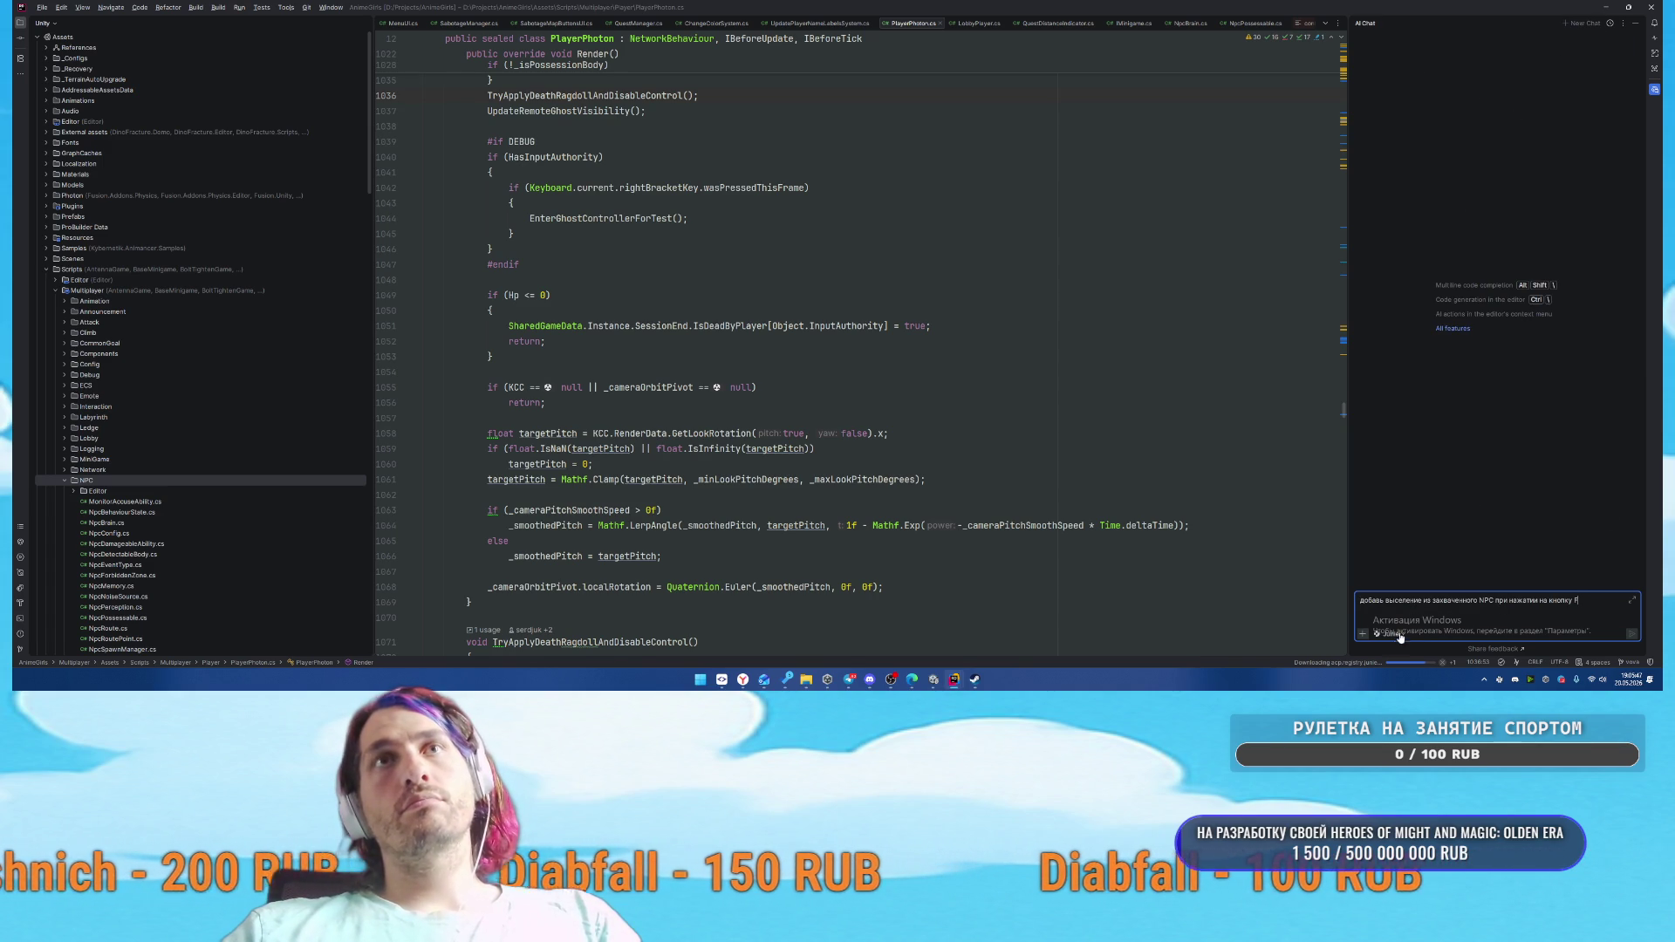
{"action": "left_click", "coordinate": [1393, 634]}
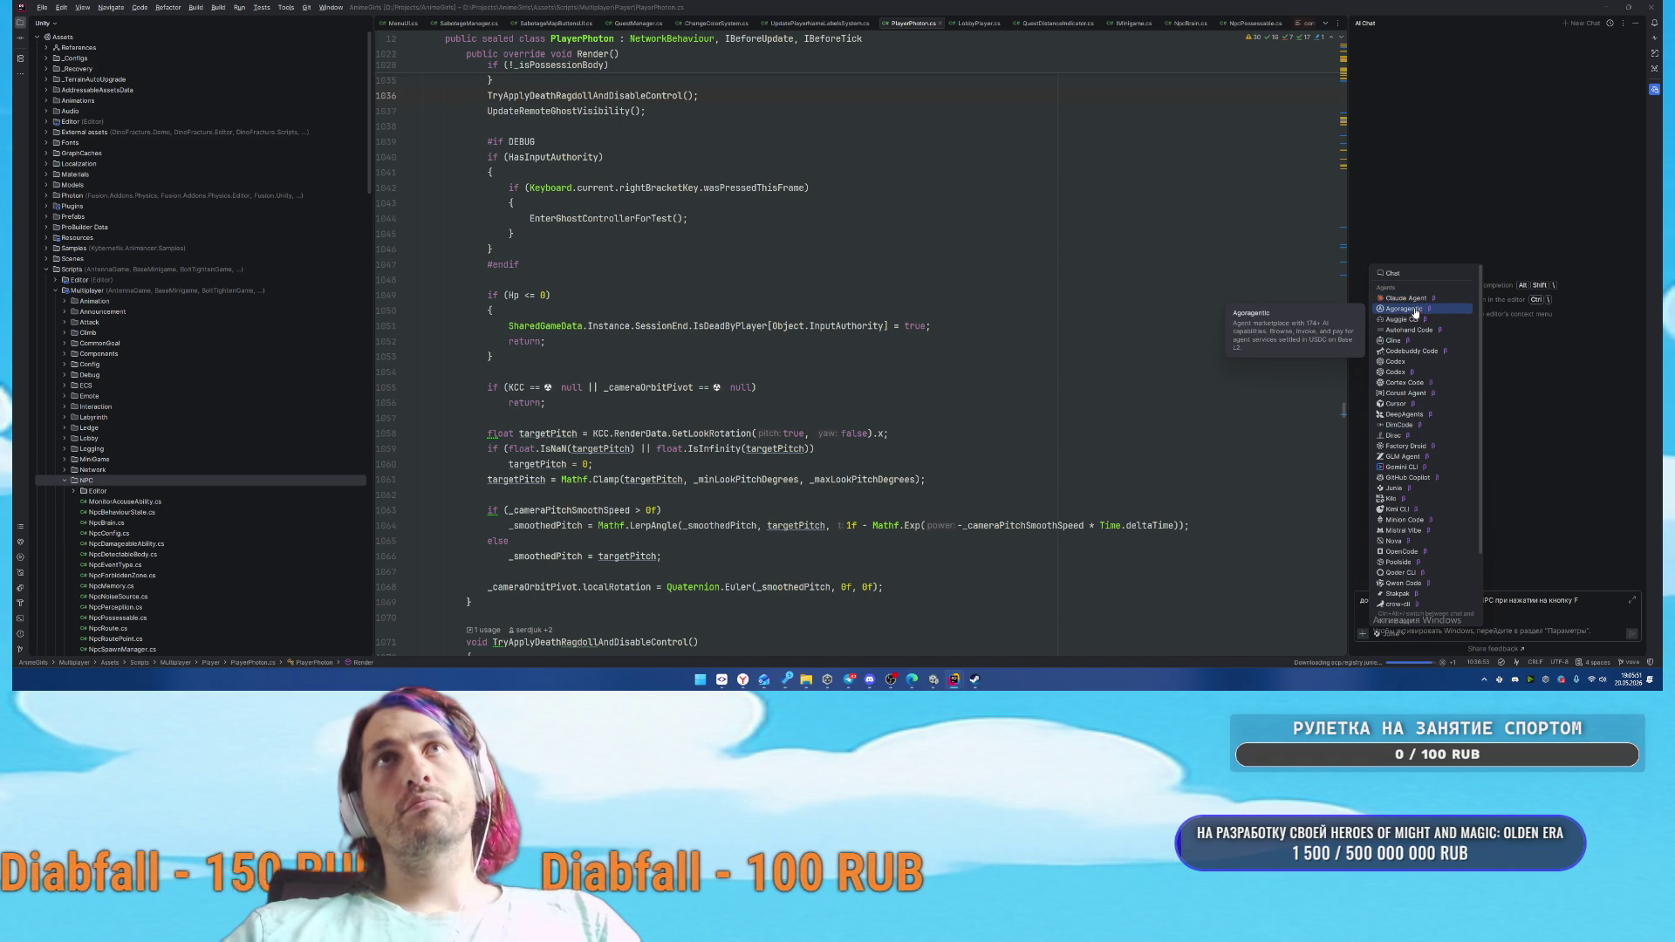
{"action": "left_click", "coordinate": [1472, 617]}
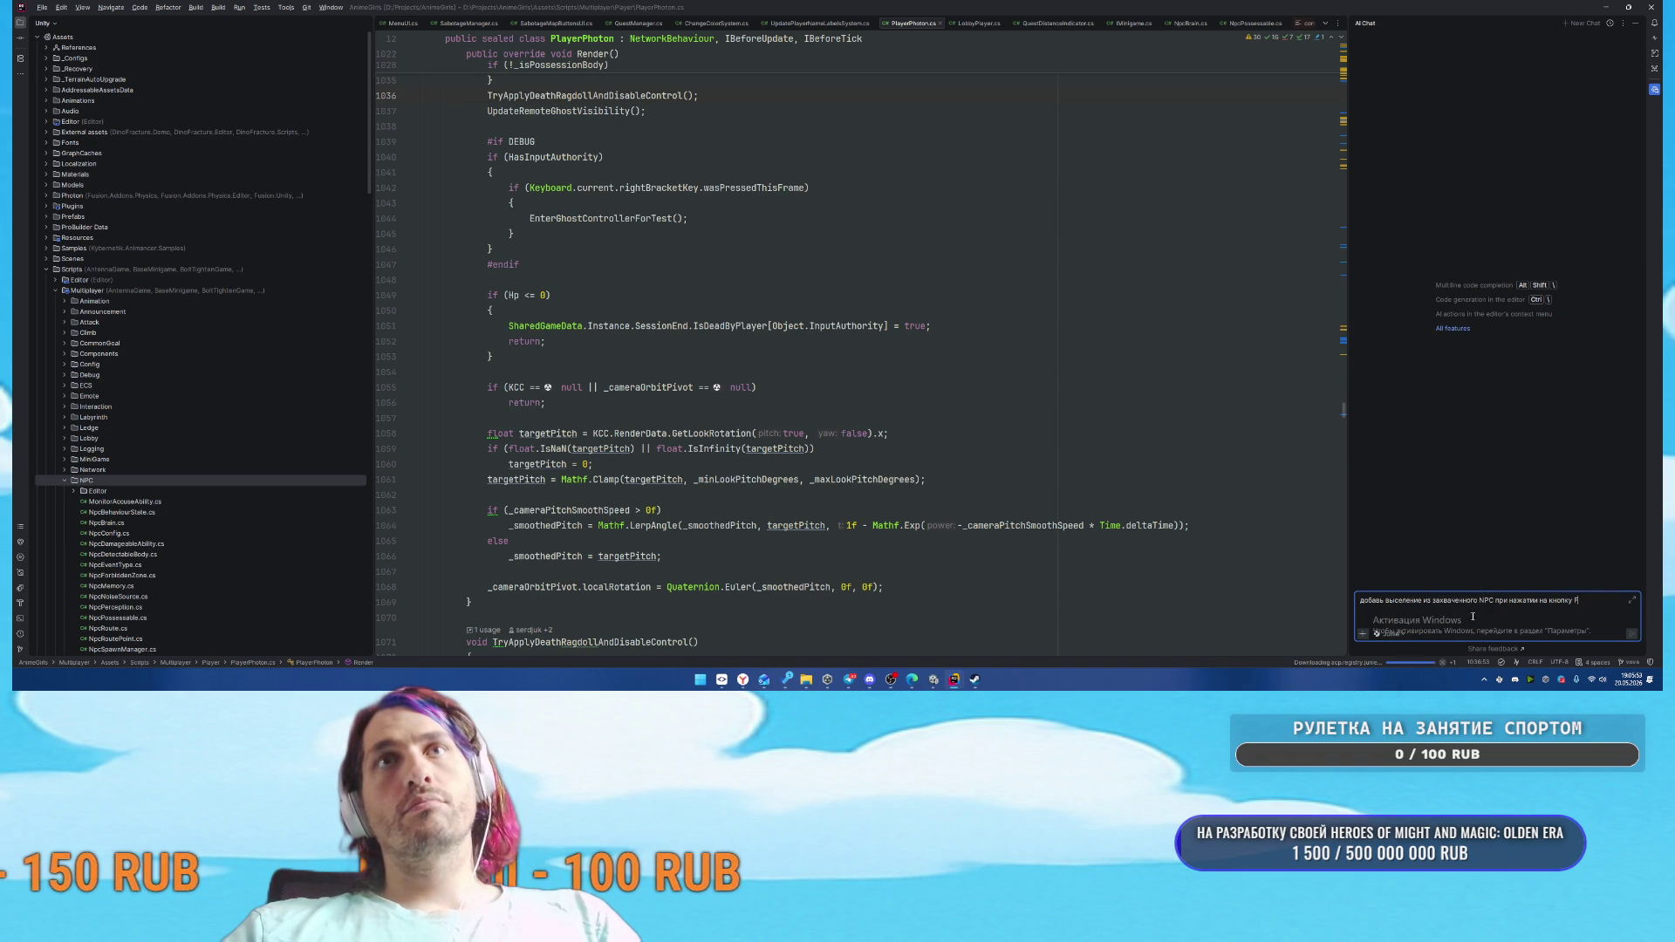
{"action": "left_click", "coordinate": [1374, 635]}
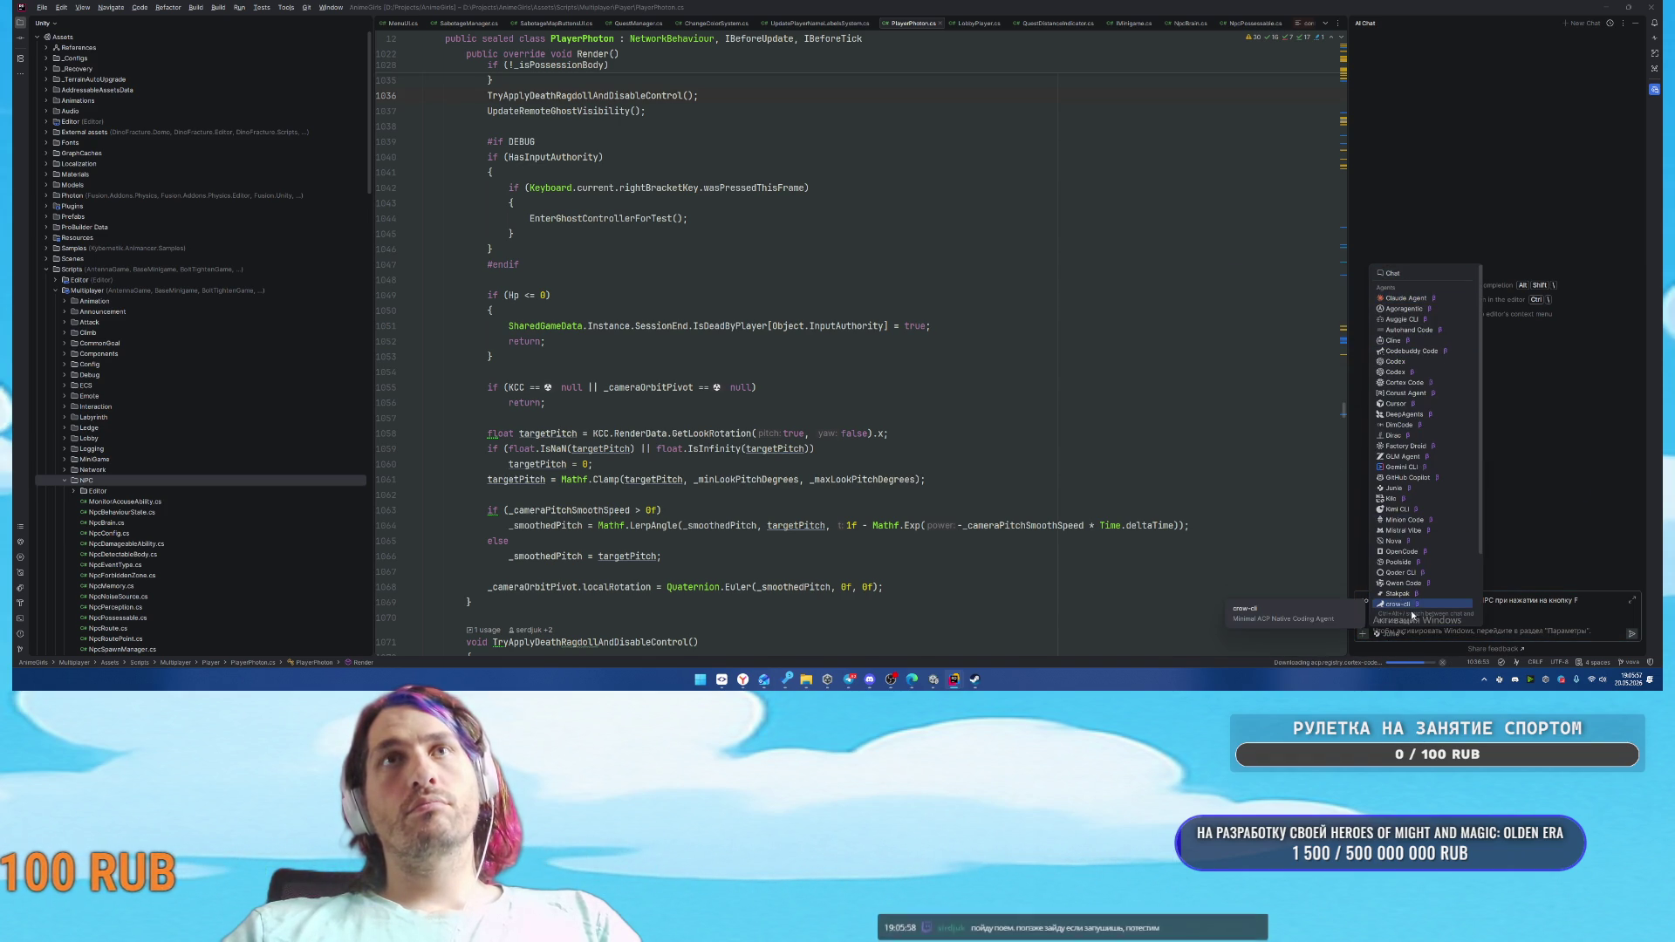
{"action": "left_click", "coordinate": [1405, 297]}
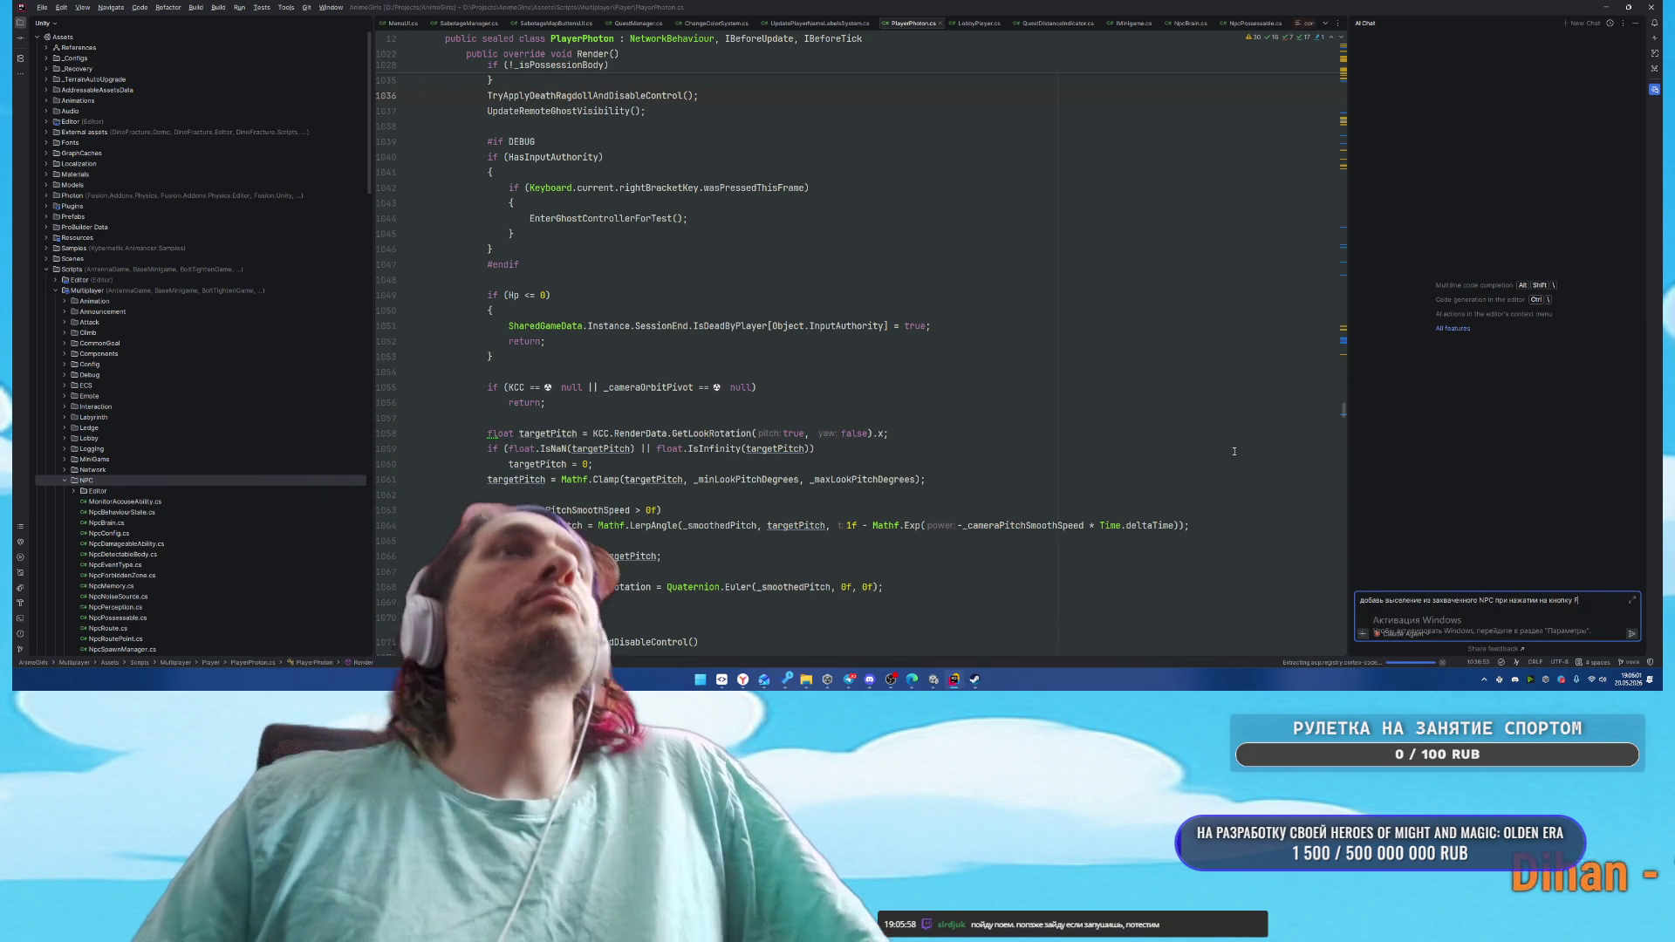
{"action": "key", "text": "Return"}
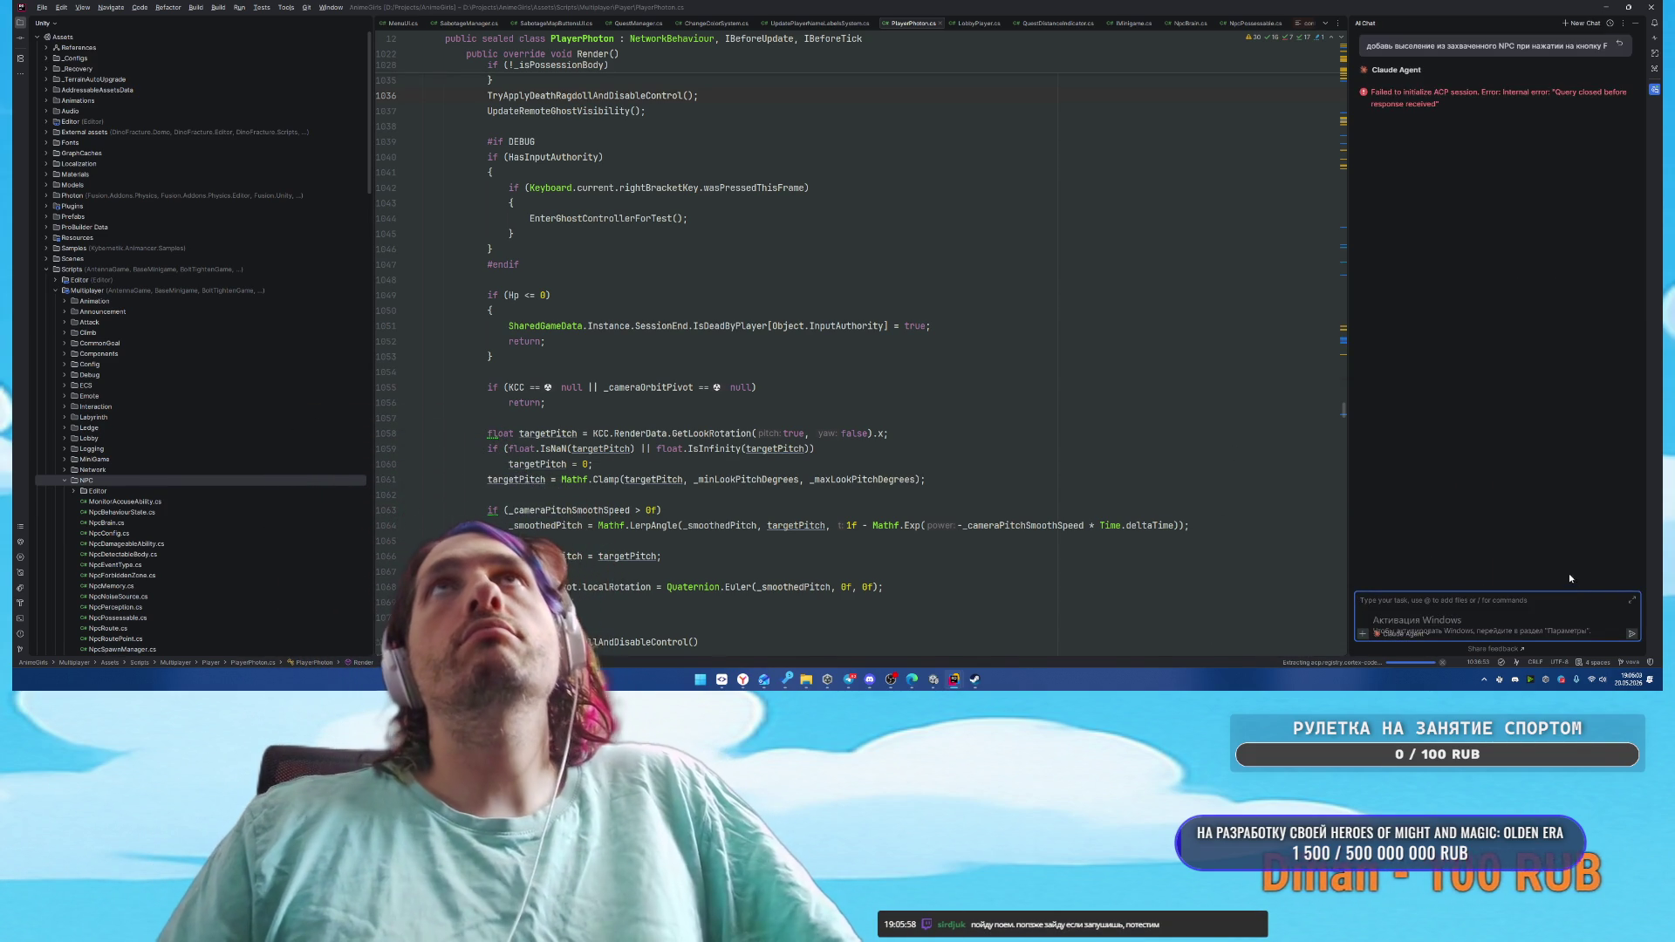
Open Rider's settings and look over the MCP Server page and its exposed tools
{"action": "left_click", "coordinate": [42, 7]}
{"action": "left_click", "coordinate": [78, 107]}
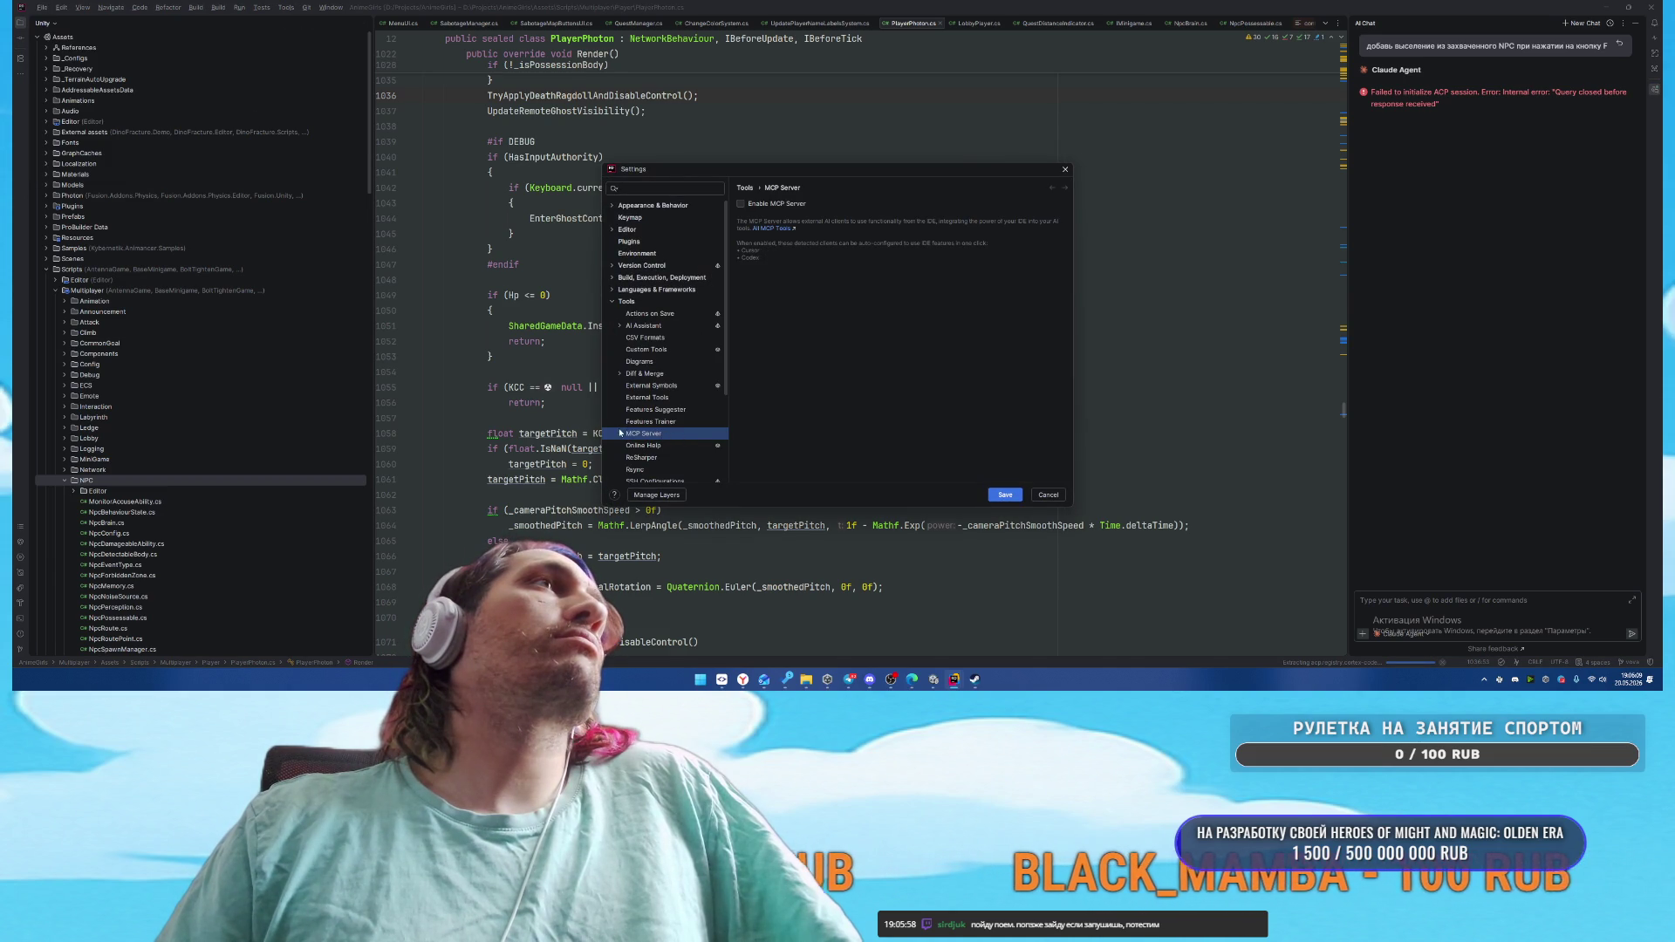
{"action": "left_click", "coordinate": [655, 445]}
{"action": "left_click", "coordinate": [644, 433]}
{"action": "left_click", "coordinate": [656, 445]}
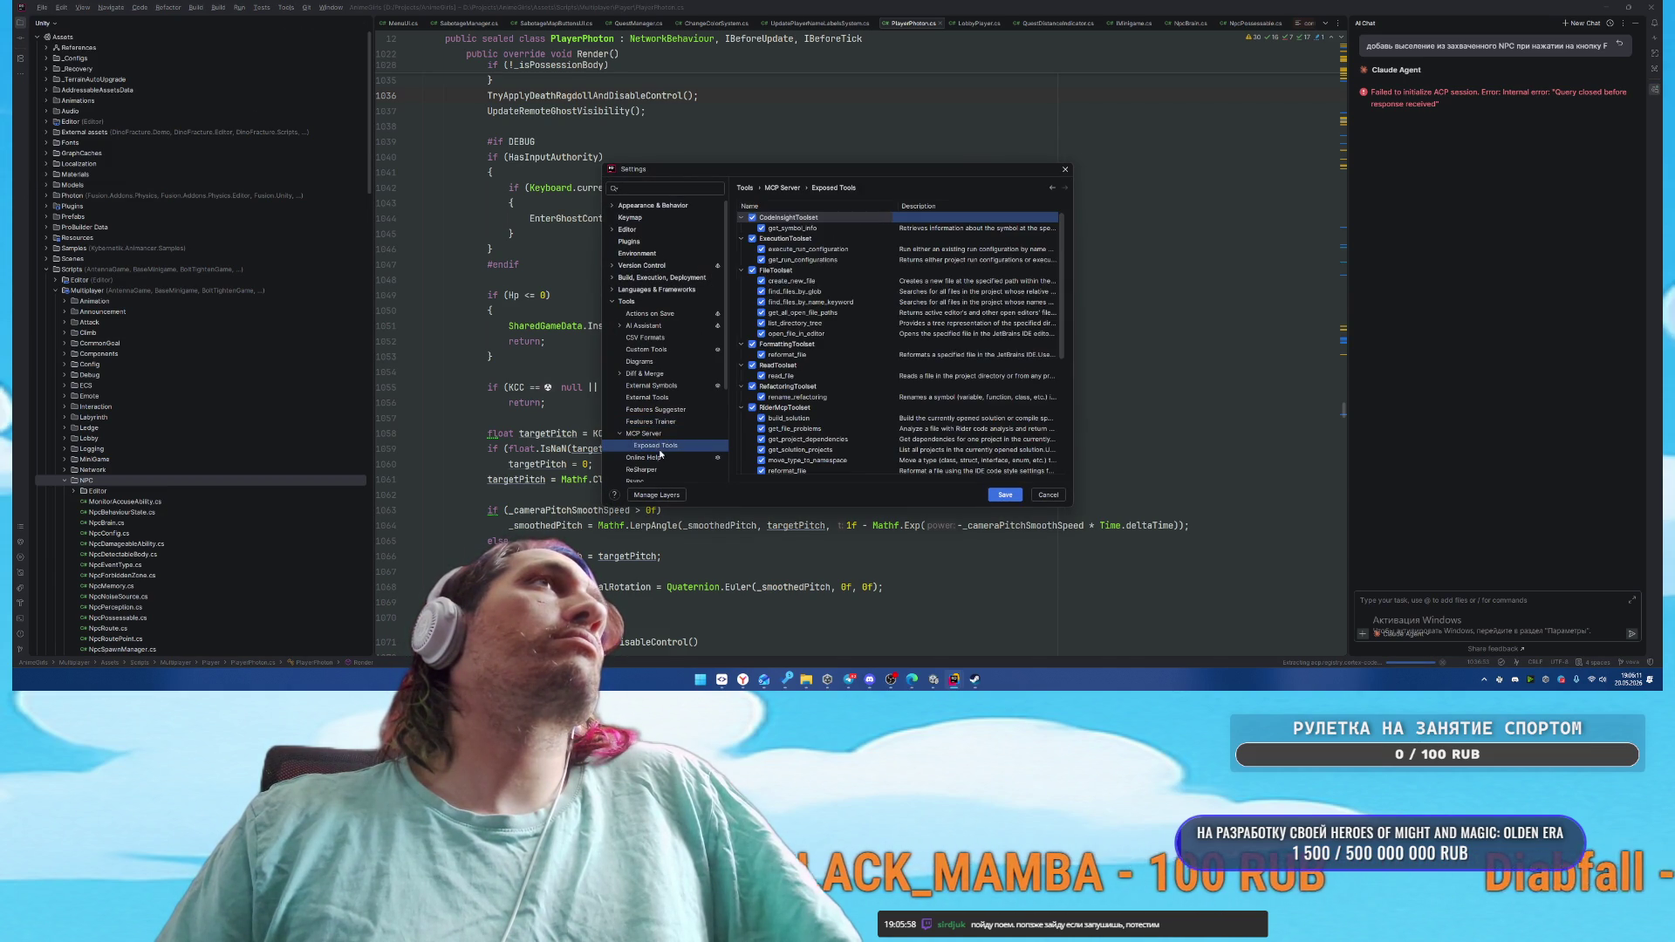
{"action": "left_click", "coordinate": [644, 433]}
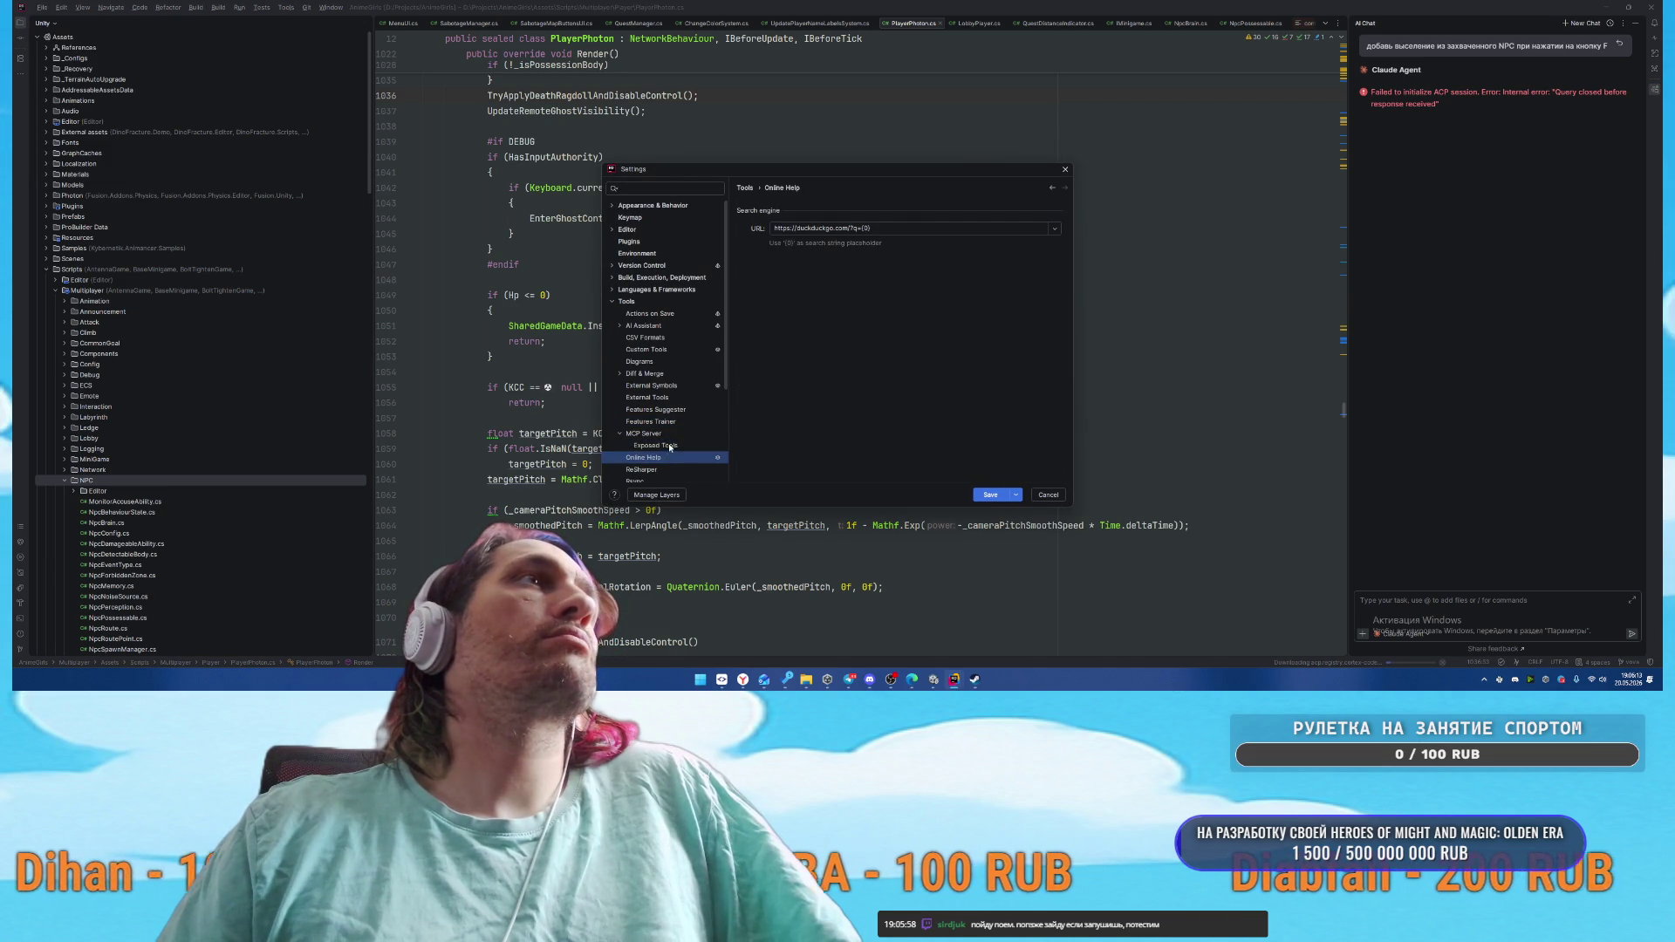
{"action": "left_click", "coordinate": [668, 446]}
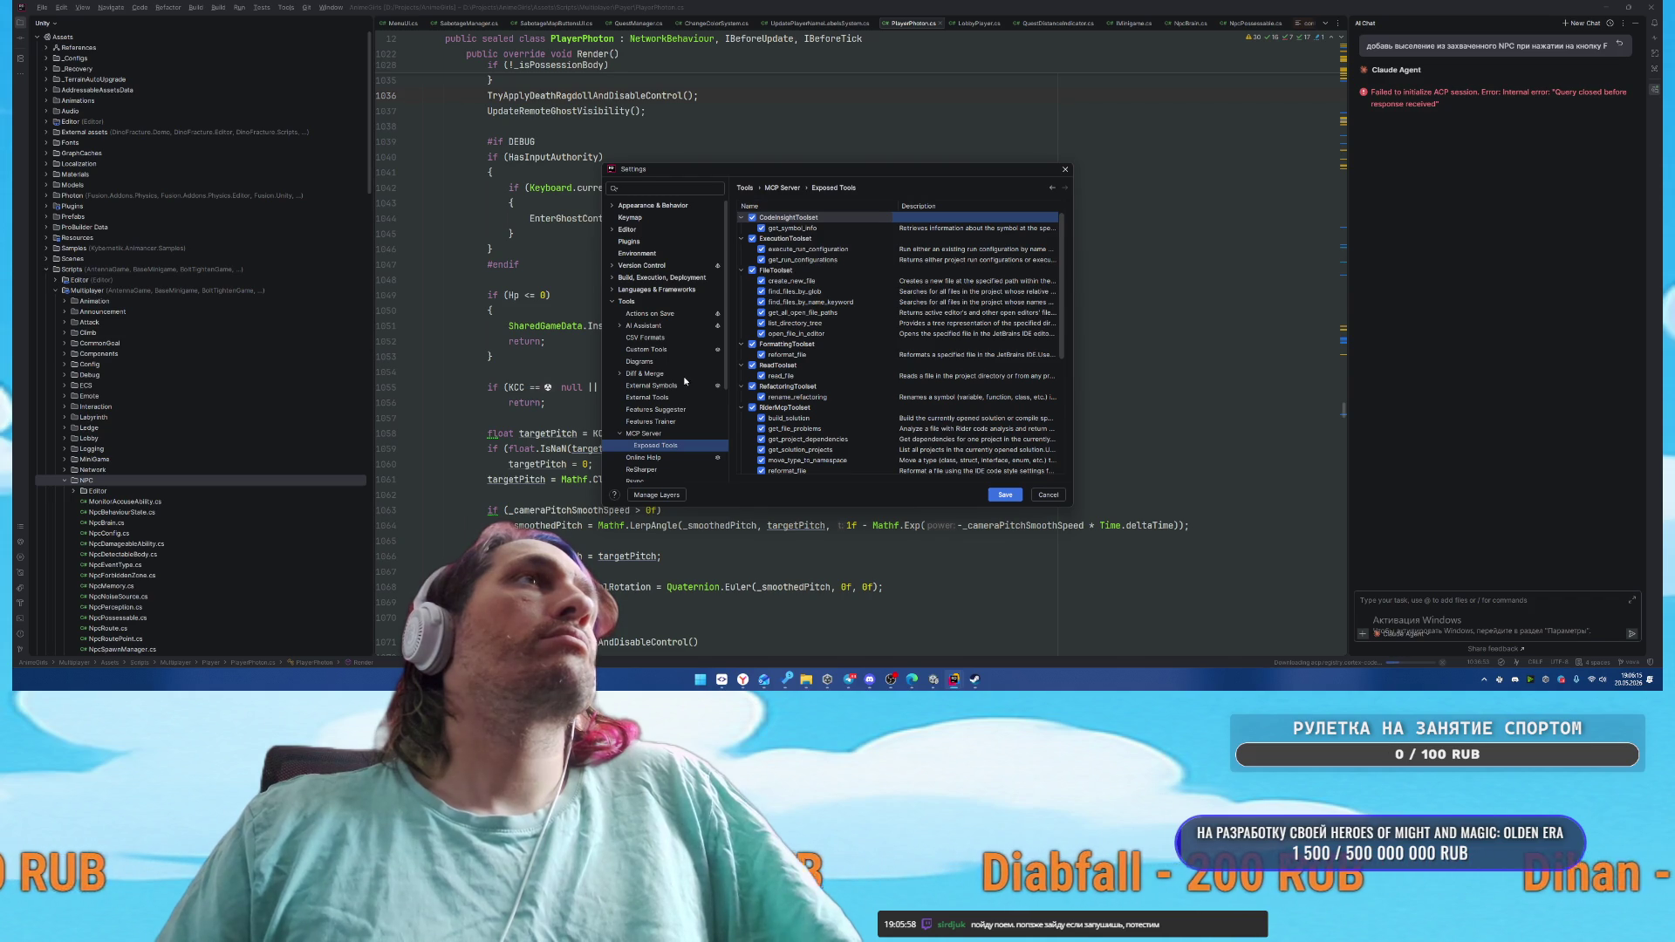
Step through the AI Assistant Agents, MCP, Project Settings, Prompt Library, Rules and Skills pages
{"action": "left_click", "coordinate": [645, 338]}
{"action": "left_click", "coordinate": [619, 325]}
{"action": "left_click", "coordinate": [643, 339]}
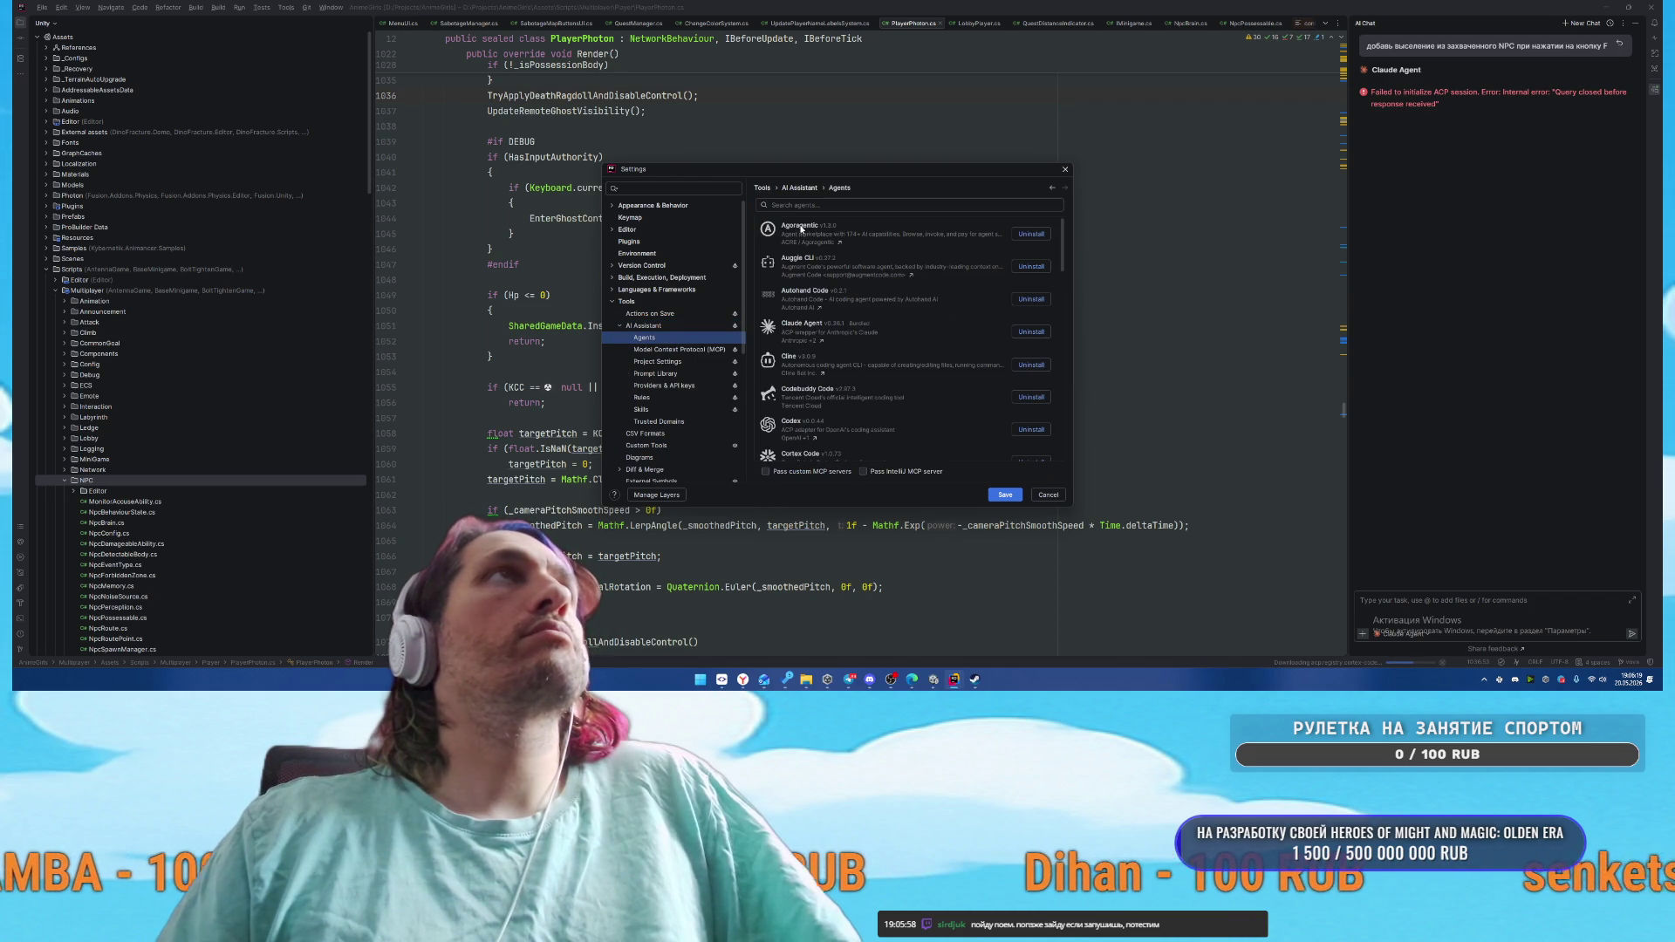
{"action": "left_click", "coordinate": [684, 350]}
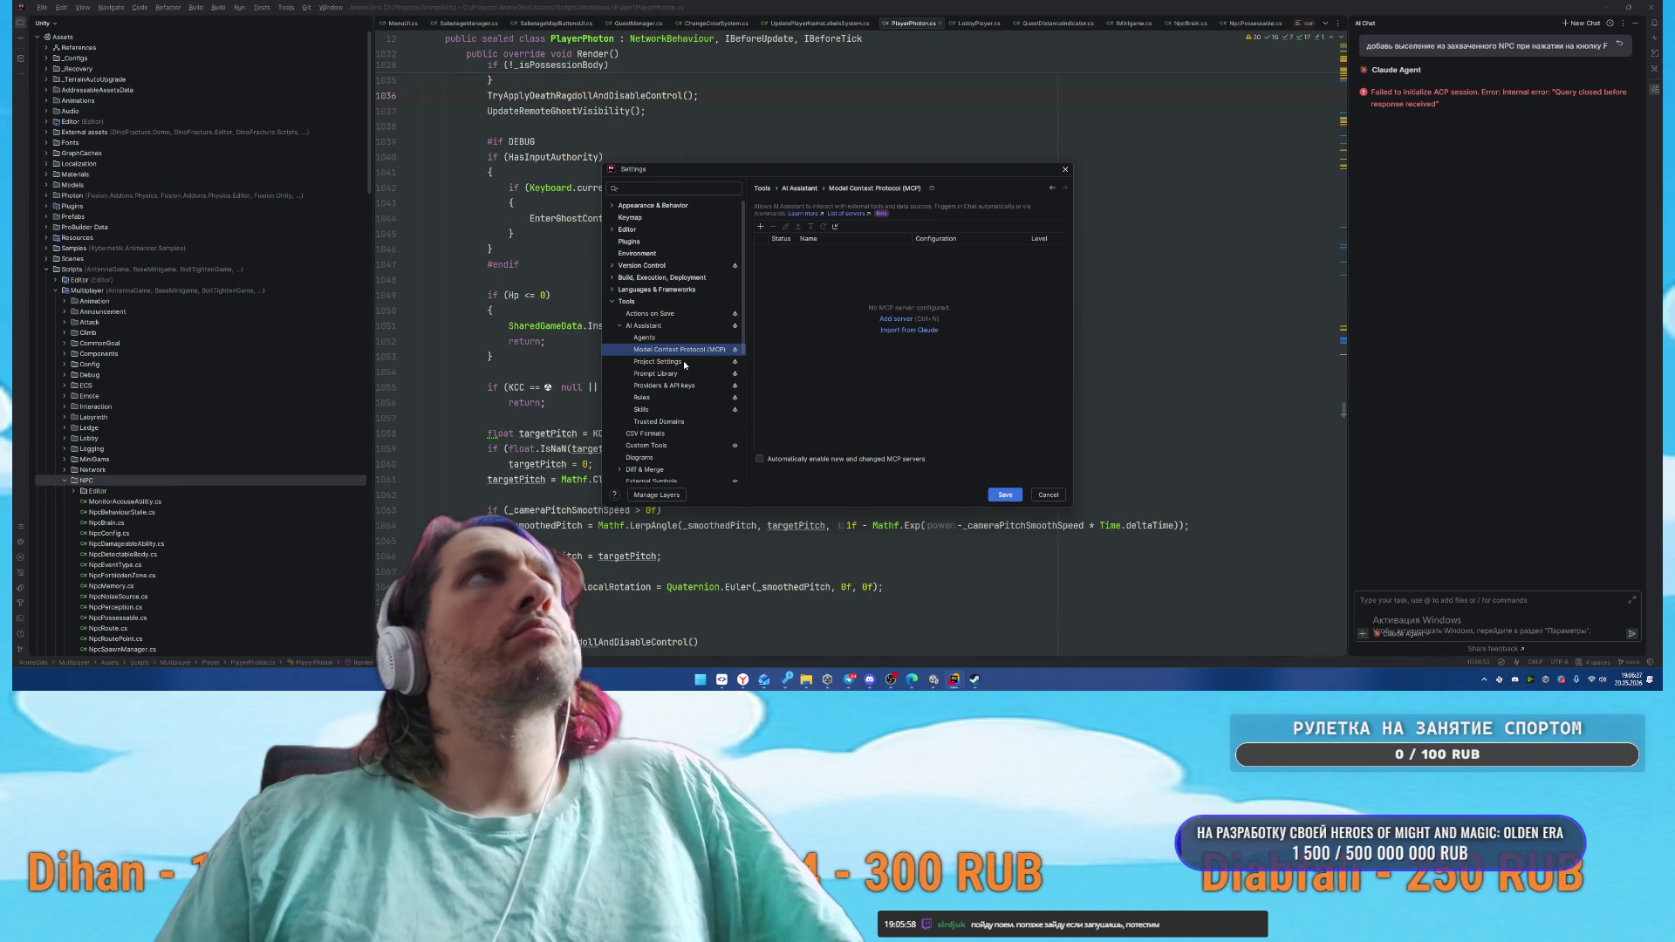
{"action": "left_click", "coordinate": [685, 363]}
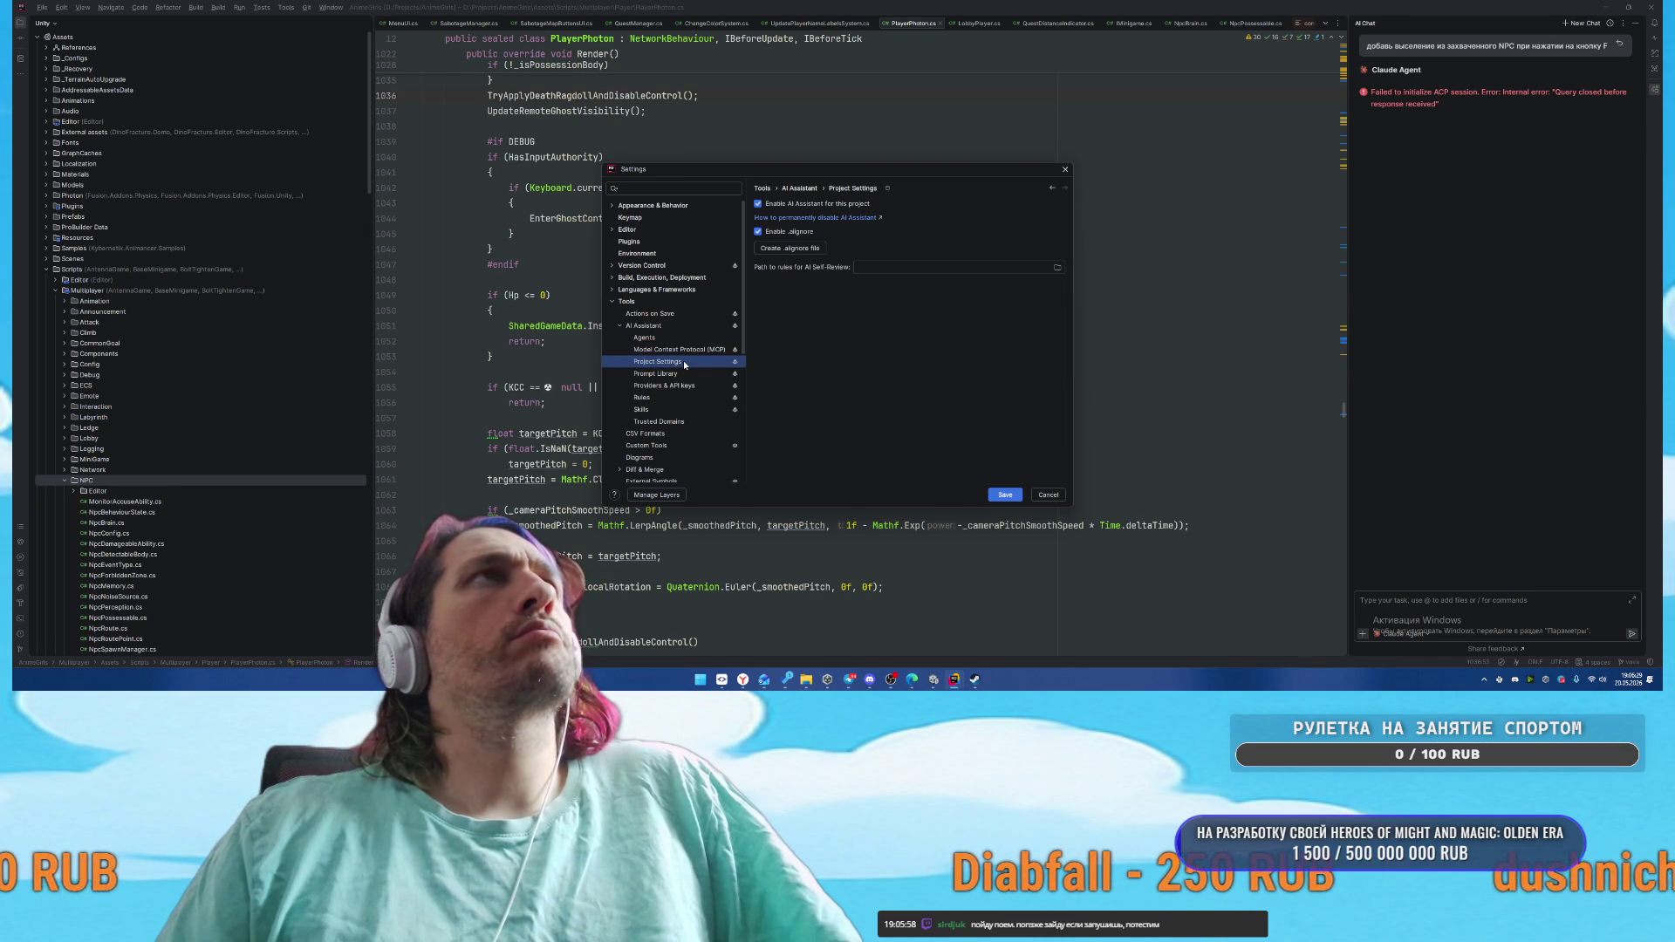
{"action": "left_click", "coordinate": [681, 374]}
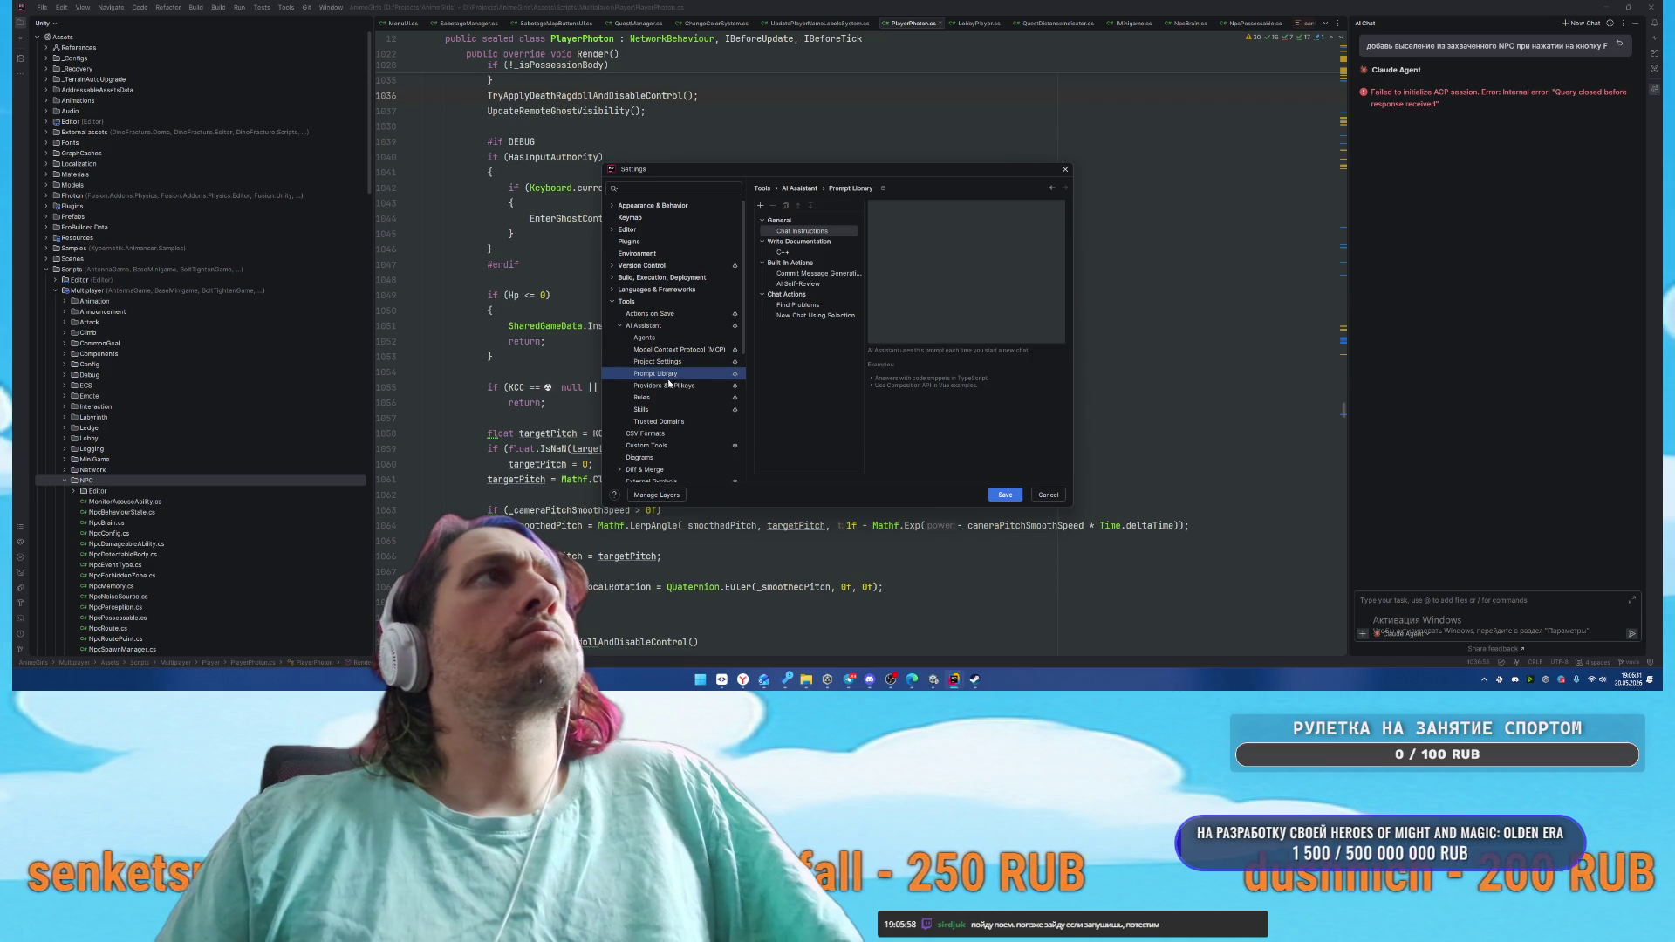
{"action": "left_click", "coordinate": [665, 386]}
{"action": "left_click", "coordinate": [656, 398]}
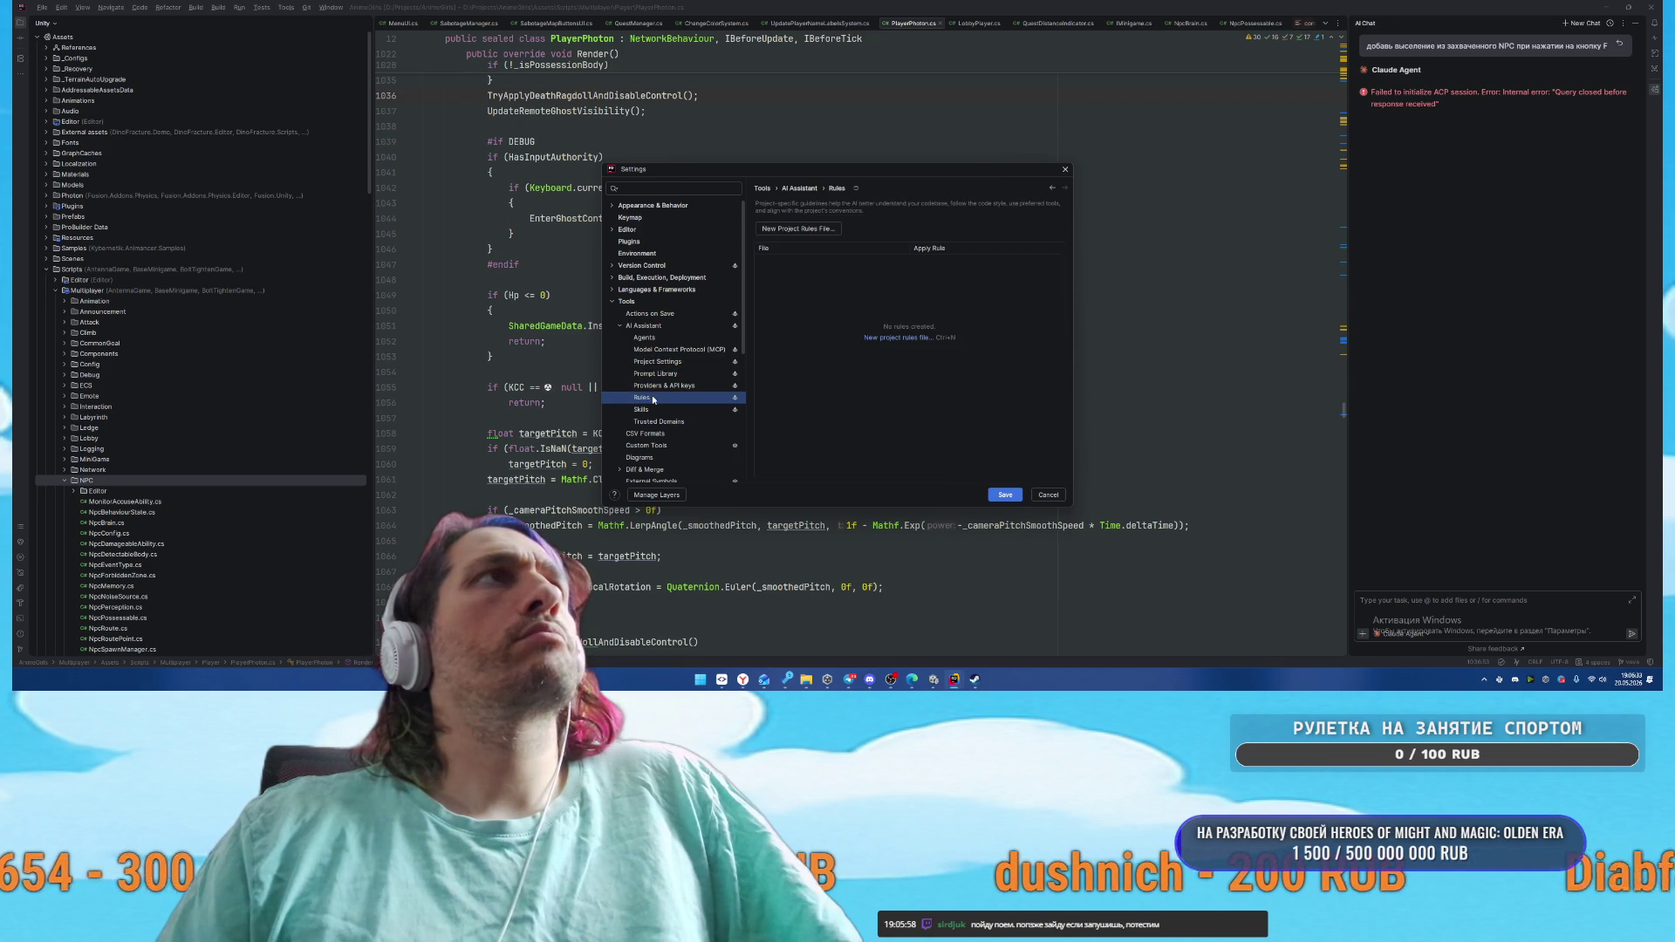
{"action": "left_click", "coordinate": [647, 410]}
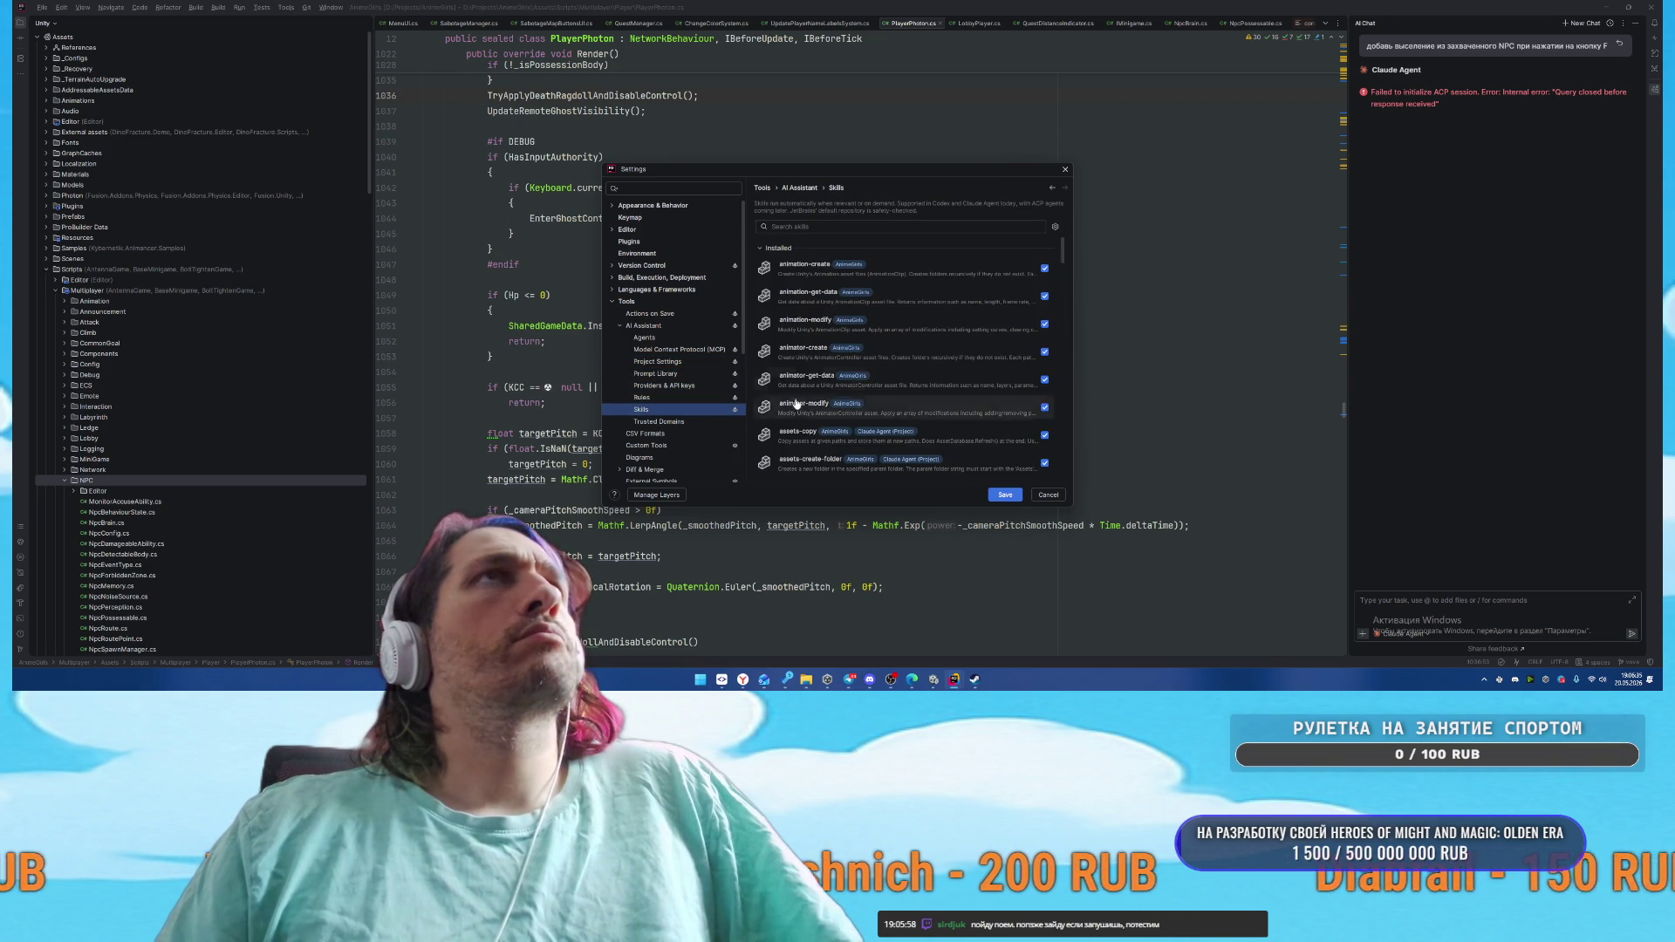
Review the installed skills, then Trusted Domains, Agents and the main AI Assistant options
{"action": "scroll", "coordinate": [908, 400], "scroll_direction": "down", "scroll_amount": 5}
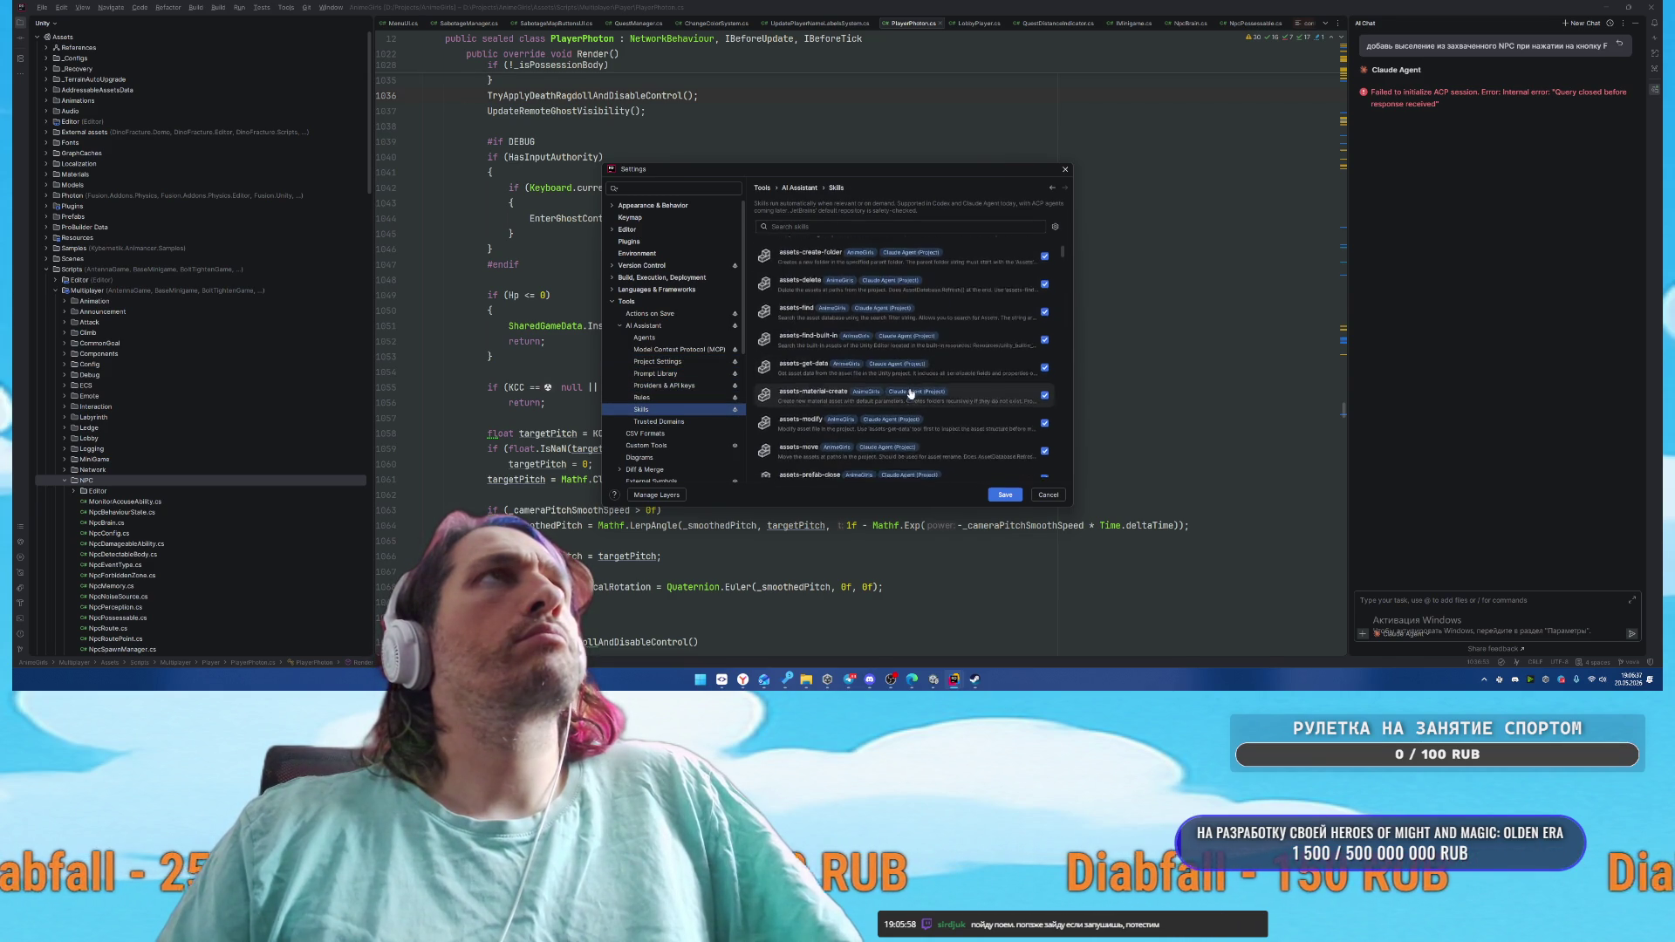
{"action": "scroll", "coordinate": [910, 387], "scroll_direction": "up", "scroll_amount": 5}
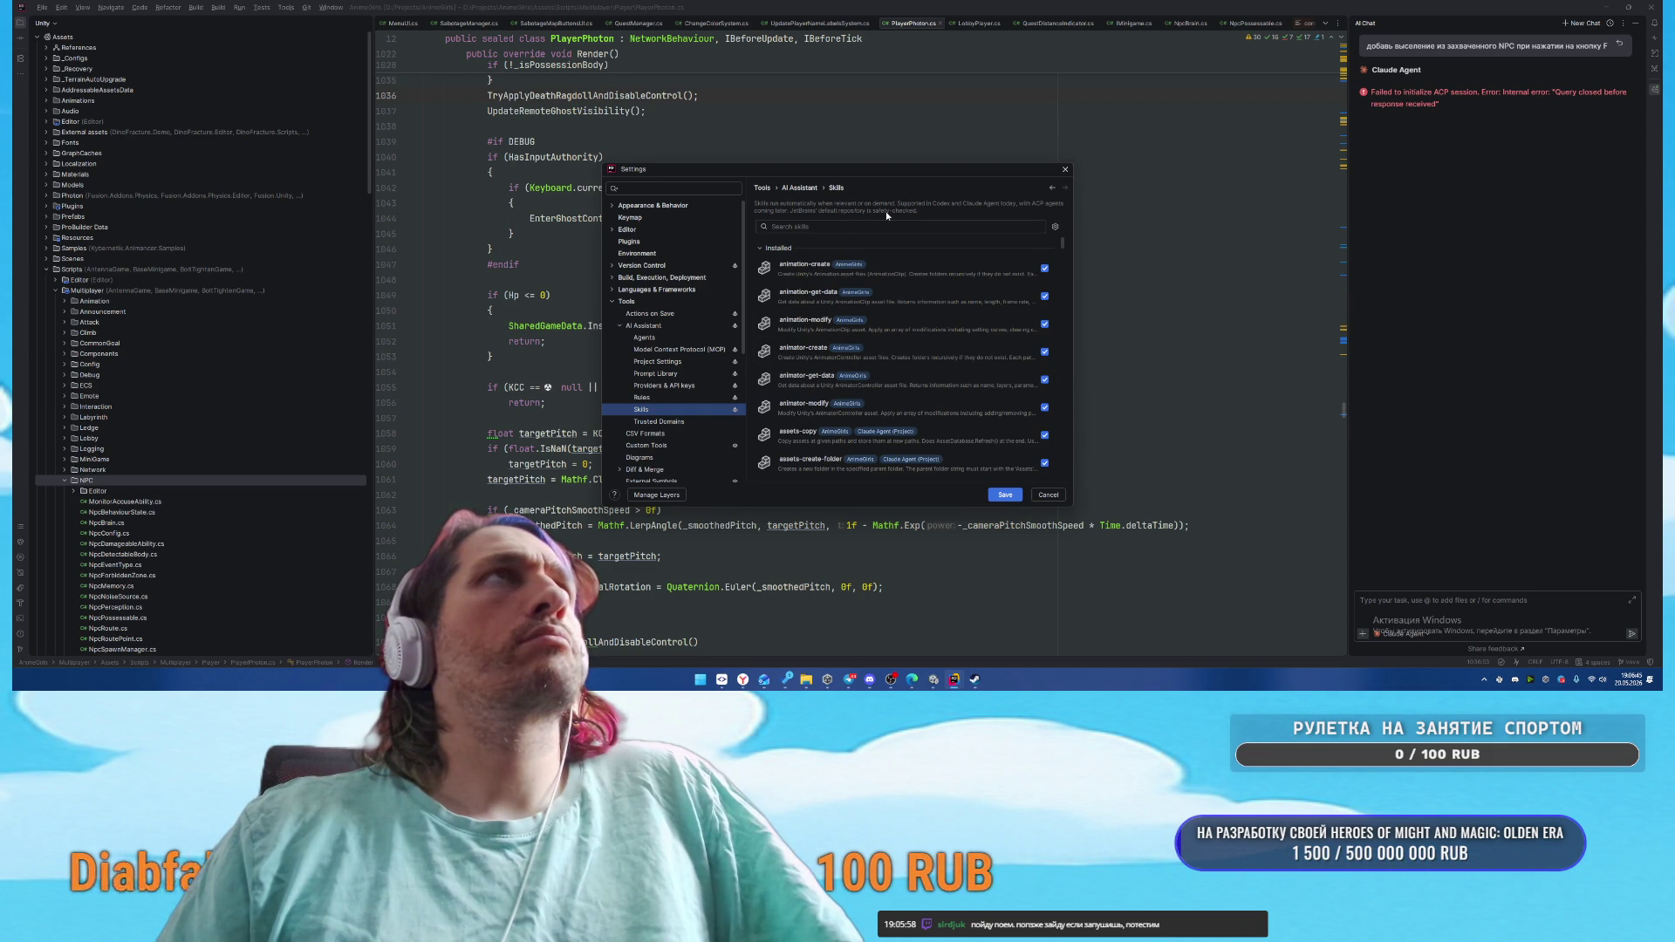
{"action": "mouse_move", "coordinate": [1062, 244]}
{"action": "left_mouse_down"}
{"action": "mouse_move", "coordinate": [1065, 490]}
{"action": "mouse_move", "coordinate": [1072, 217]}
{"action": "left_mouse_up"}
{"action": "left_click", "coordinate": [678, 422]}
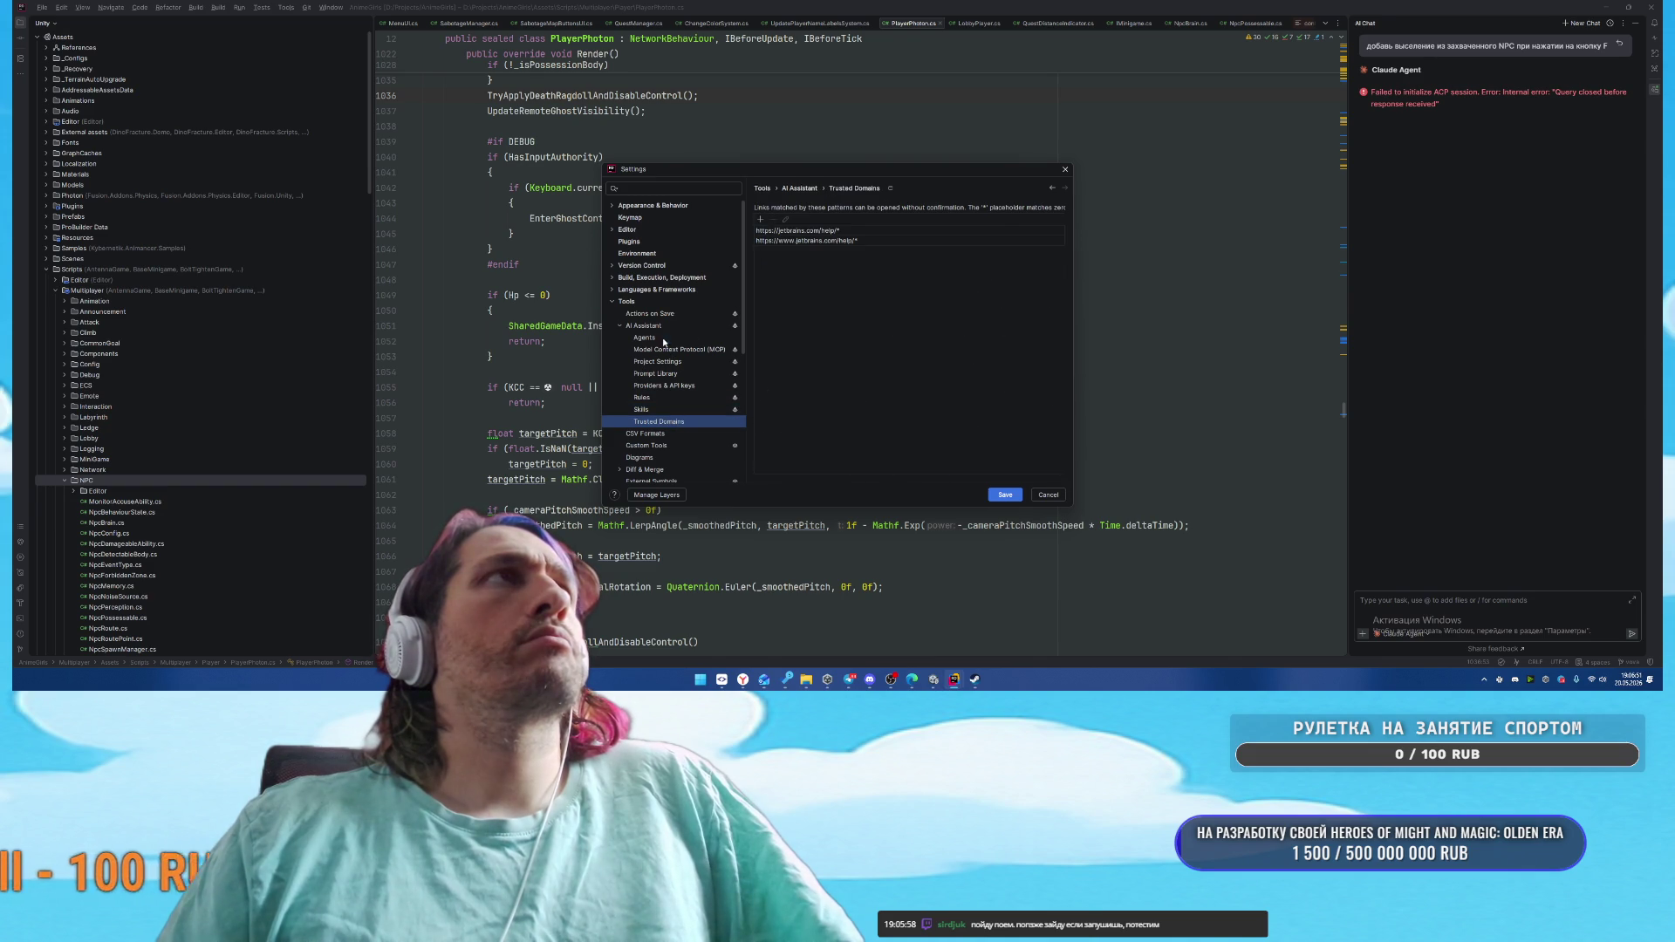
{"action": "left_click", "coordinate": [698, 338]}
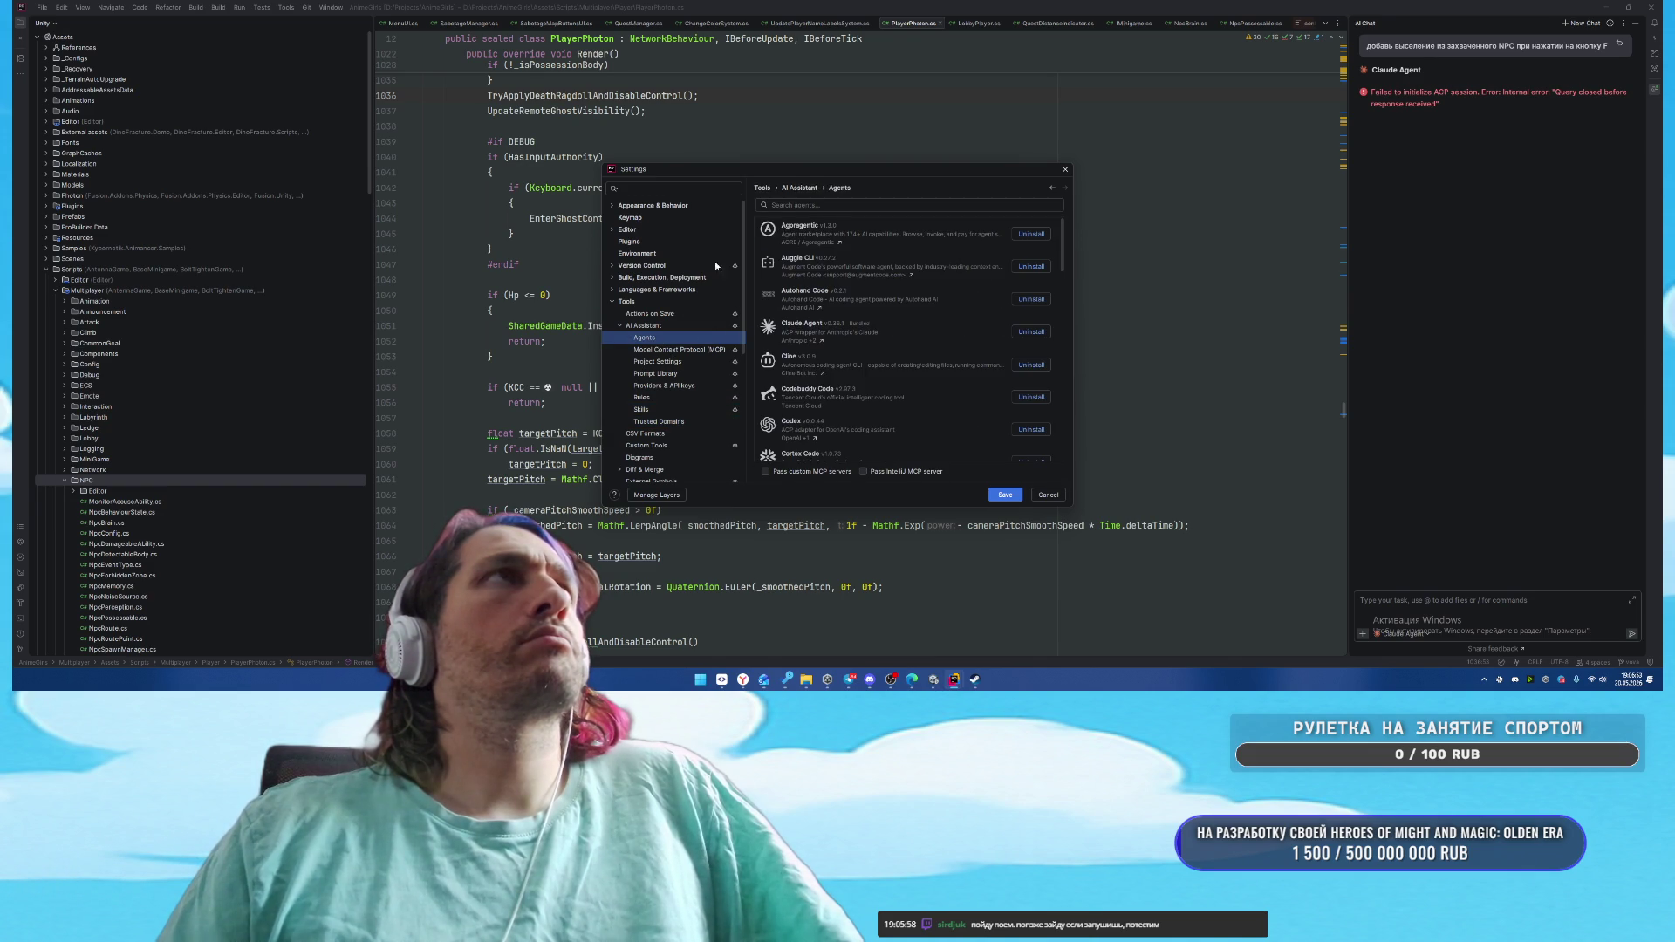
{"action": "left_click", "coordinate": [662, 326]}
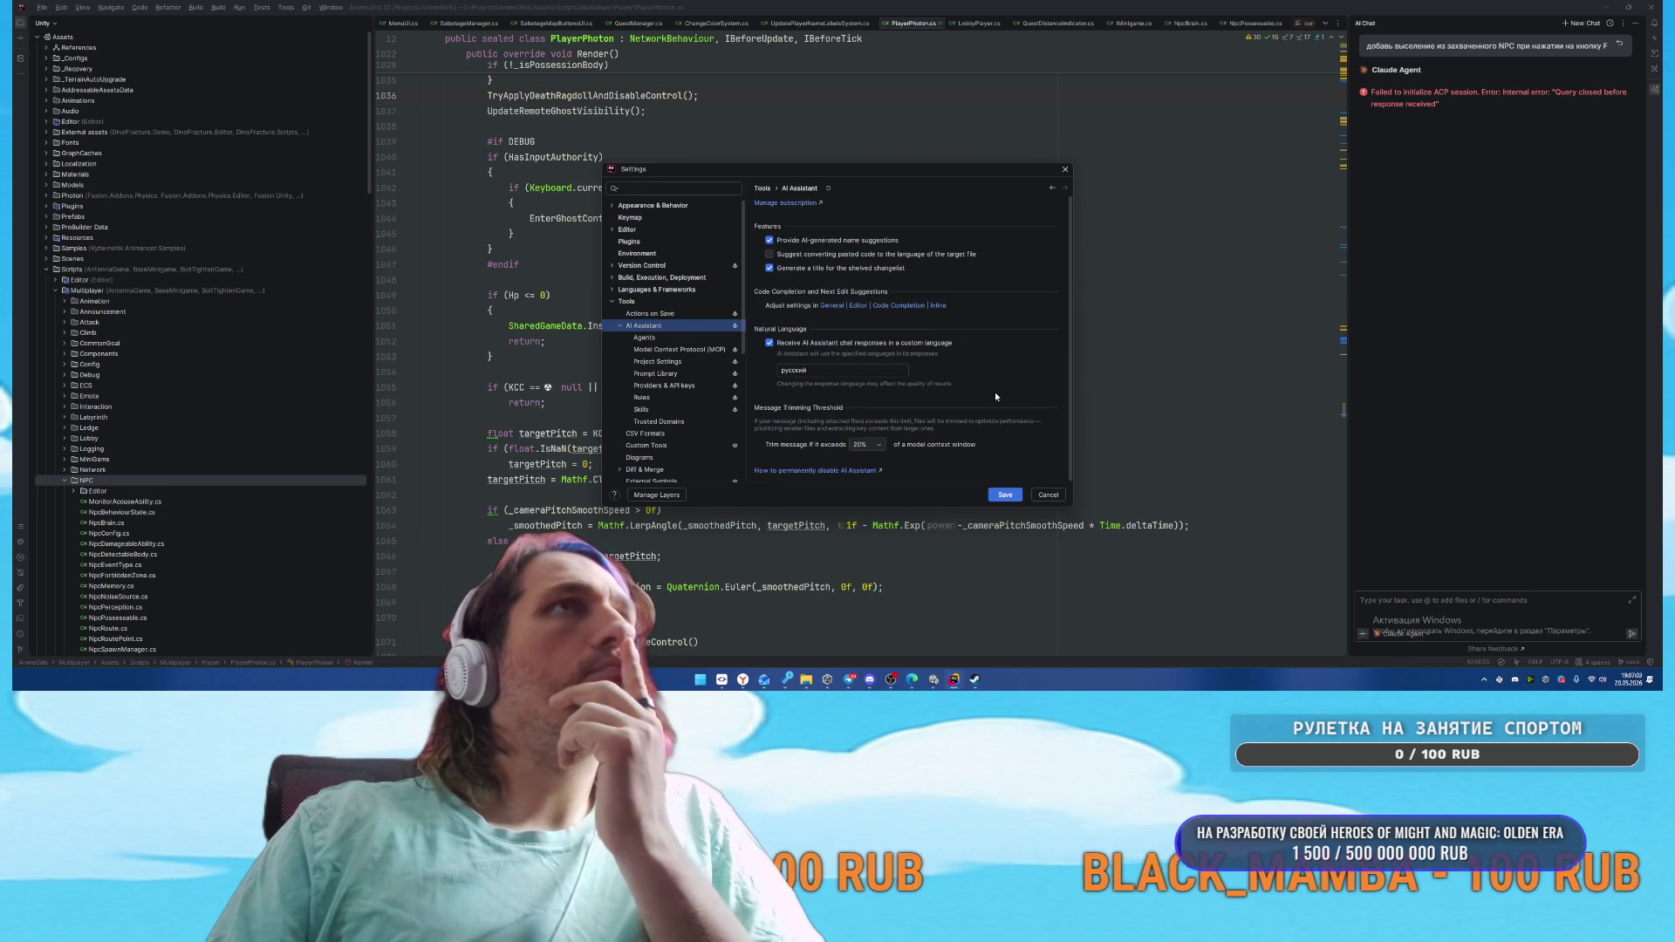
Glance at Prompt Library again and settle on the MCP page showing no configured servers
{"action": "left_click", "coordinate": [682, 350]}
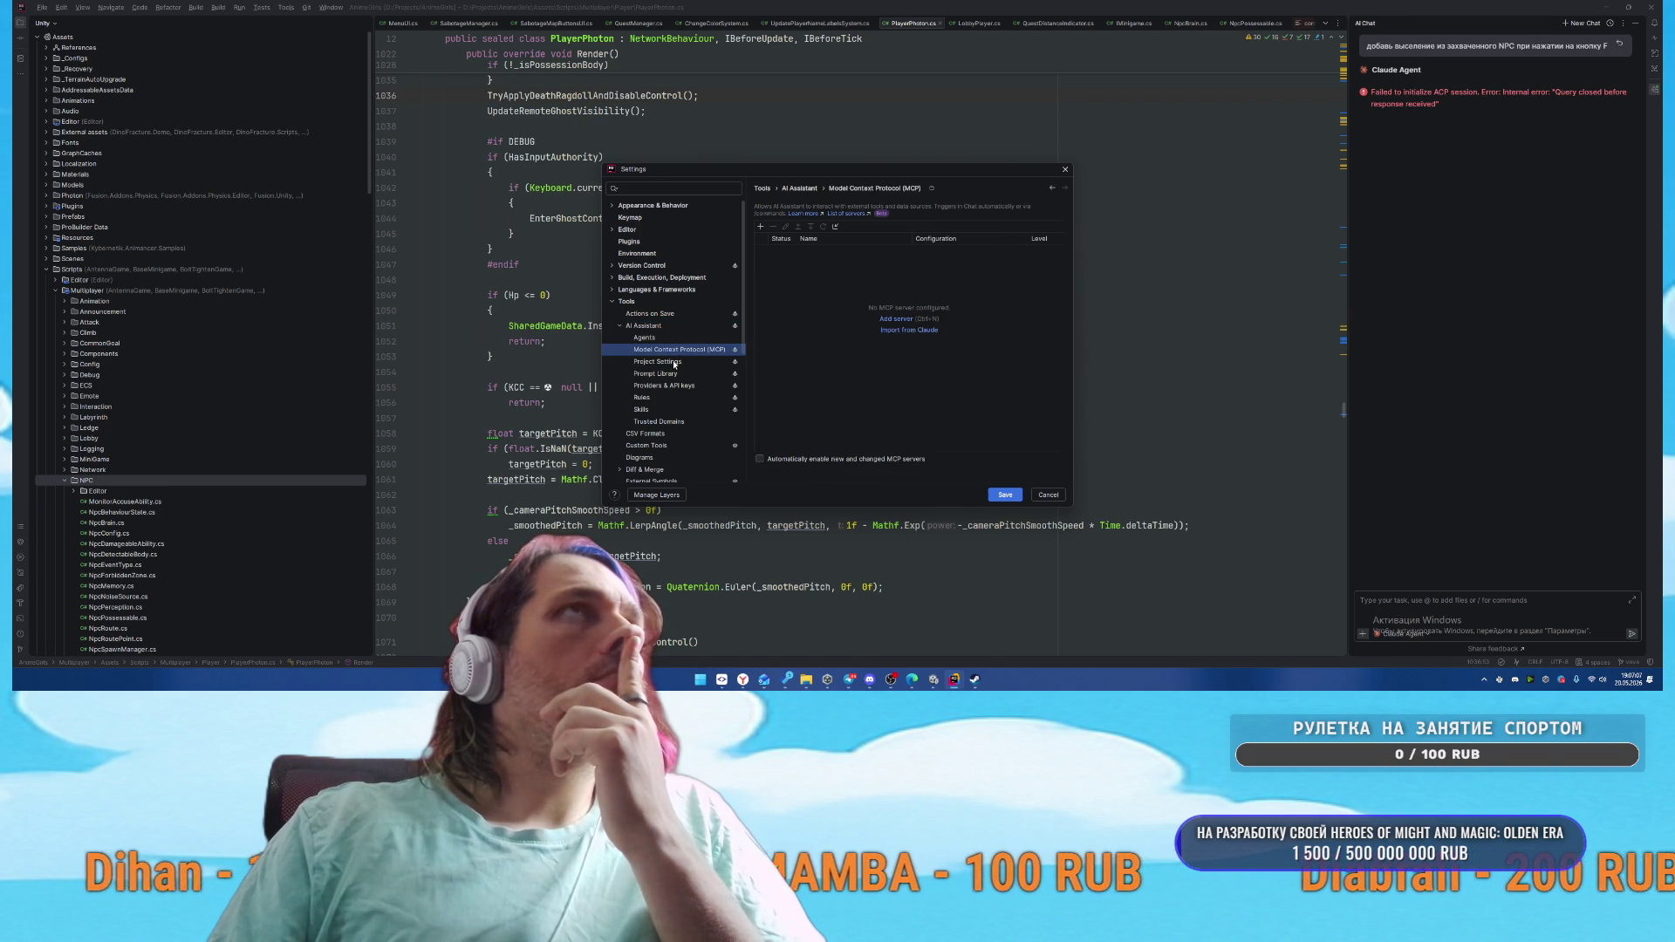
{"action": "left_click", "coordinate": [674, 362]}
{"action": "left_click", "coordinate": [676, 375]}
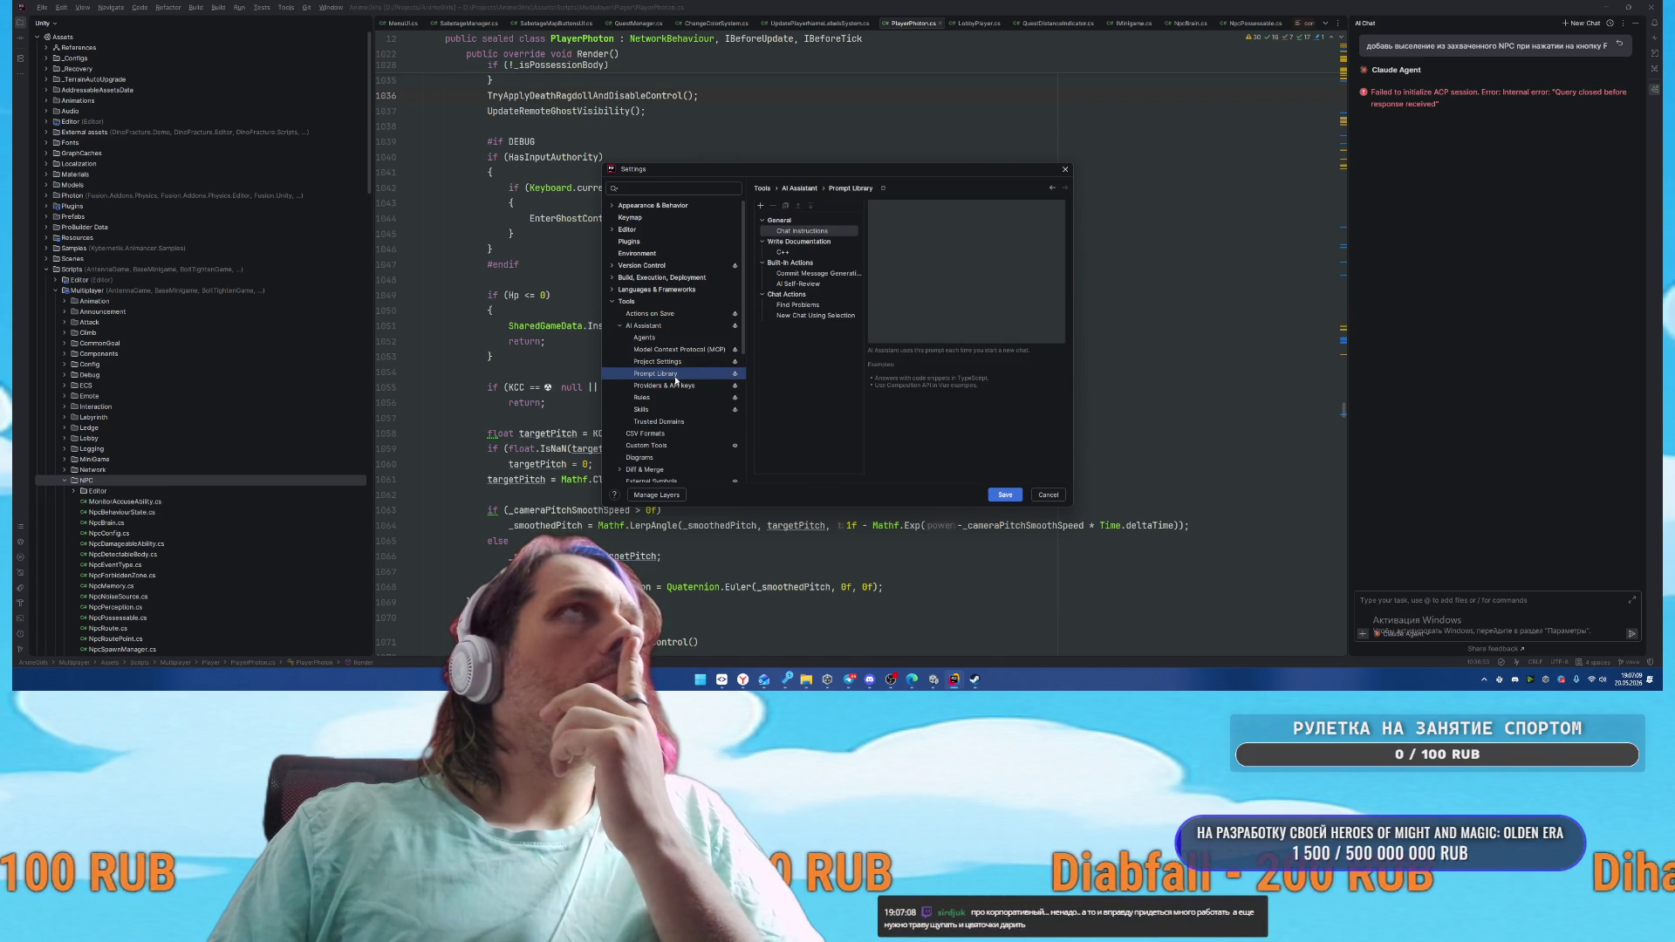
{"action": "left_click", "coordinate": [676, 362]}
{"action": "left_click", "coordinate": [678, 350]}
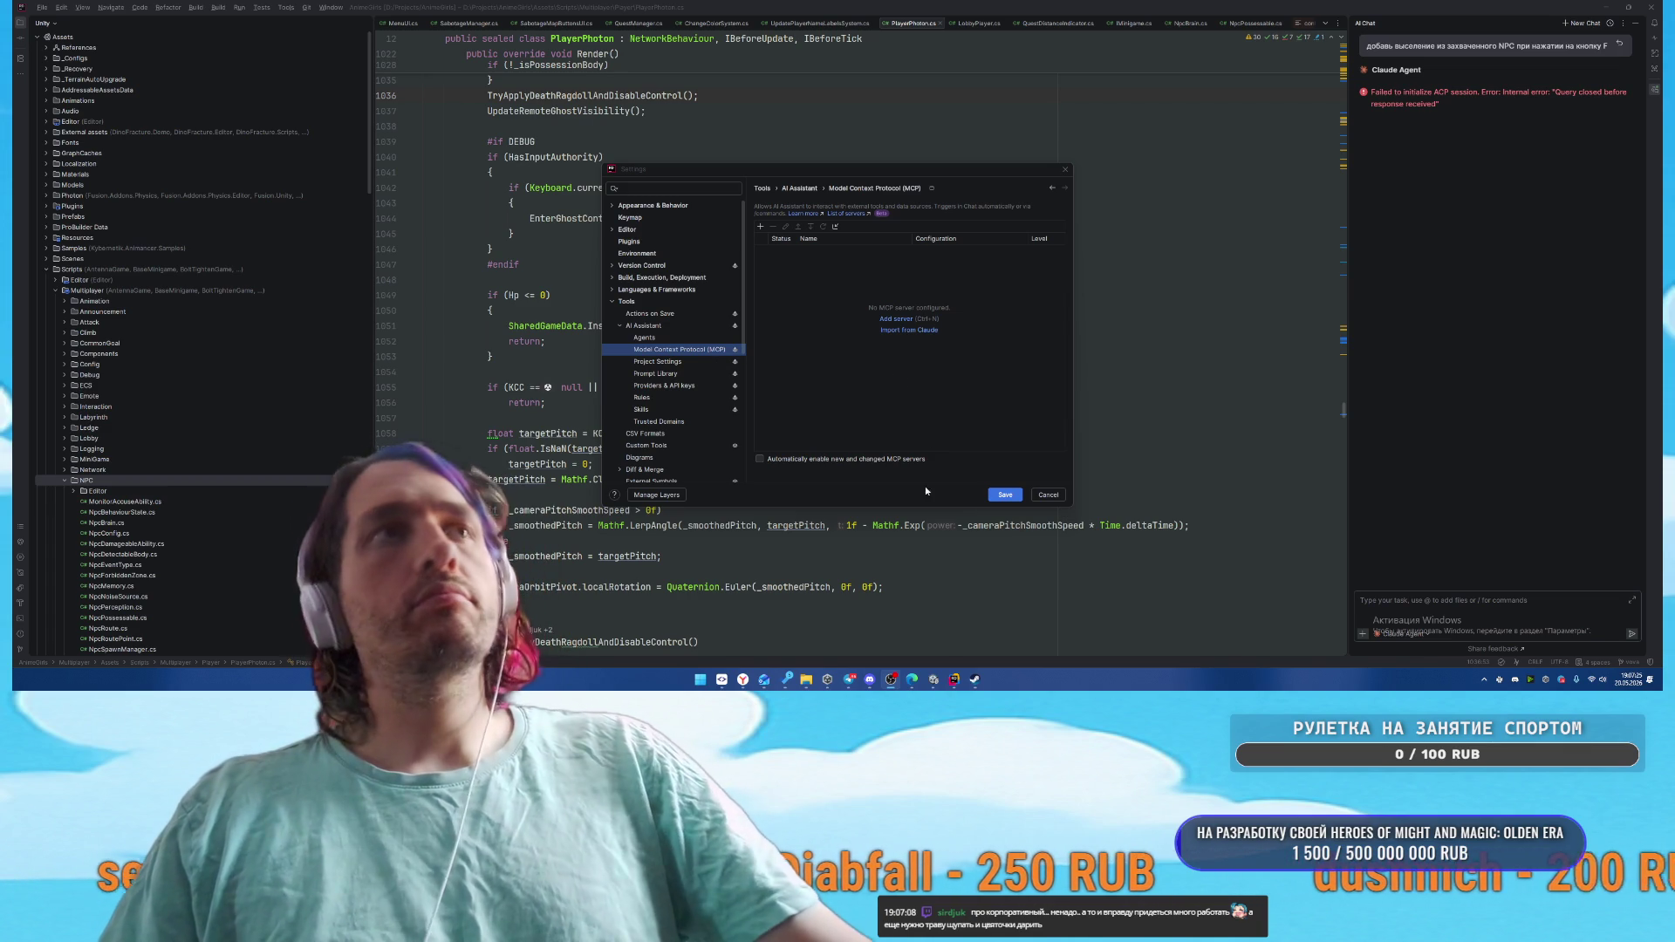
{"action": "mouse_move", "coordinate": [891, 679]}
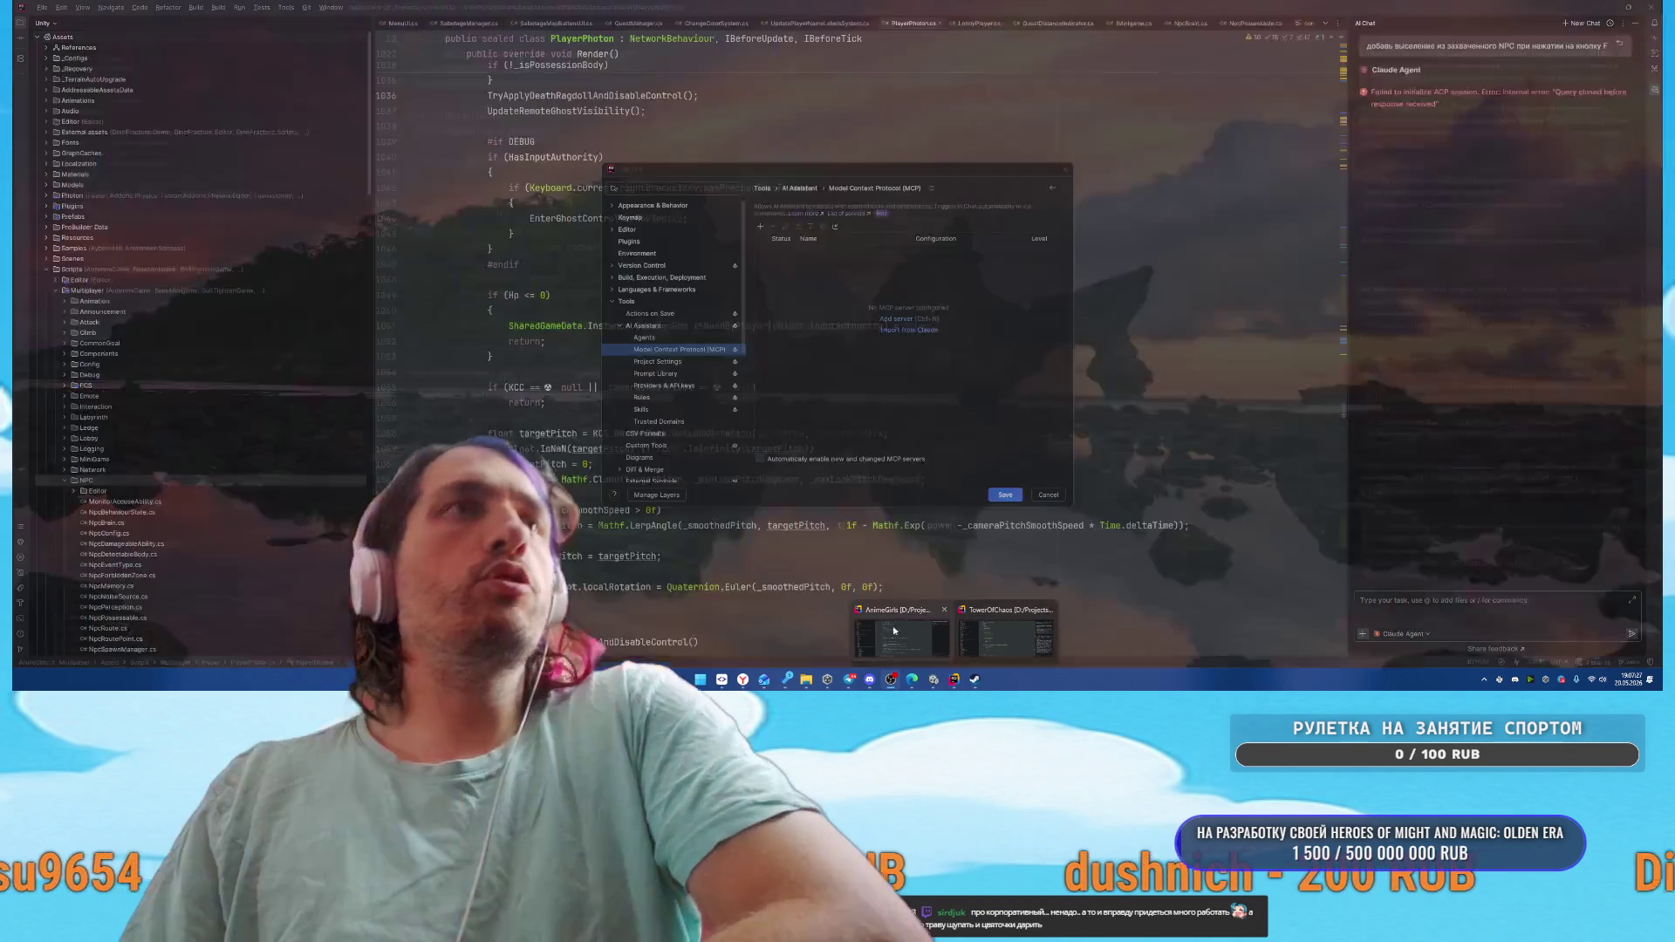
Close Settings and switch the AI chat to Codex using gpt-5.4 with medium reasoning
{"action": "left_click", "coordinate": [890, 630]}
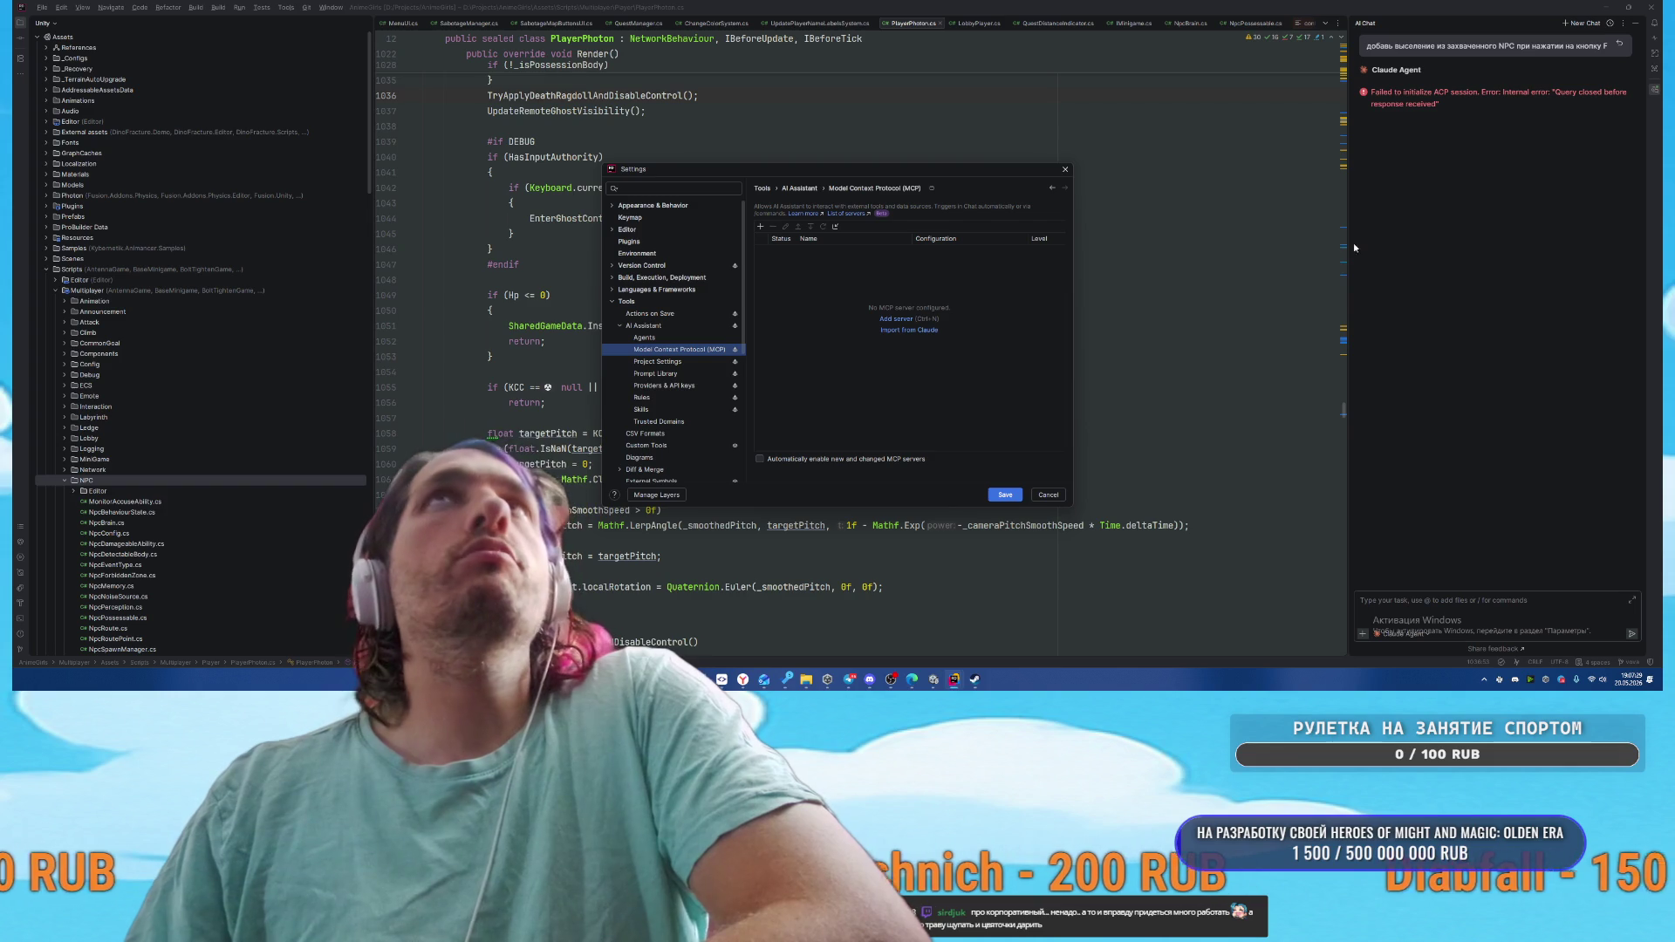
{"action": "left_click", "coordinate": [1047, 495]}
{"action": "left_click", "coordinate": [1396, 634]}
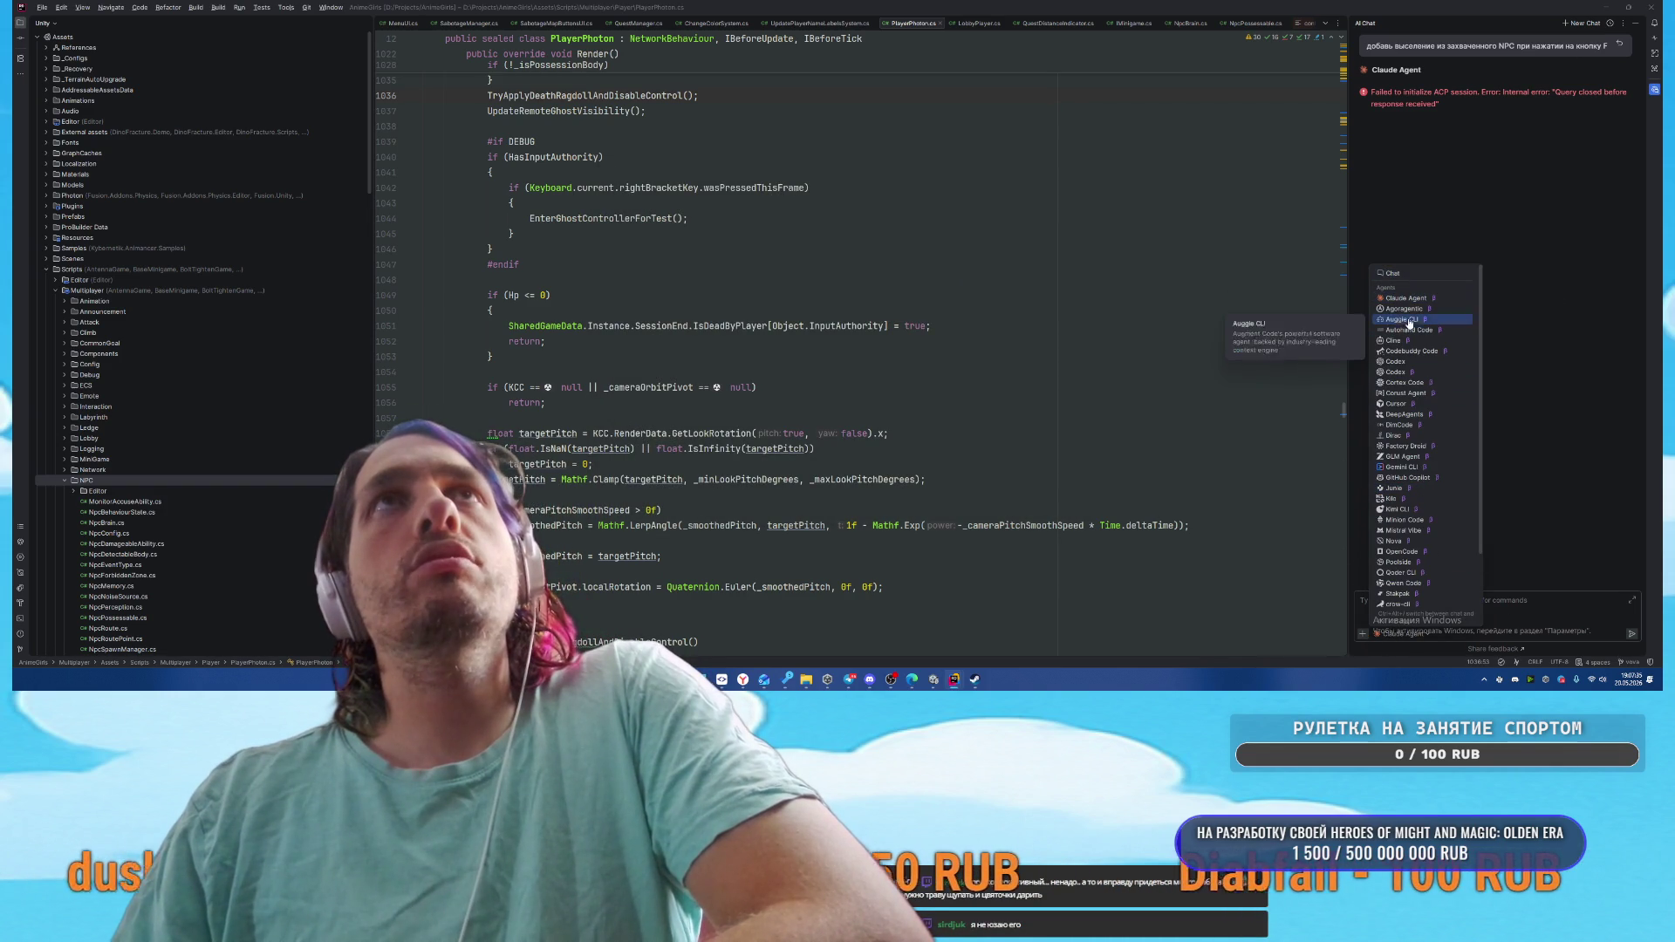
{"action": "scroll", "coordinate": [1406, 523], "scroll_direction": "down", "scroll_amount": 2}
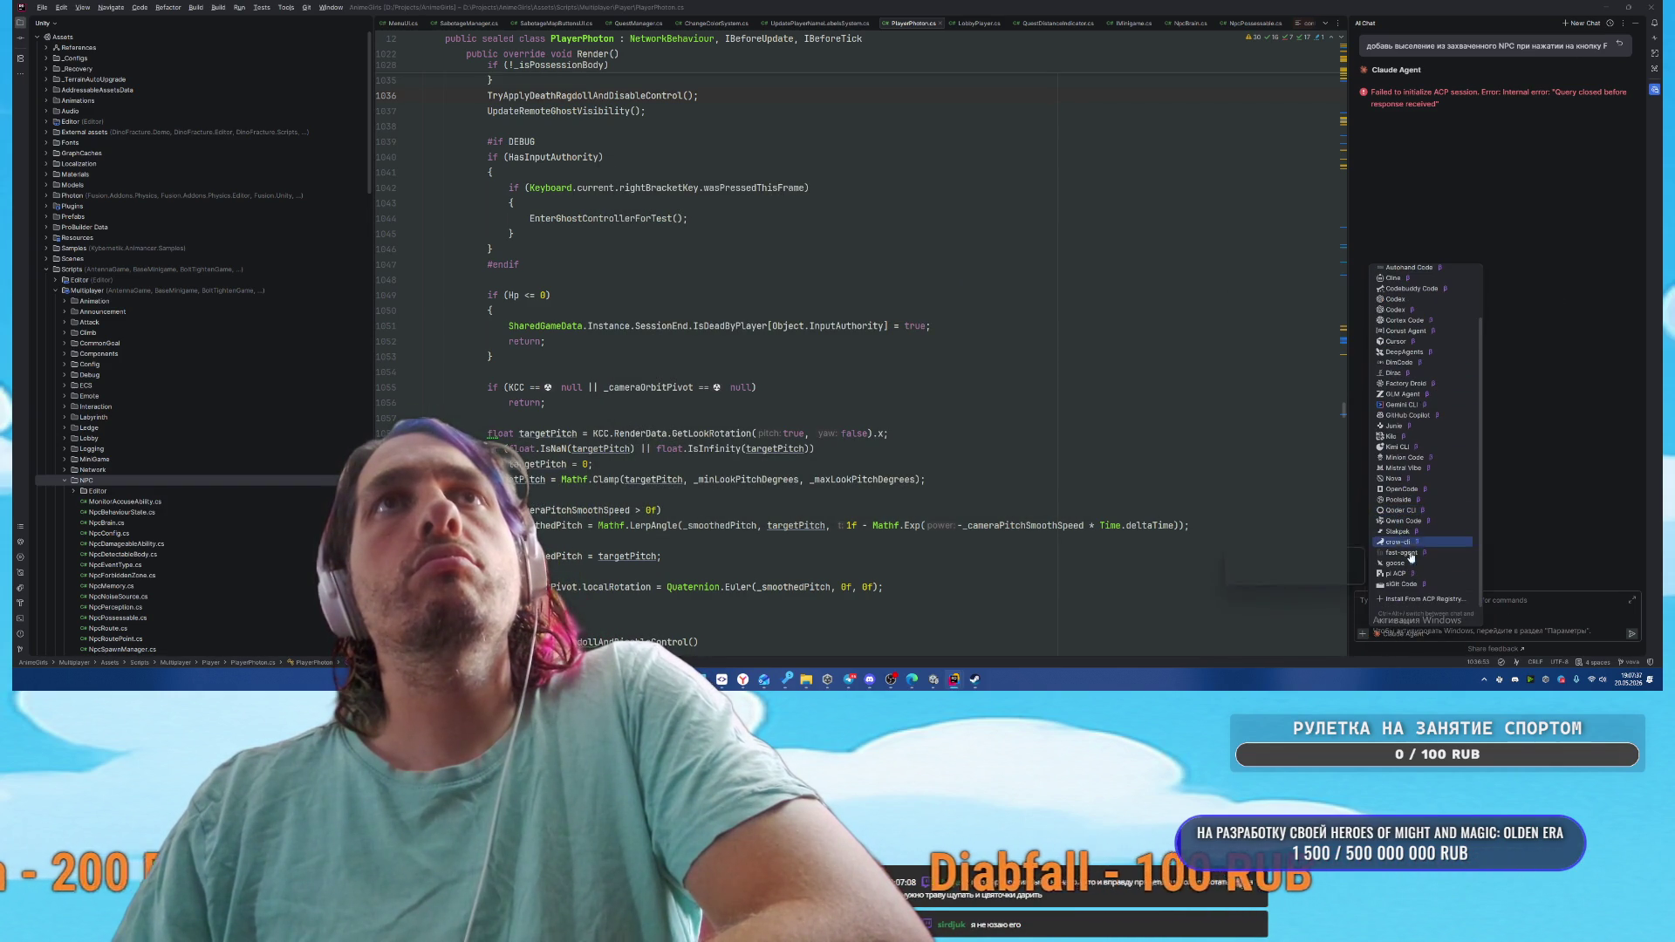
{"action": "scroll", "coordinate": [1413, 567], "scroll_direction": "up", "scroll_amount": 3}
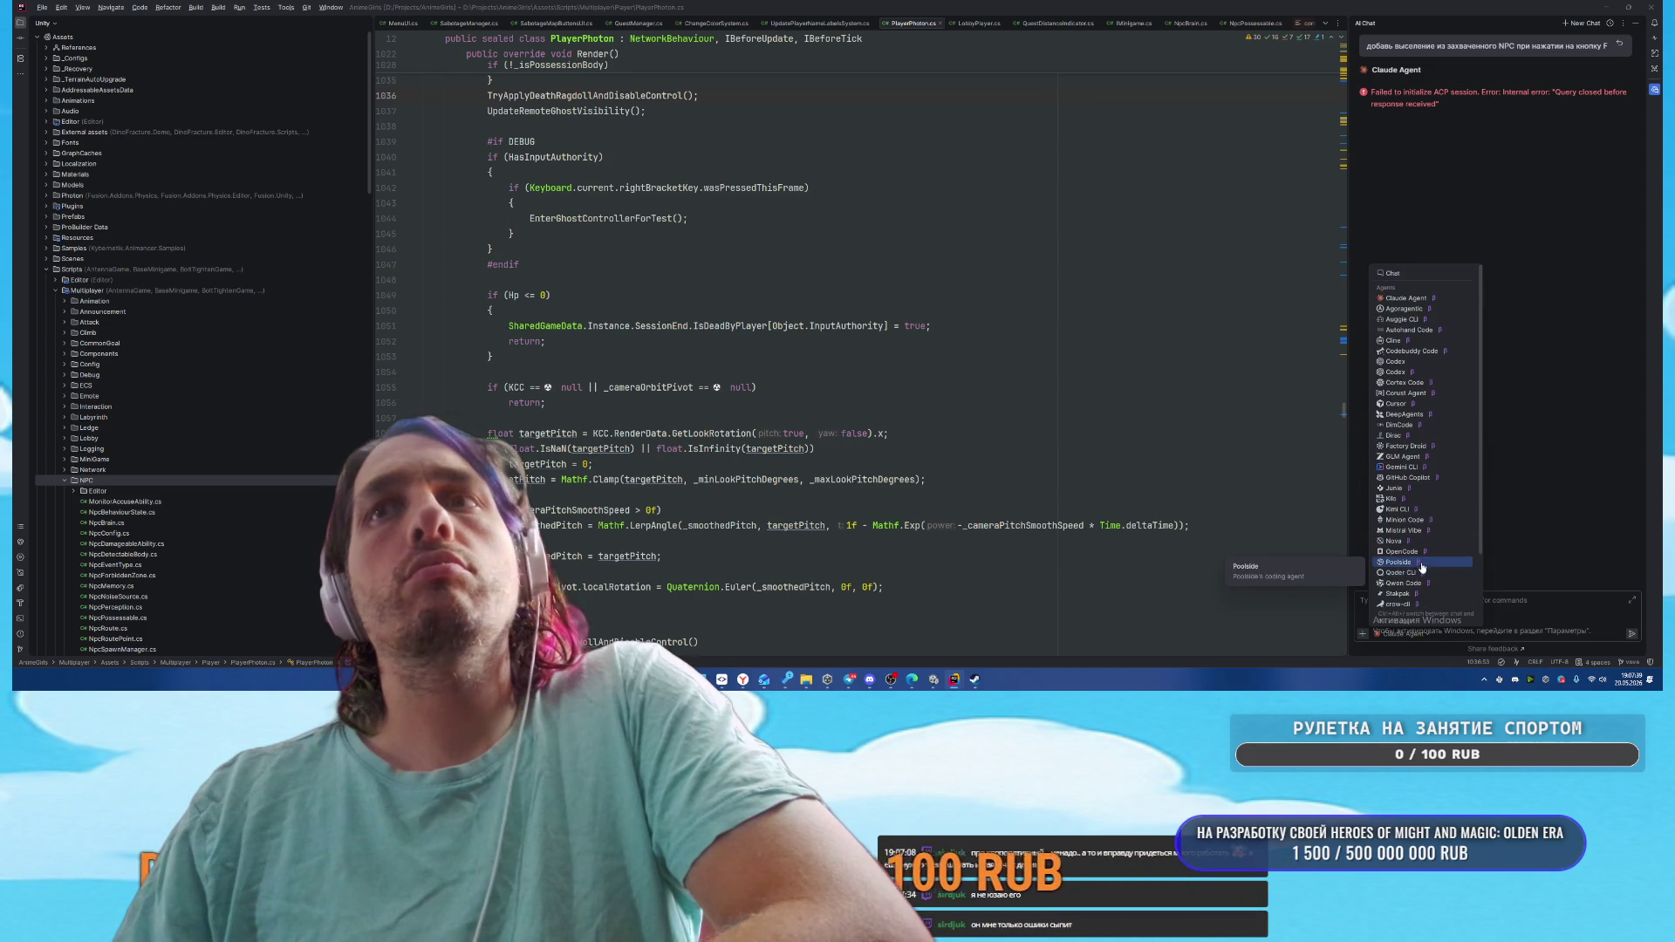
{"action": "left_click", "coordinate": [1414, 372]}
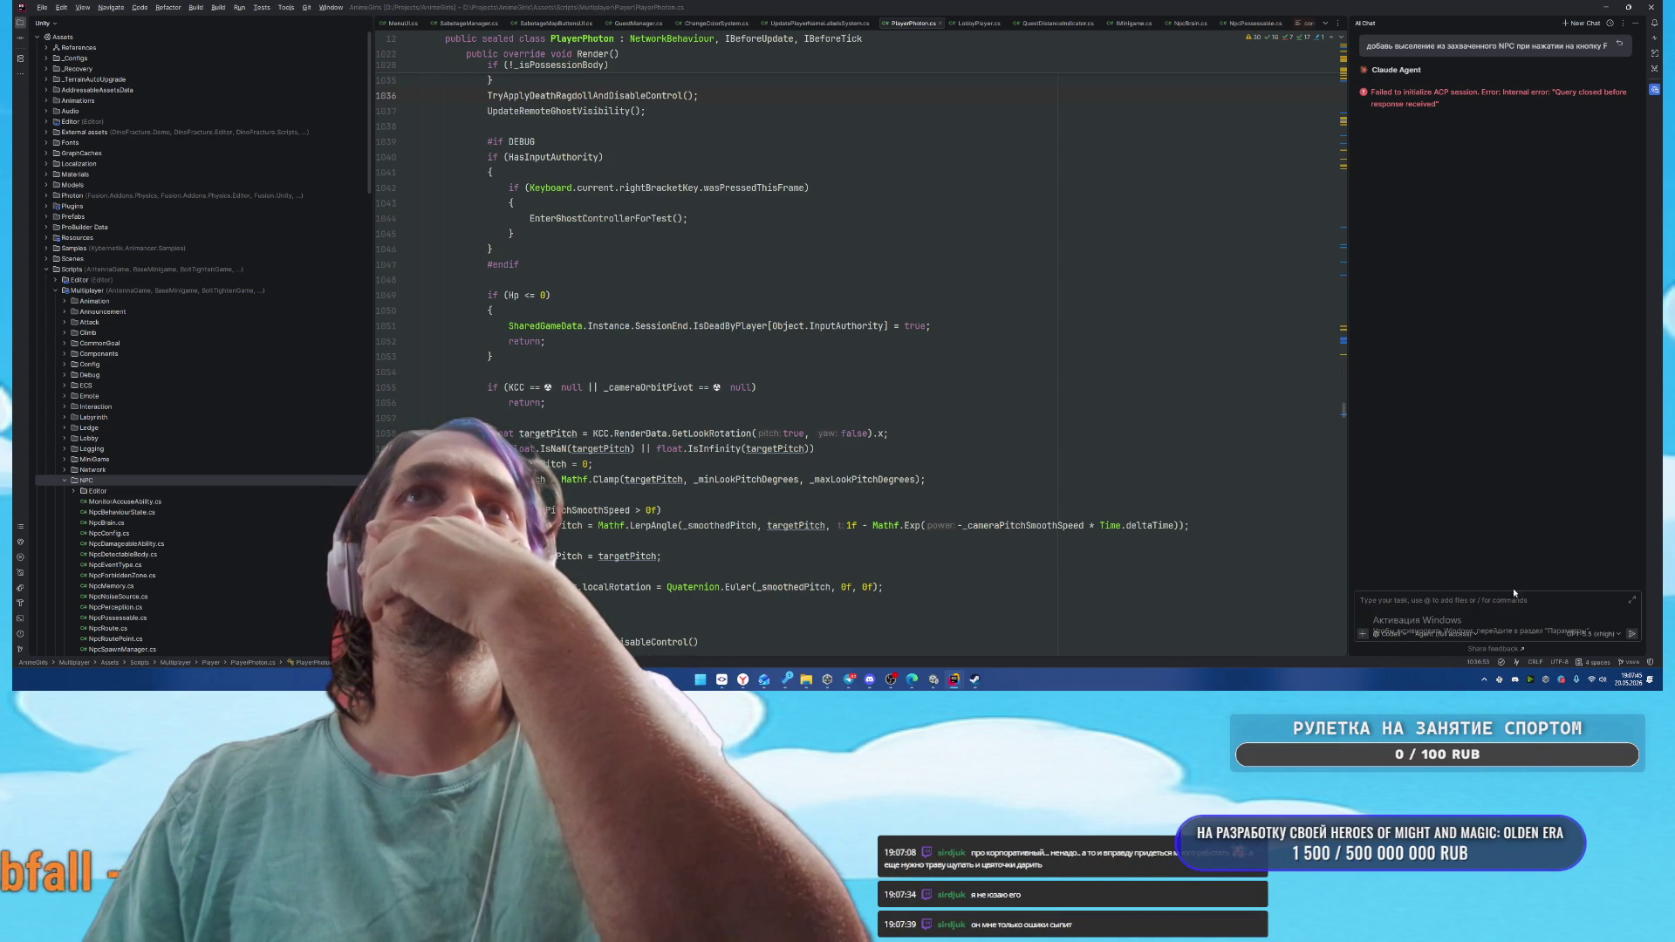
{"action": "left_click", "coordinate": [1594, 634]}
{"action": "left_click", "coordinate": [1568, 597]}
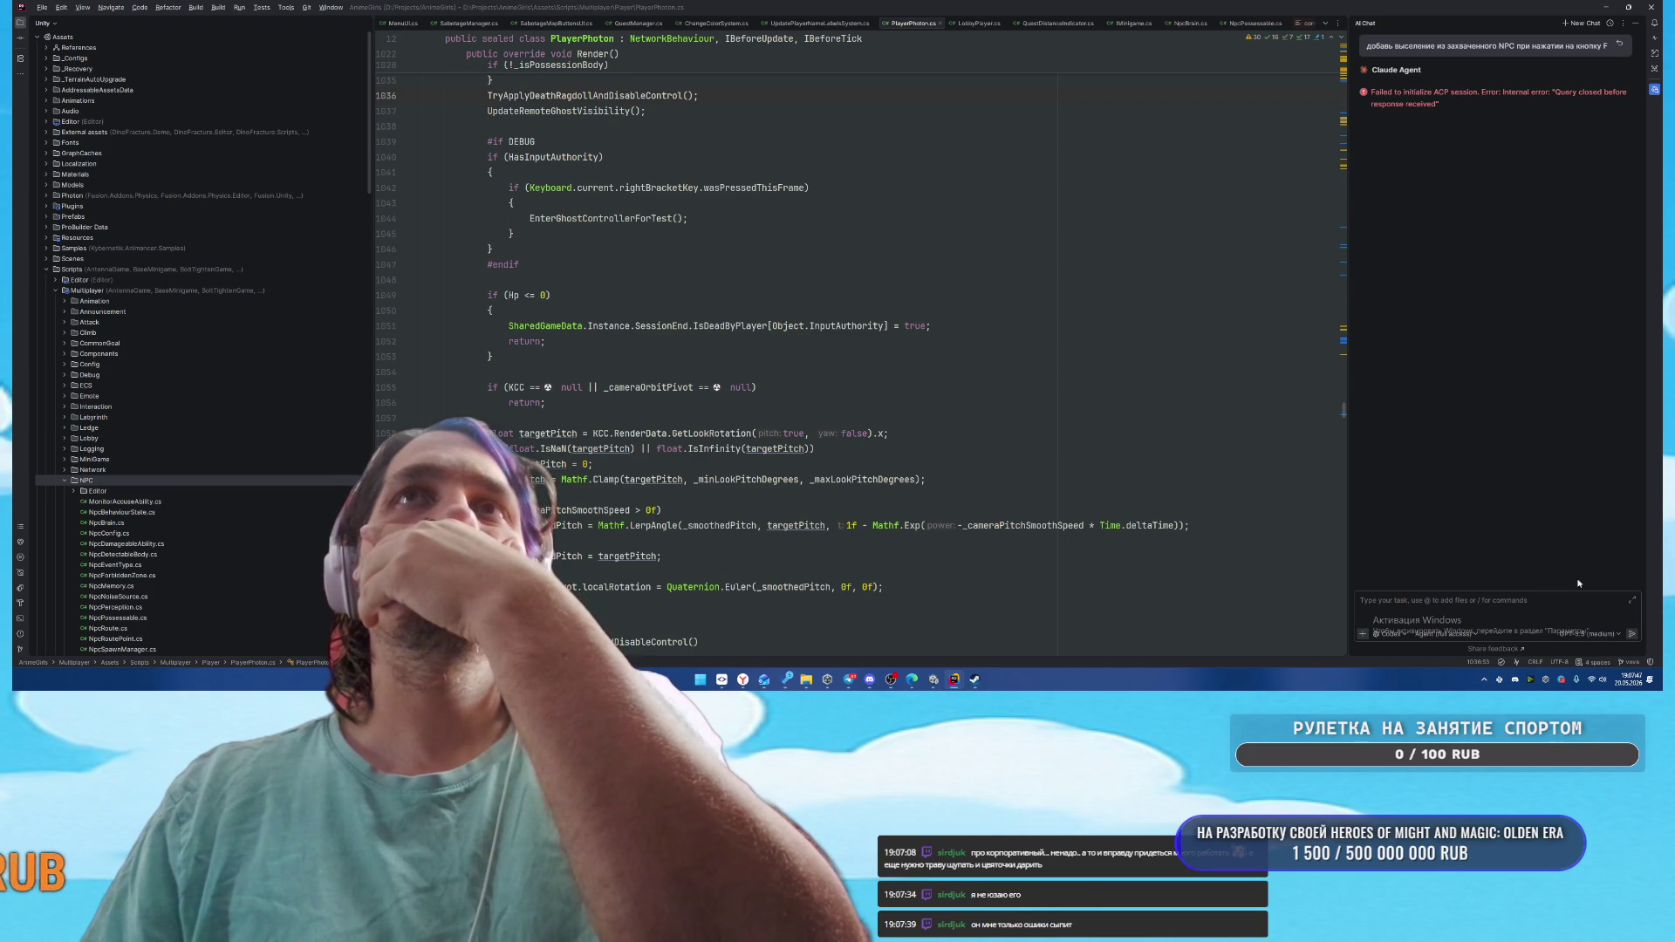
{"action": "left_click", "coordinate": [1586, 634]}
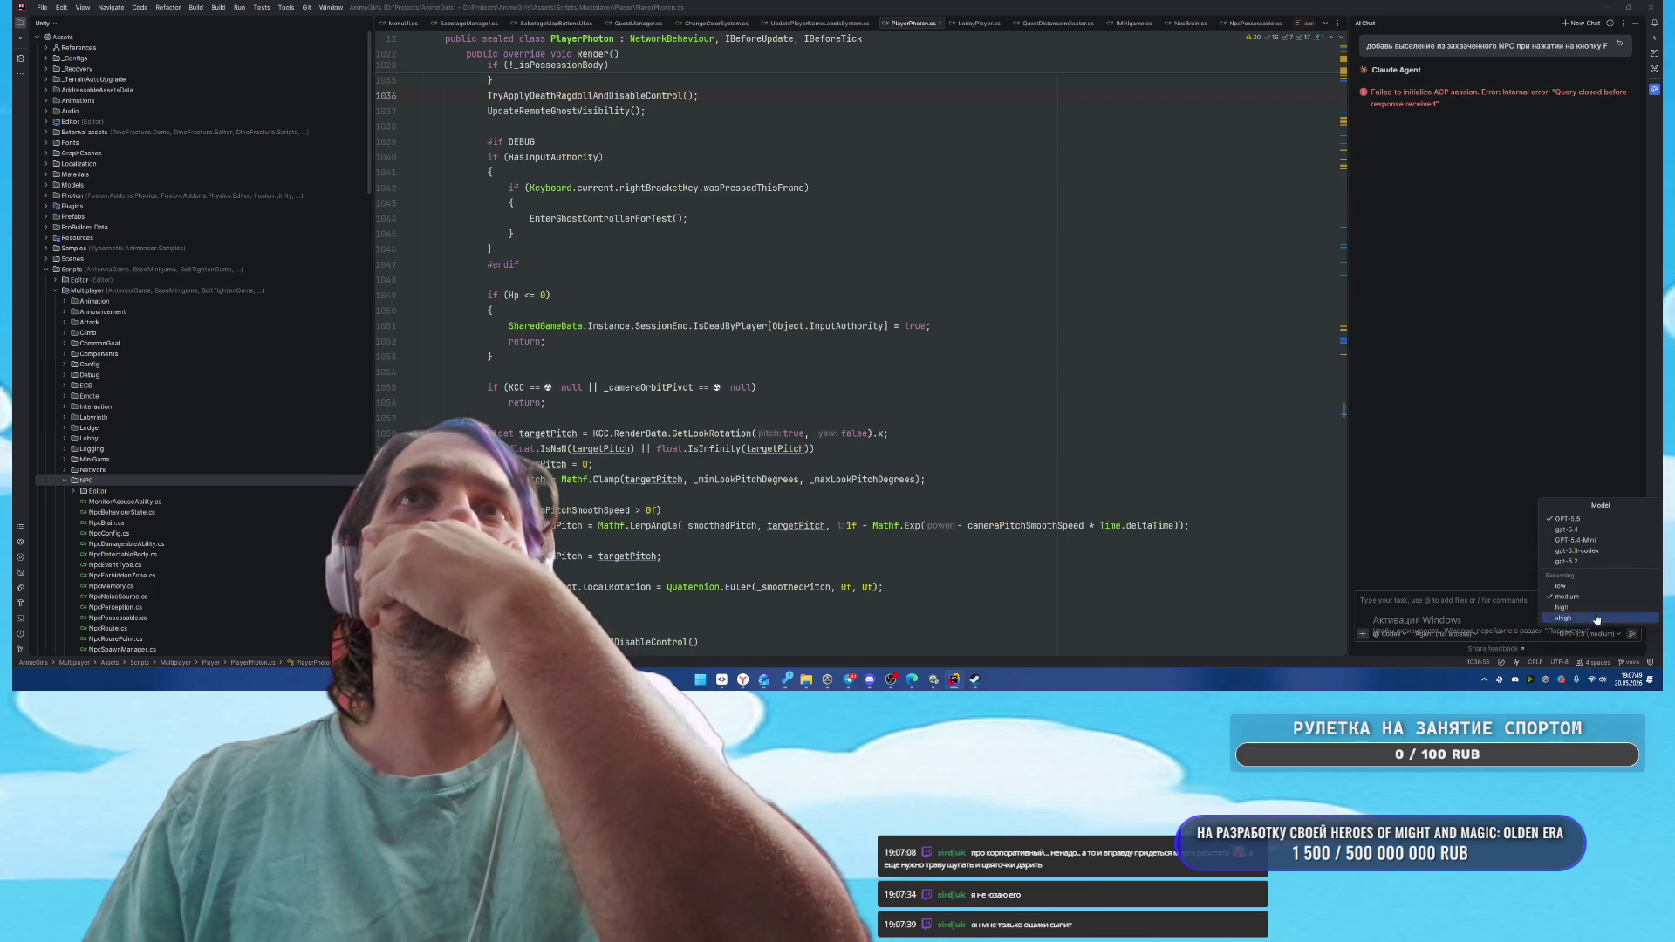
{"action": "left_click", "coordinate": [1585, 530]}
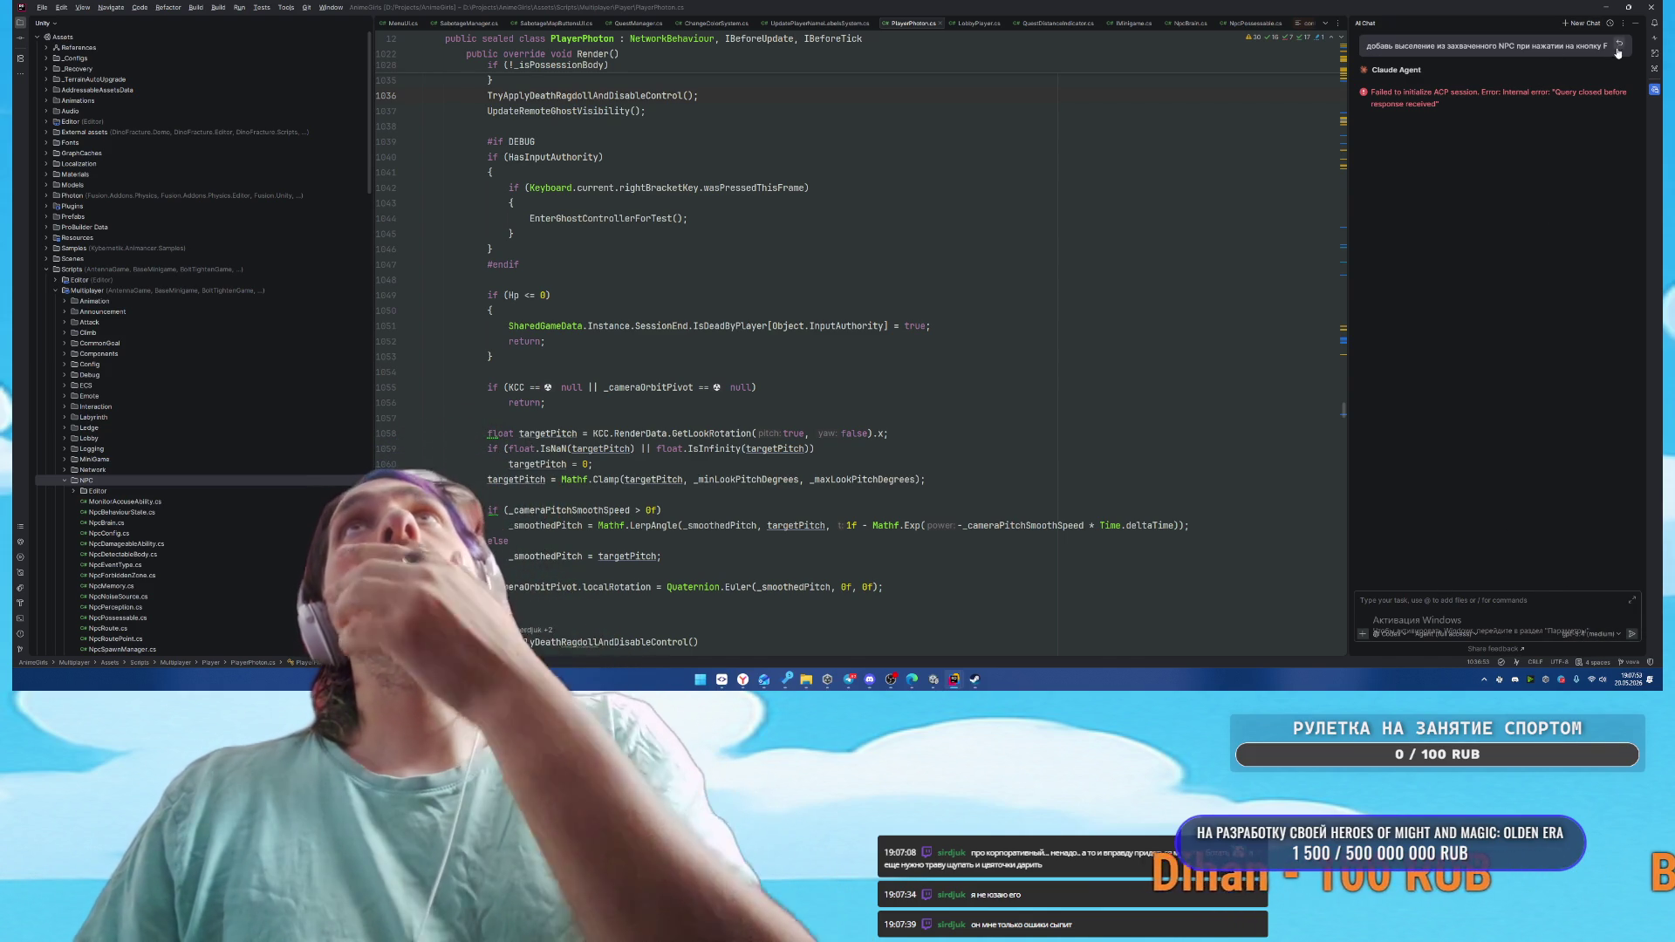
Copy the earlier F-exit prompt into a new chat and send it to Codex
{"action": "left_click_drag", "start_coordinate": [1608, 46], "coordinate": [1365, 49]}
{"action": "key", "text": "ctrl+c"}
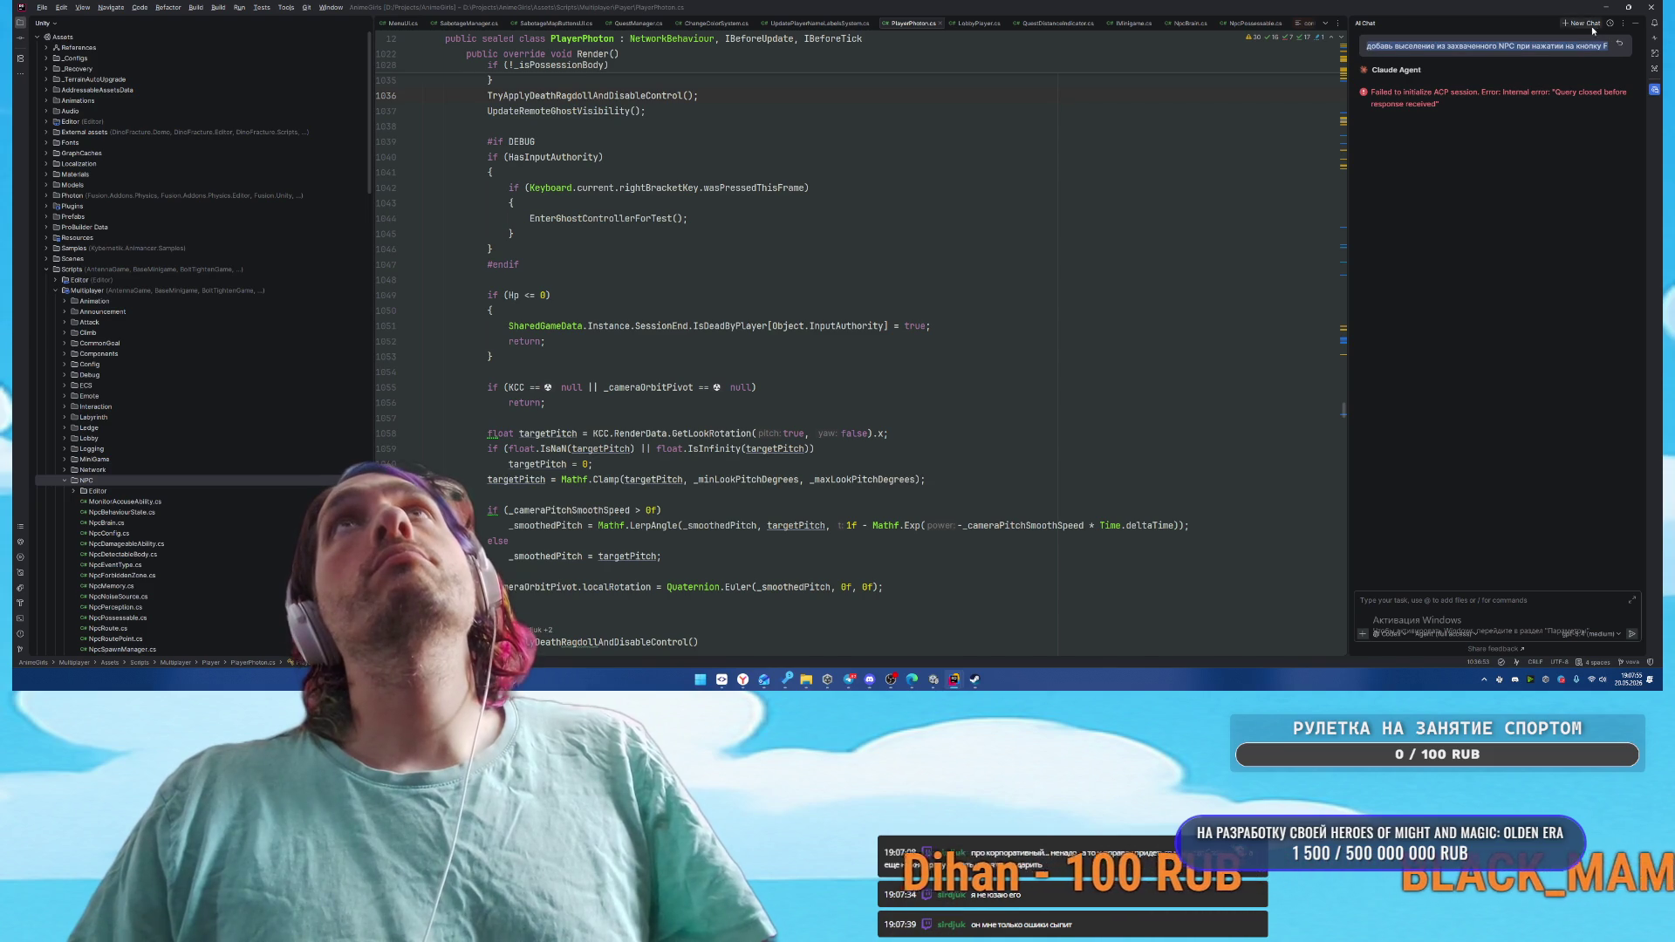
{"action": "left_click", "coordinate": [1588, 27]}
{"action": "key", "text": "ctrl+v"}
{"action": "key", "text": "Return"}
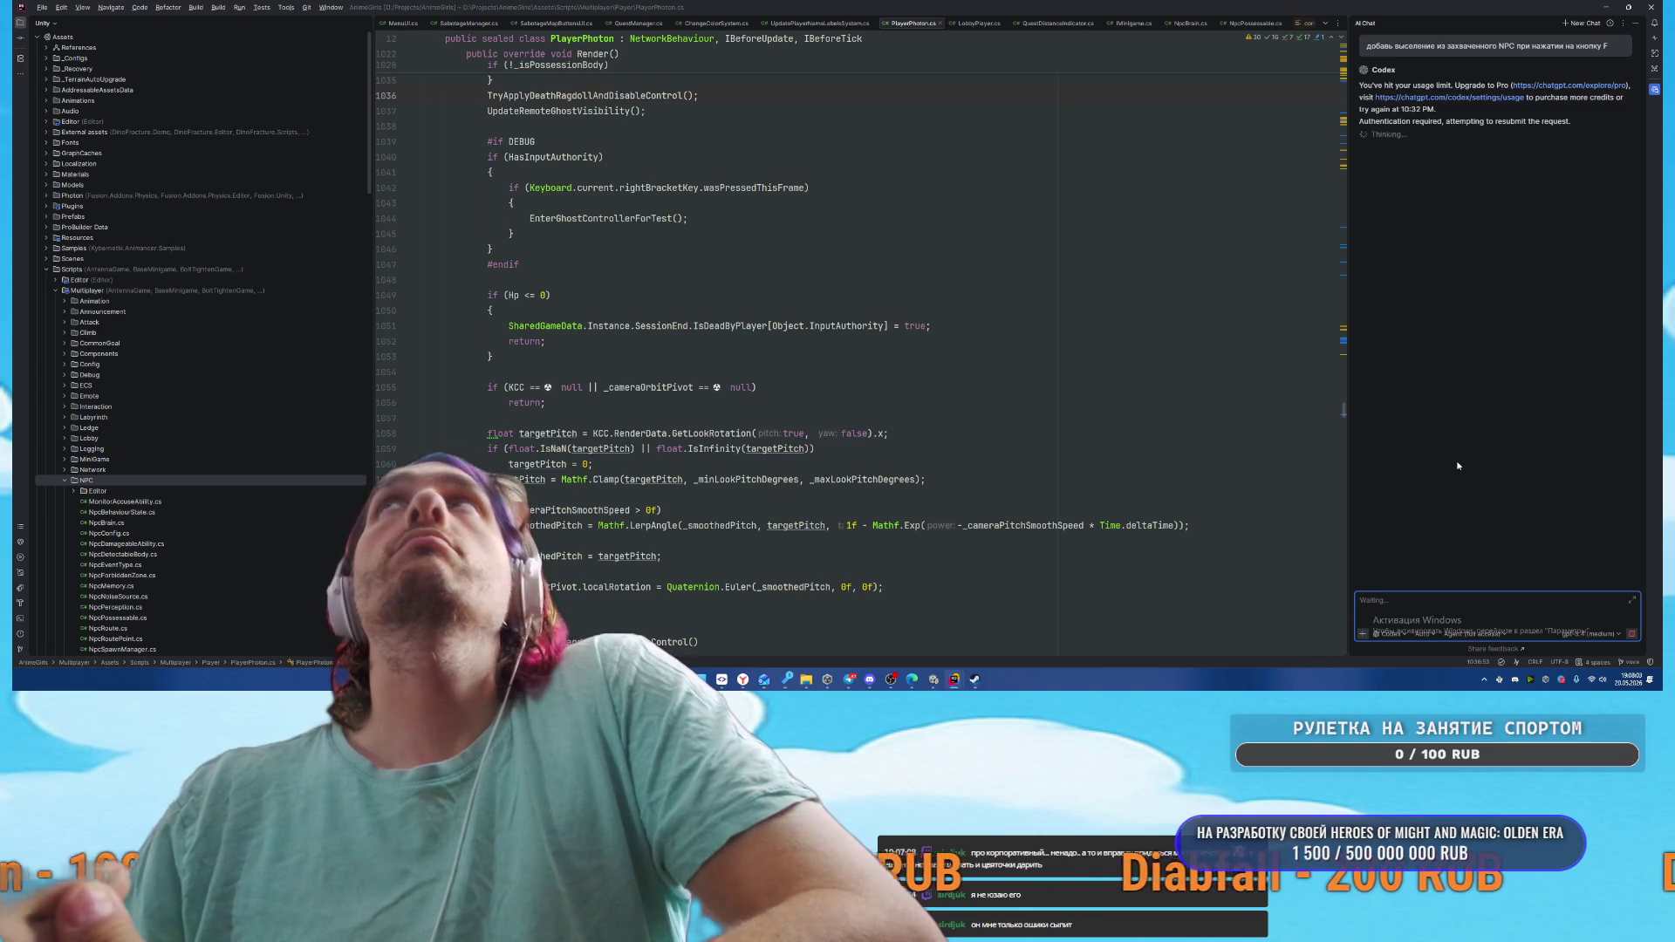
Review the Codex usage page, including code review statistics: 99% of 5-hour and 100% weekly left
{"action": "left_click", "coordinate": [1448, 97]}
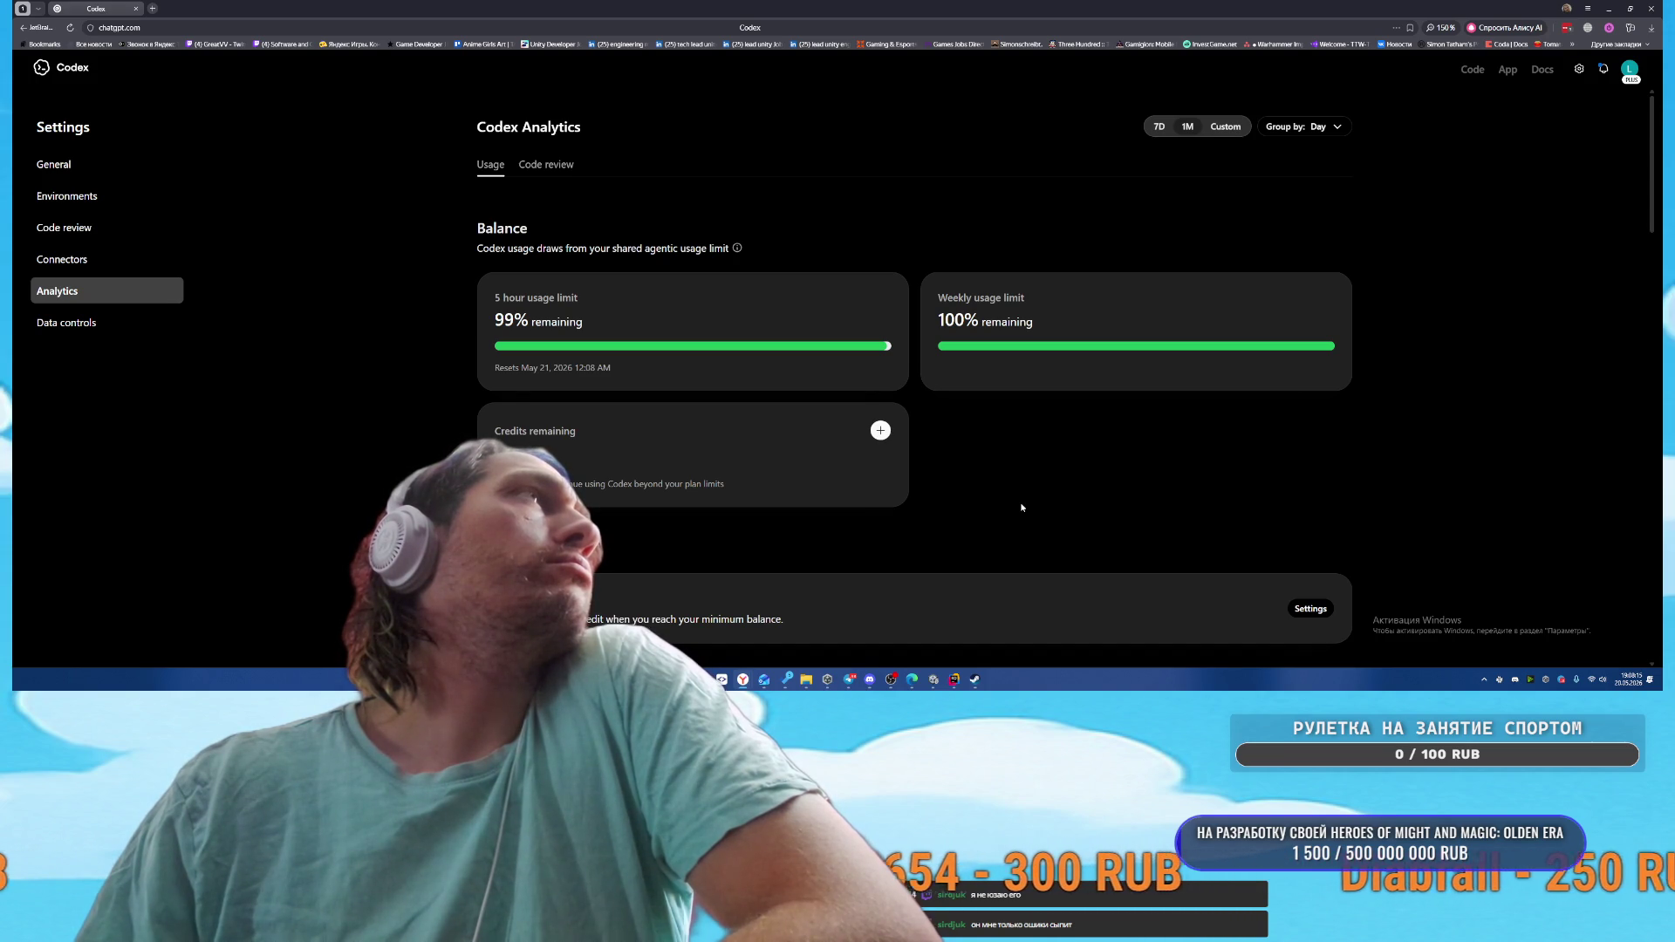
{"action": "scroll", "coordinate": [1021, 507], "scroll_direction": "down", "scroll_amount": 3}
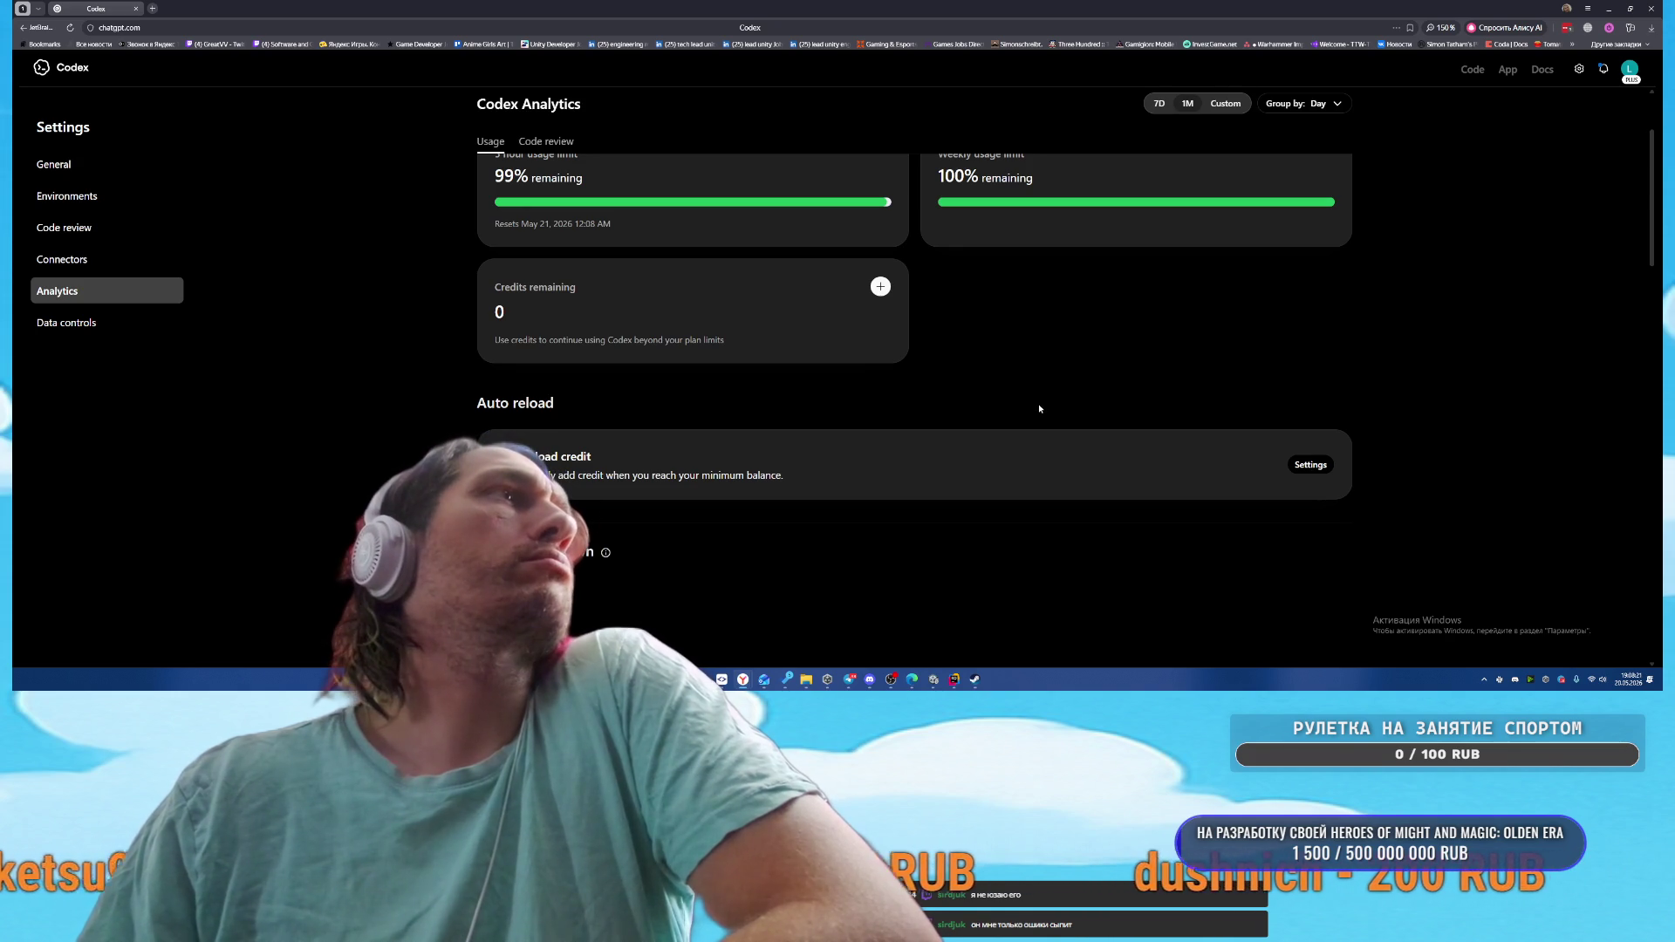
{"action": "scroll", "coordinate": [1048, 419], "scroll_direction": "up", "scroll_amount": 3}
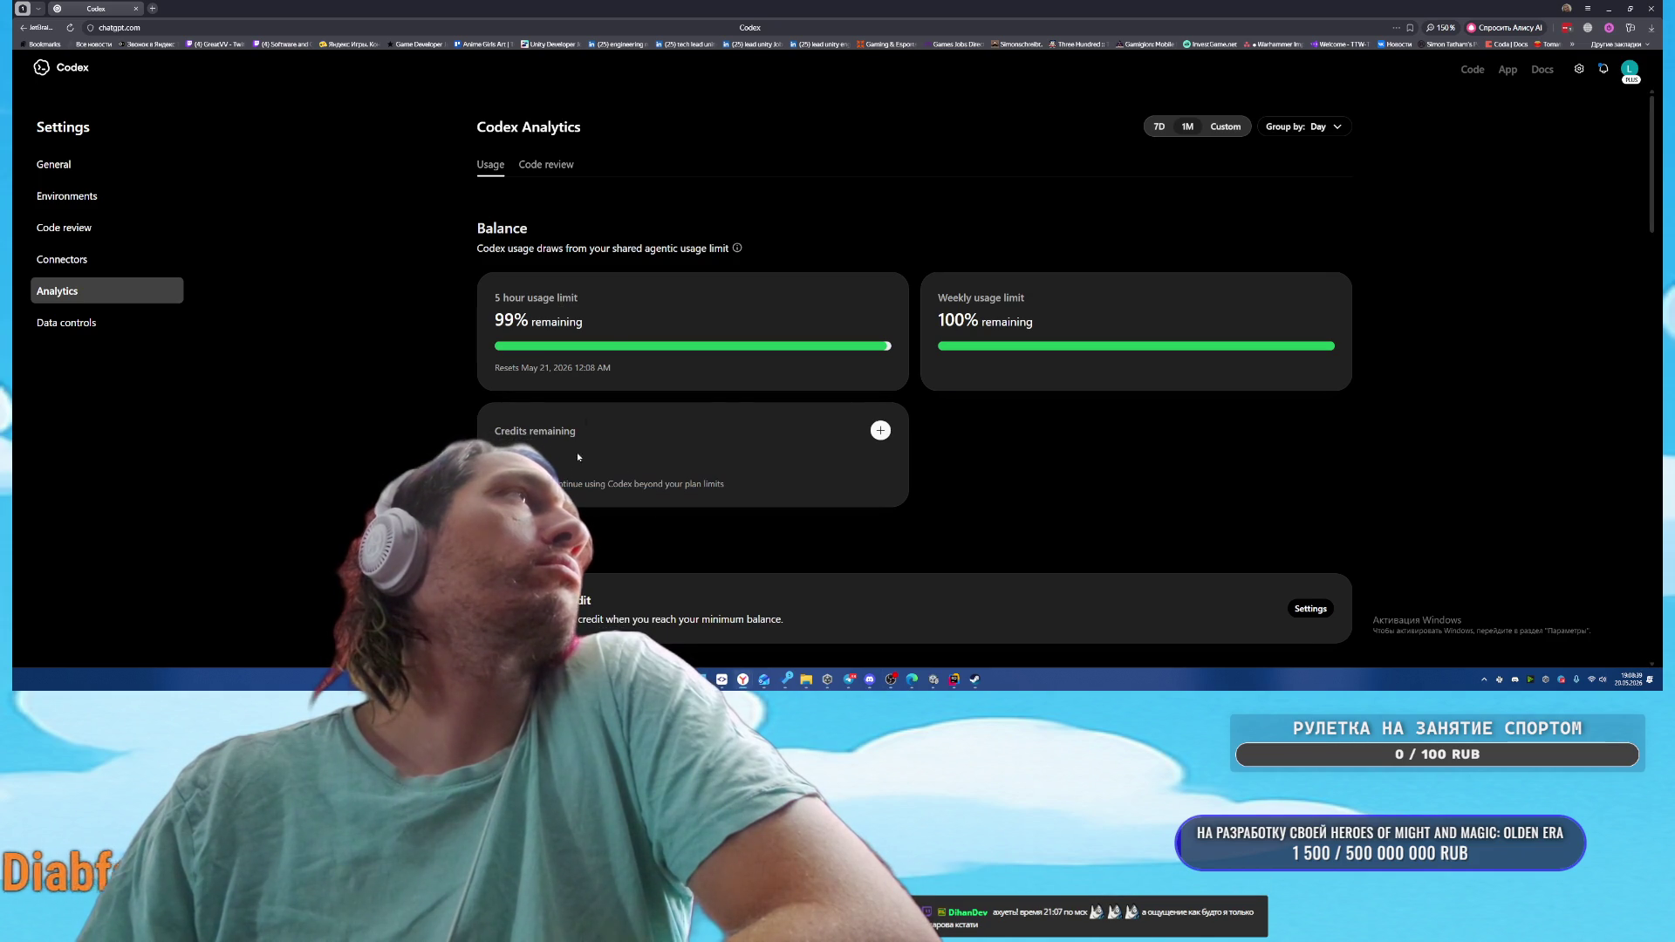
{"action": "left_click", "coordinate": [537, 166]}
{"action": "left_click", "coordinate": [493, 167]}
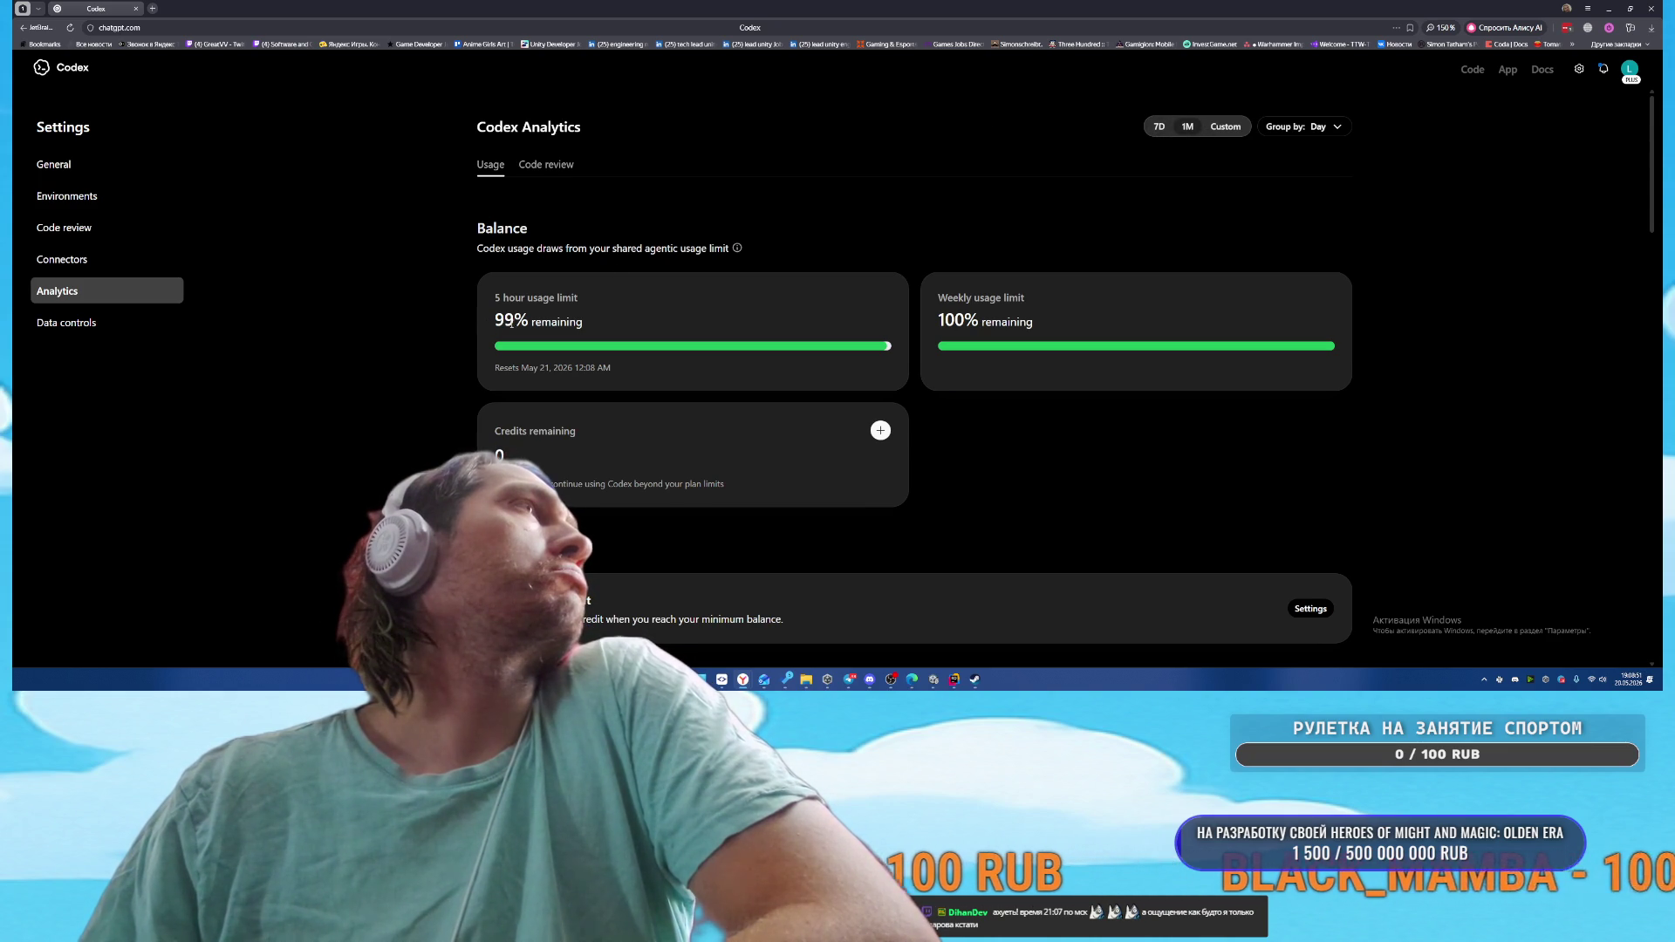
{"action": "scroll", "coordinate": [663, 432], "scroll_direction": "down", "scroll_amount": 3}
{"action": "scroll", "coordinate": [736, 453], "scroll_direction": "up", "scroll_amount": 3}
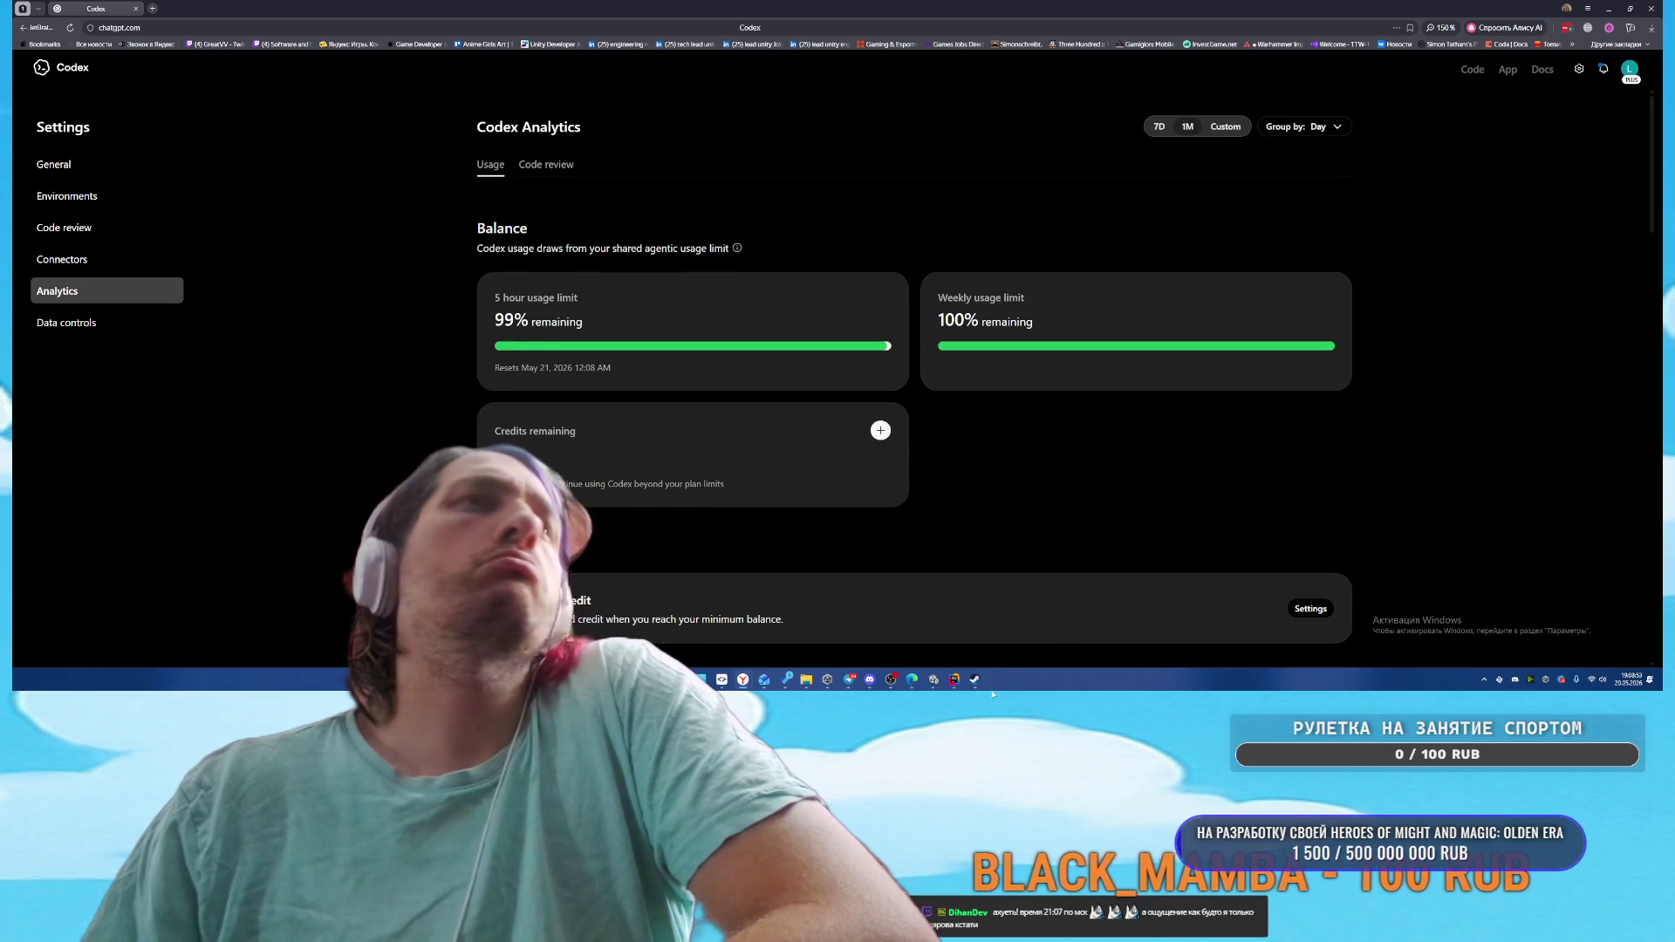
{"action": "mouse_move", "coordinate": [949, 685]}
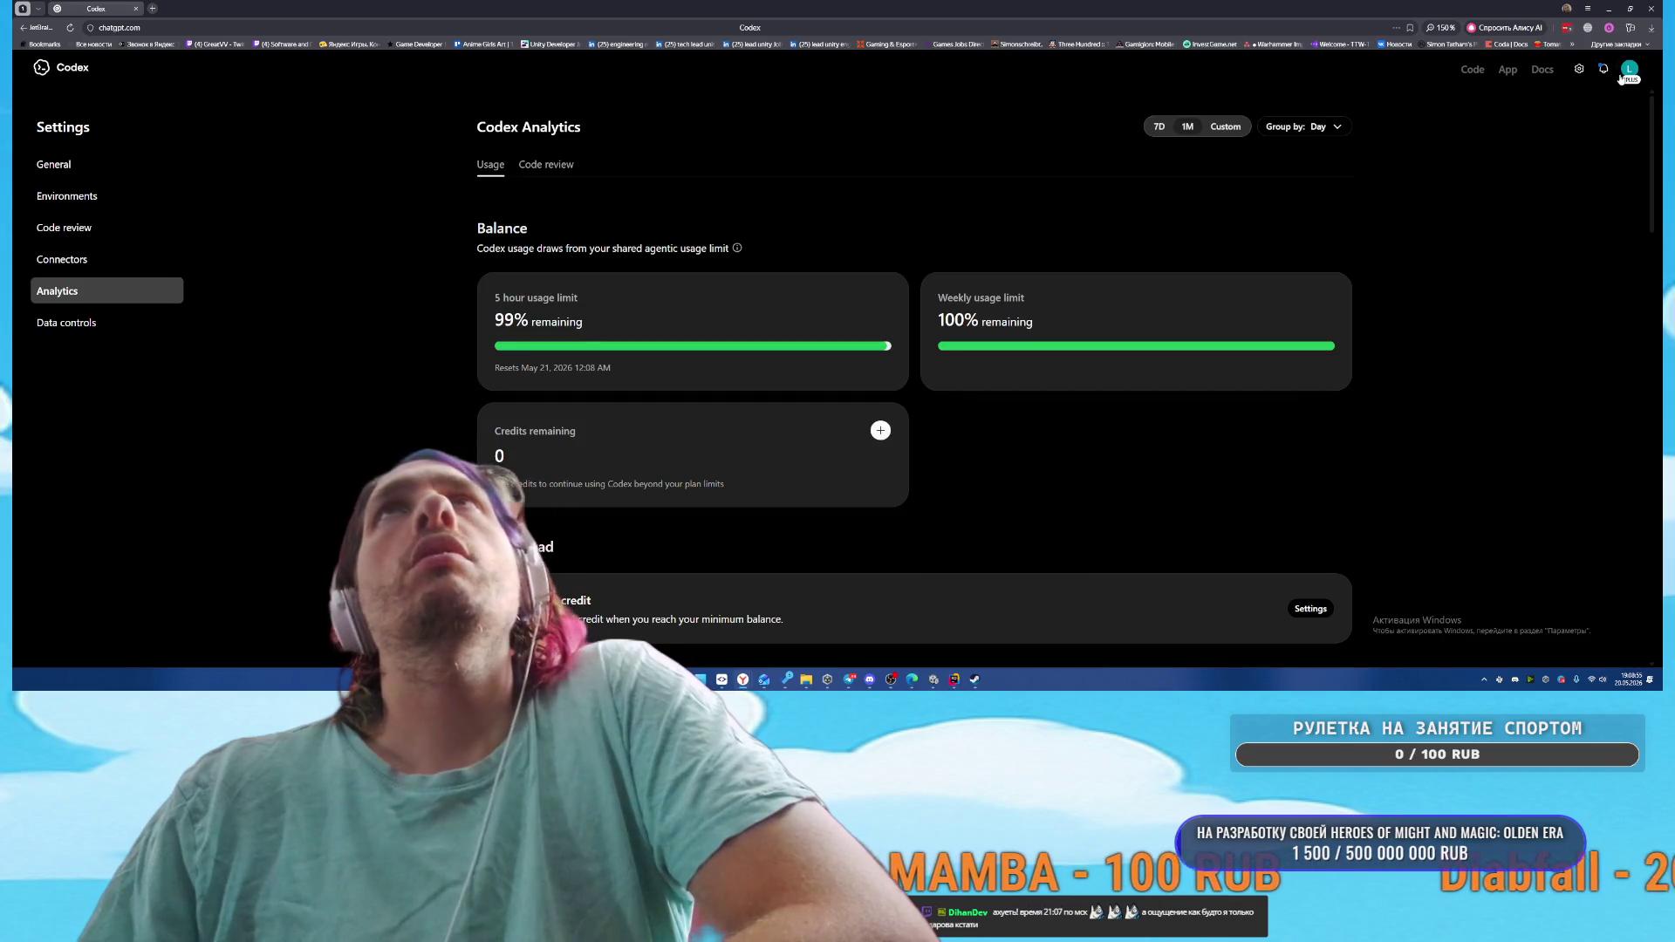
Choose Log out from the account menu to bring up the confirmation
{"action": "left_click", "coordinate": [1628, 73]}
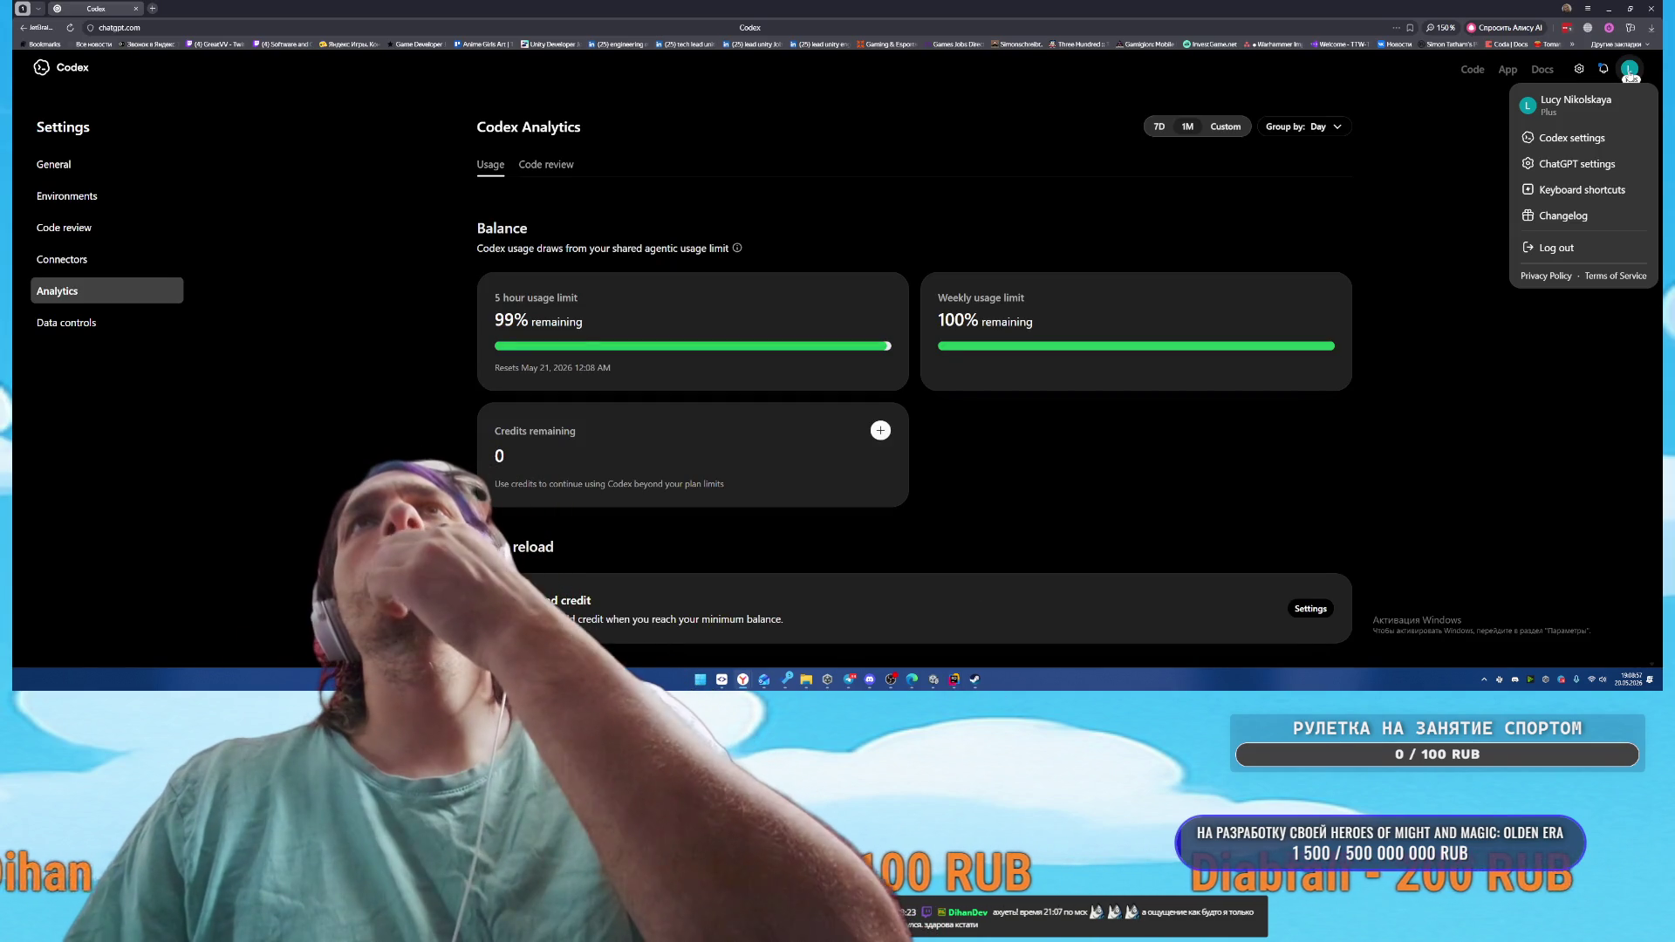
{"action": "left_click", "coordinate": [1629, 76]}
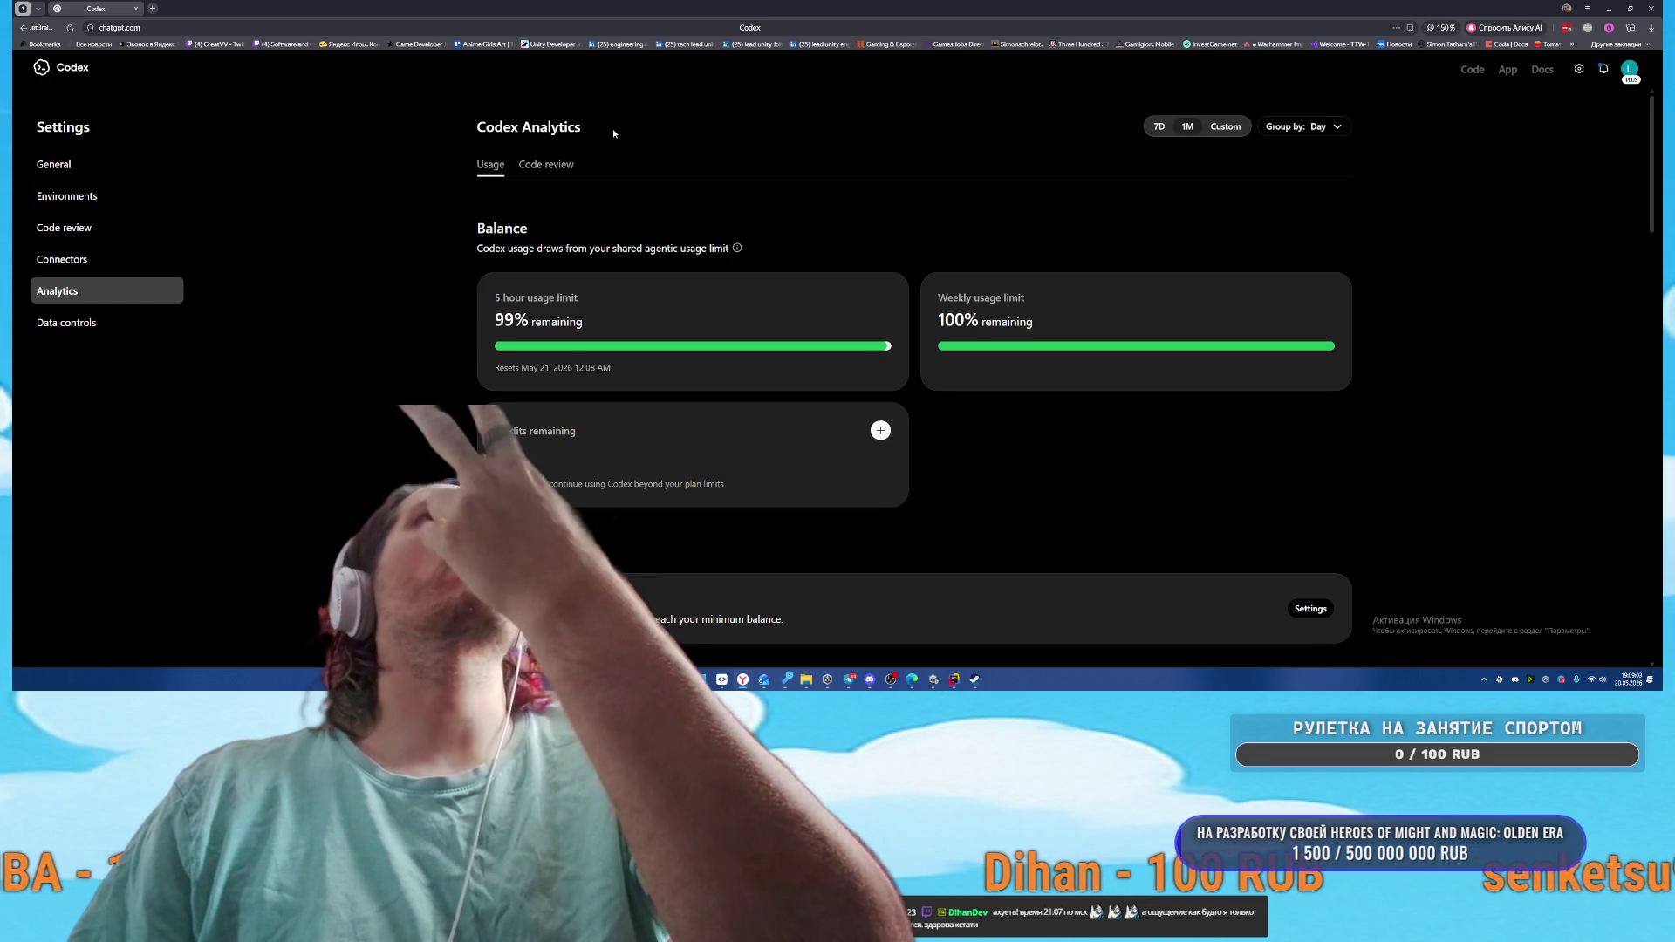
{"action": "left_click", "coordinate": [663, 27]}
{"action": "left_click", "coordinate": [1071, 411]}
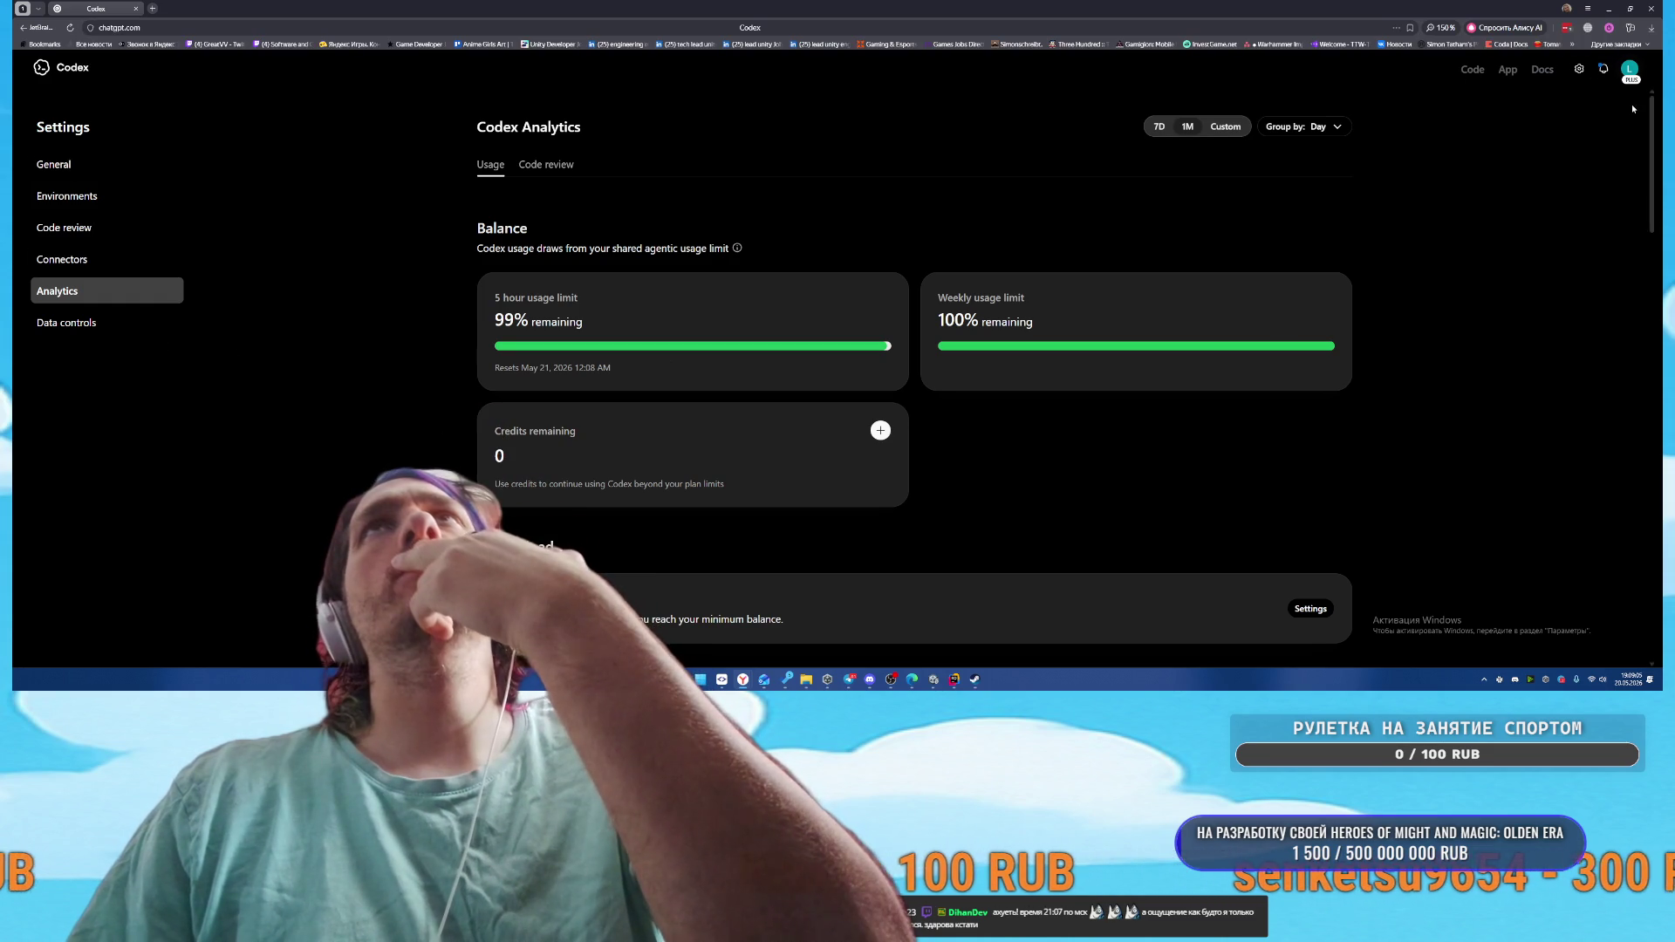
{"action": "left_click", "coordinate": [1629, 69]}
{"action": "left_click", "coordinate": [1556, 248]}
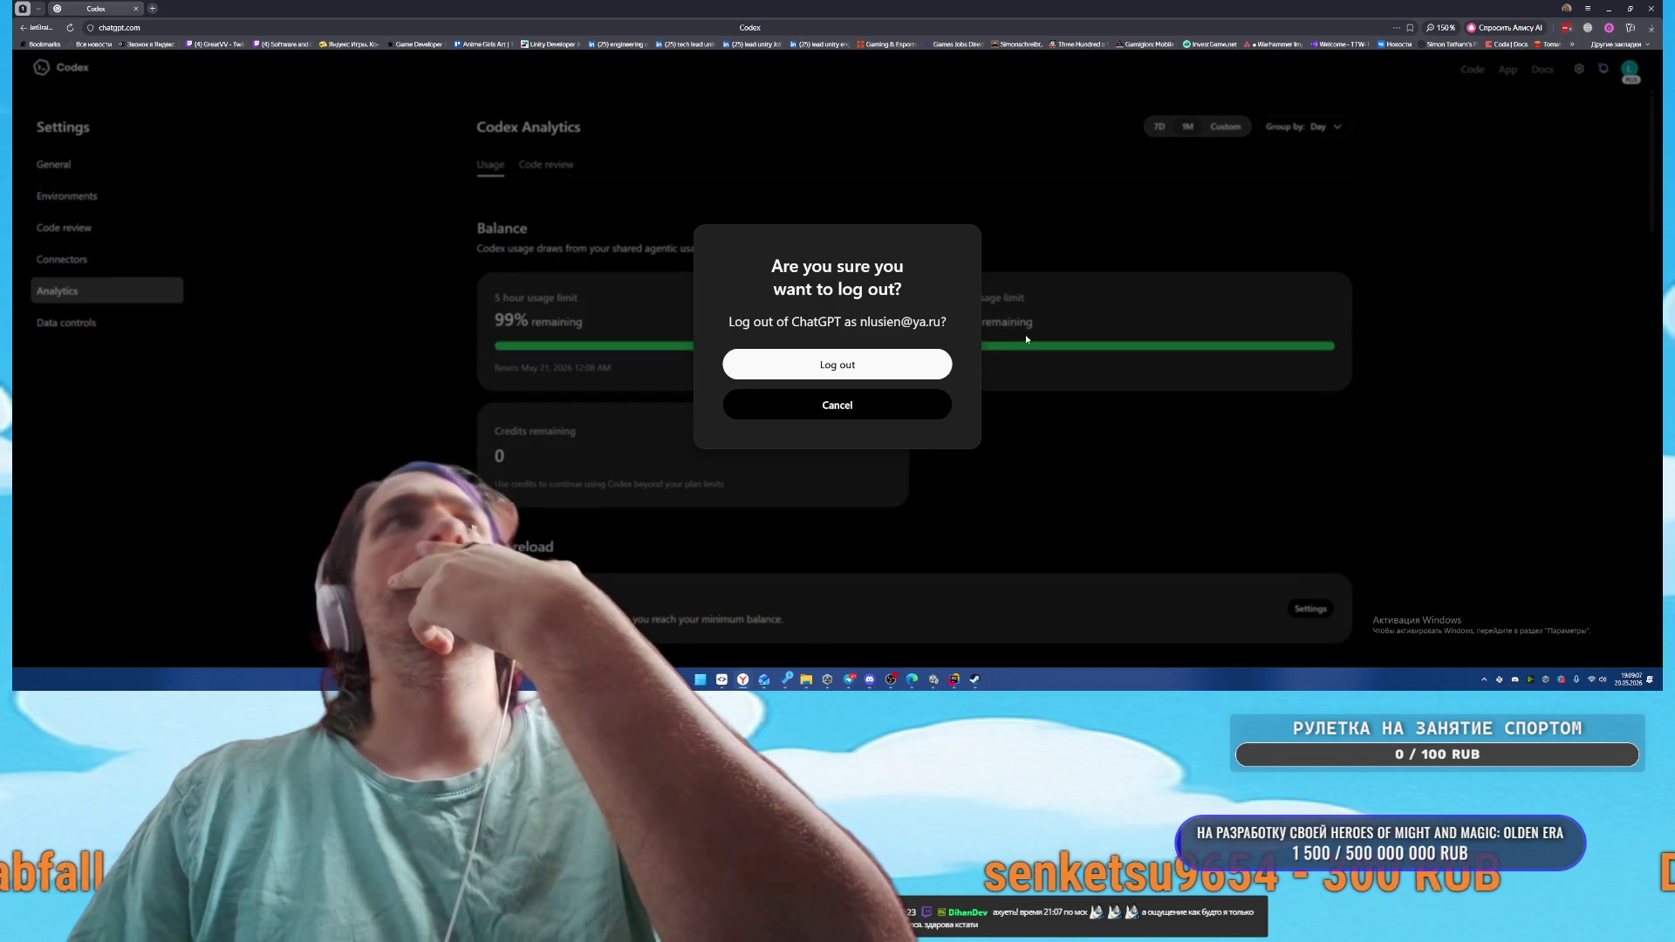
Confirm logging out, then sign back into ChatGPT with a different Google account
{"action": "left_click", "coordinate": [843, 367]}
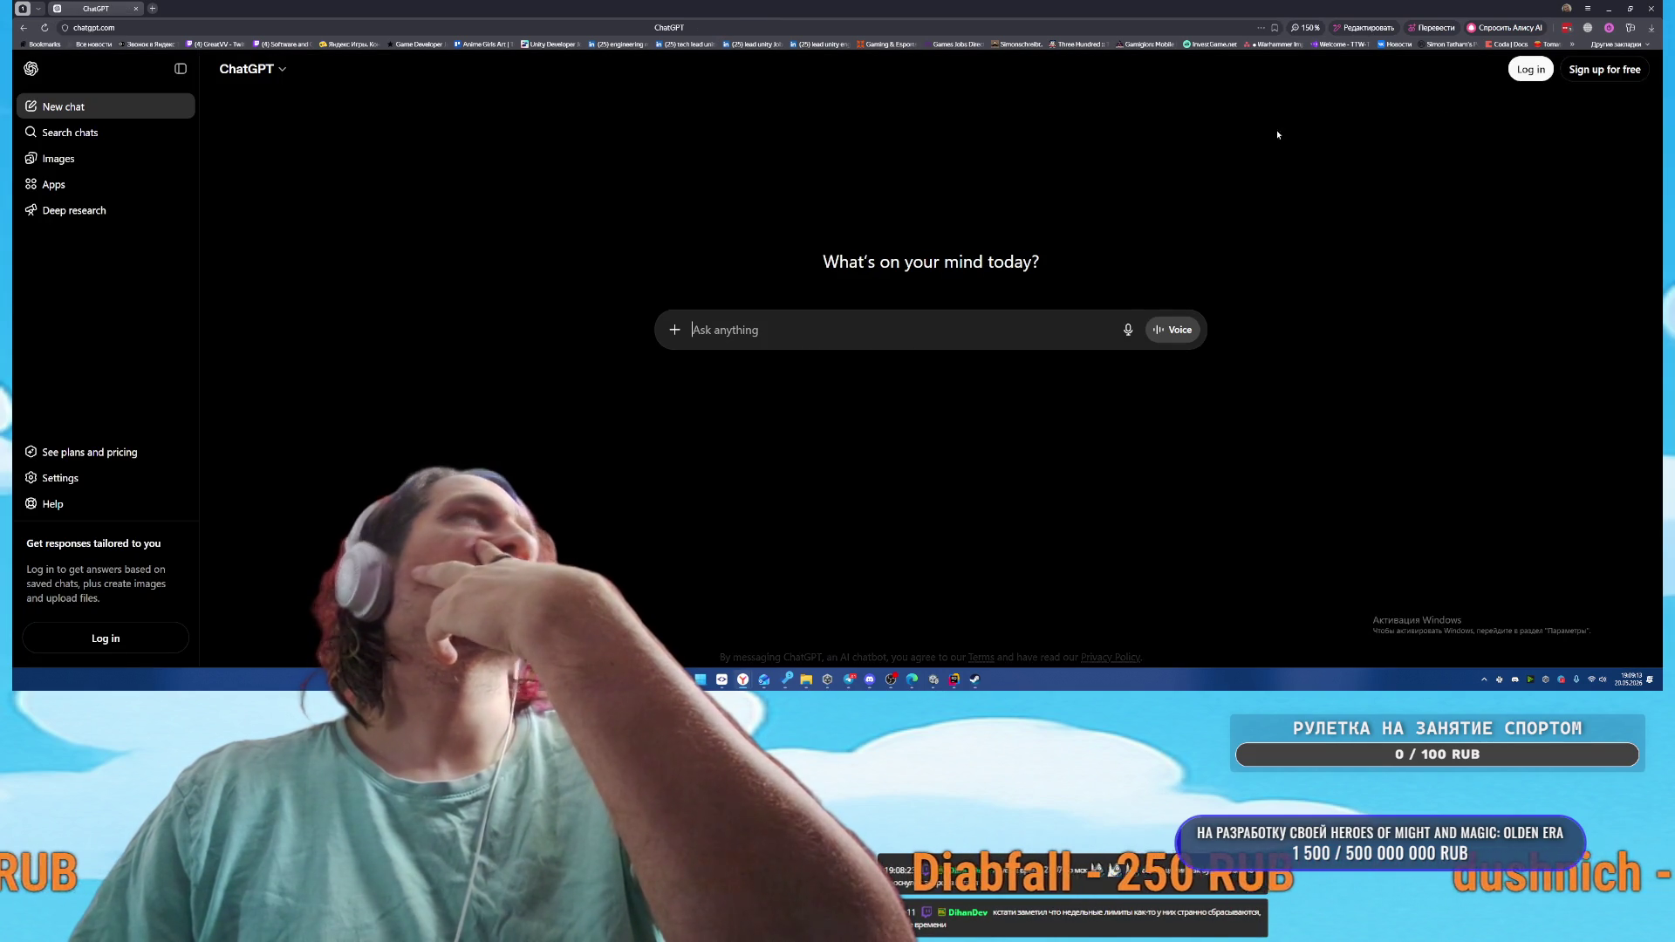
{"action": "left_click", "coordinate": [1526, 69]}
{"action": "left_click", "coordinate": [957, 192]}
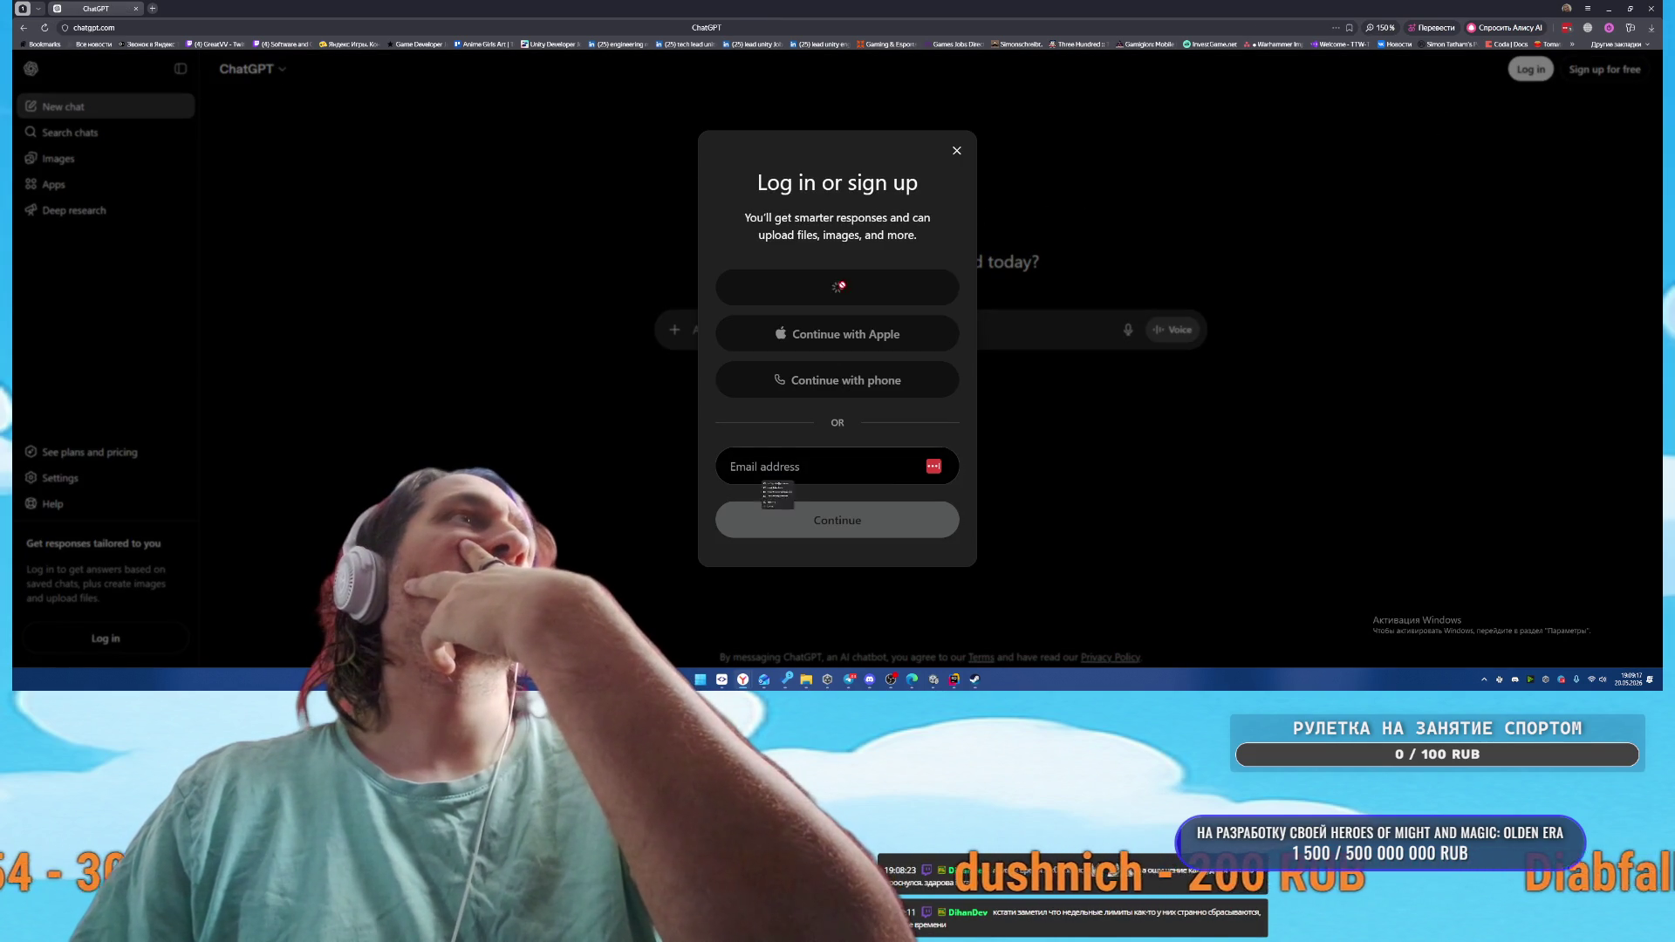
{"action": "left_click", "coordinate": [829, 286]}
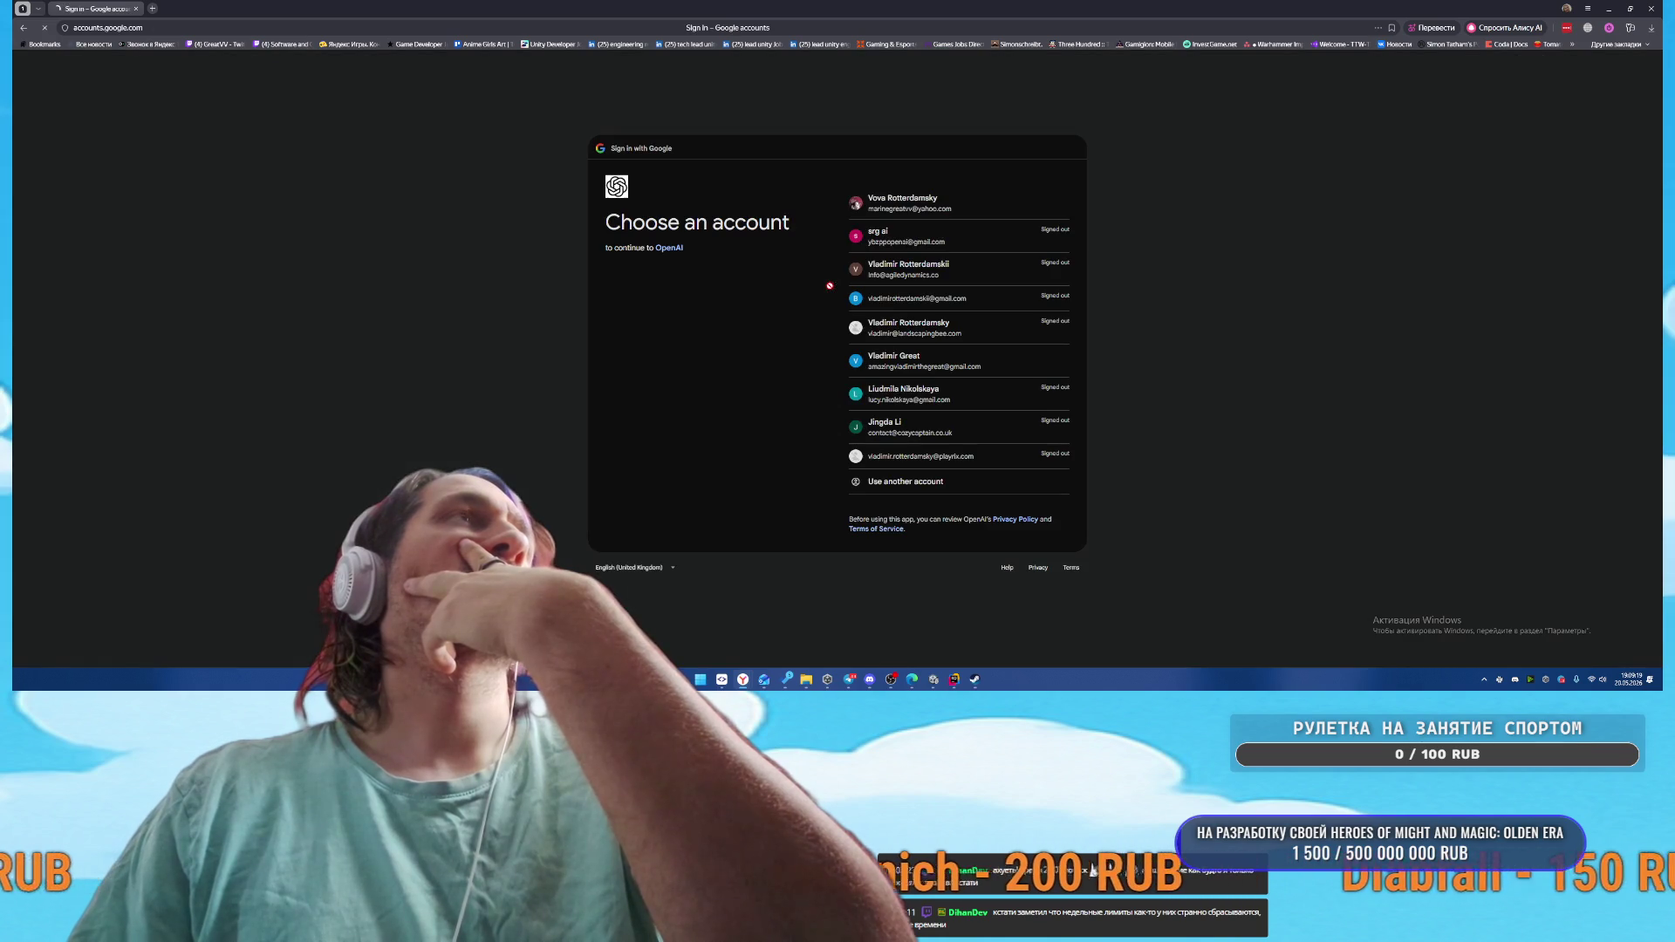
{"action": "left_click", "coordinate": [954, 211]}
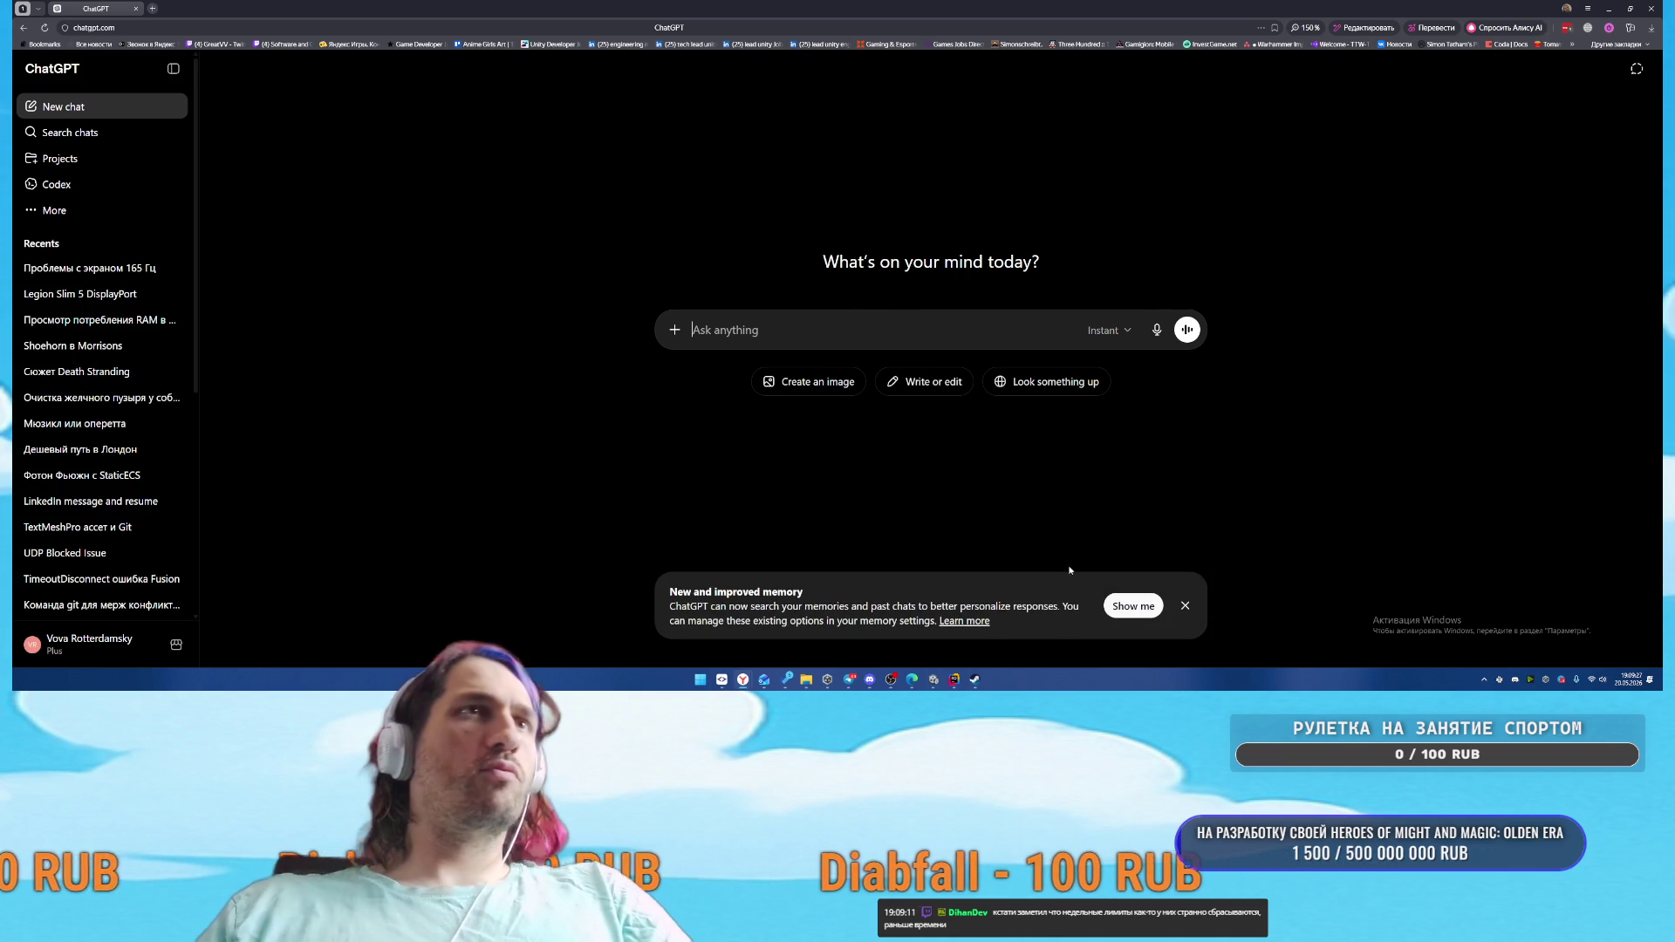
Check this account's Codex usage (5-hour limit 0%, weekly 81%) and code review stats
{"action": "mouse_move", "coordinate": [954, 679]}
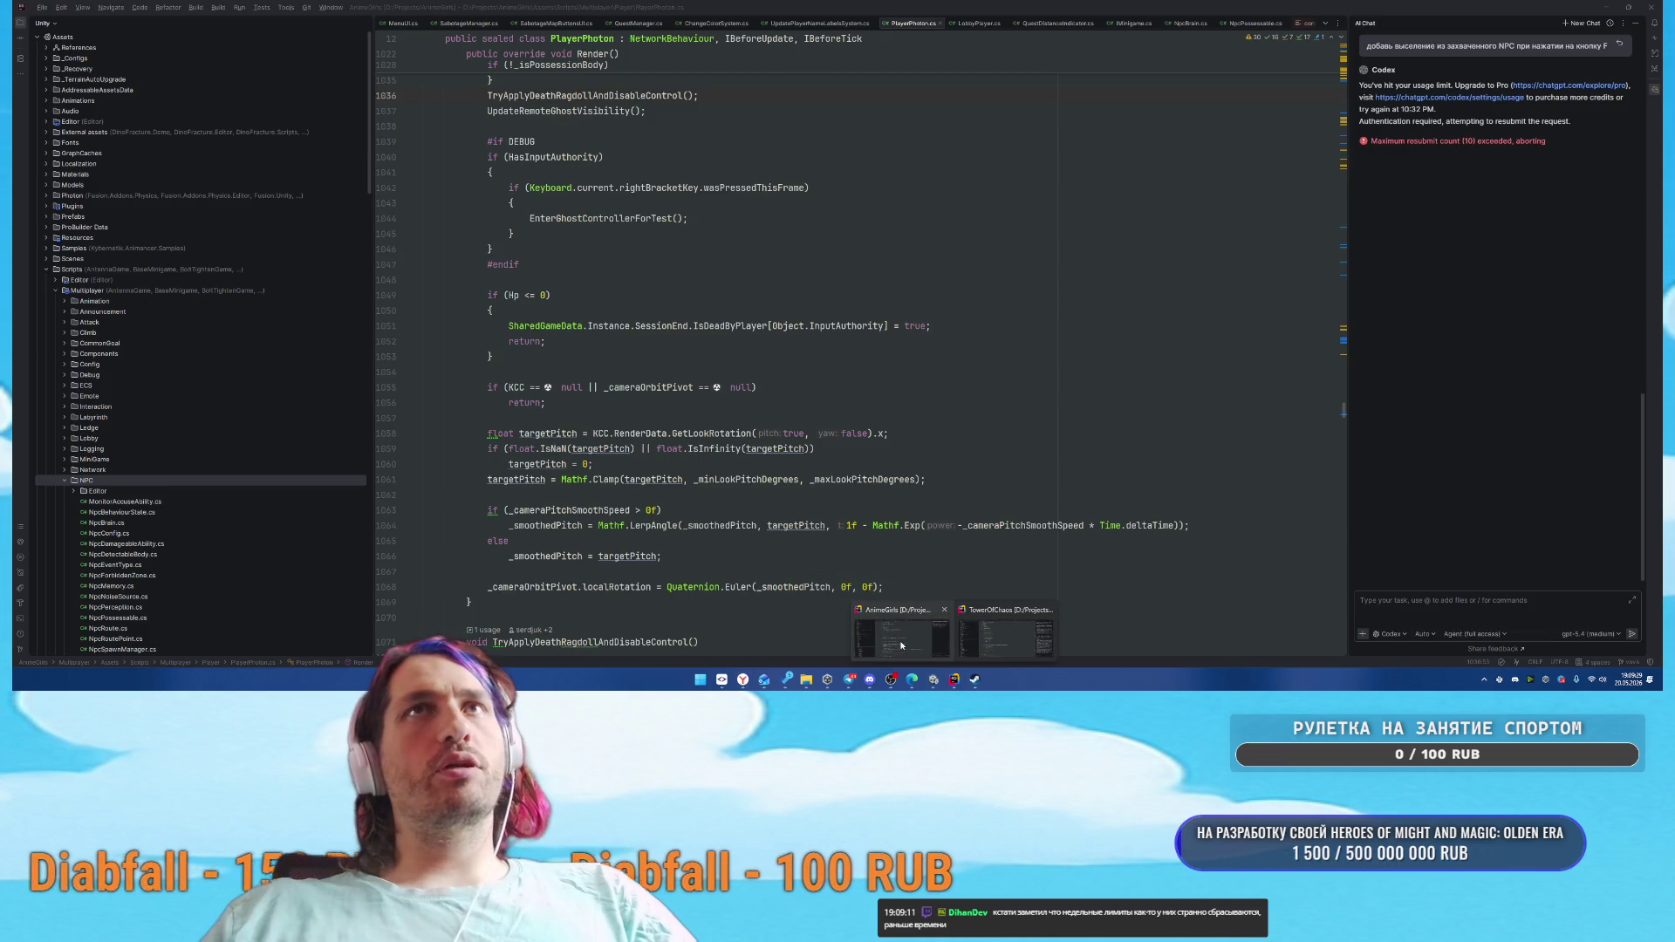
{"action": "left_click", "coordinate": [902, 646]}
{"action": "left_click", "coordinate": [1557, 87]}
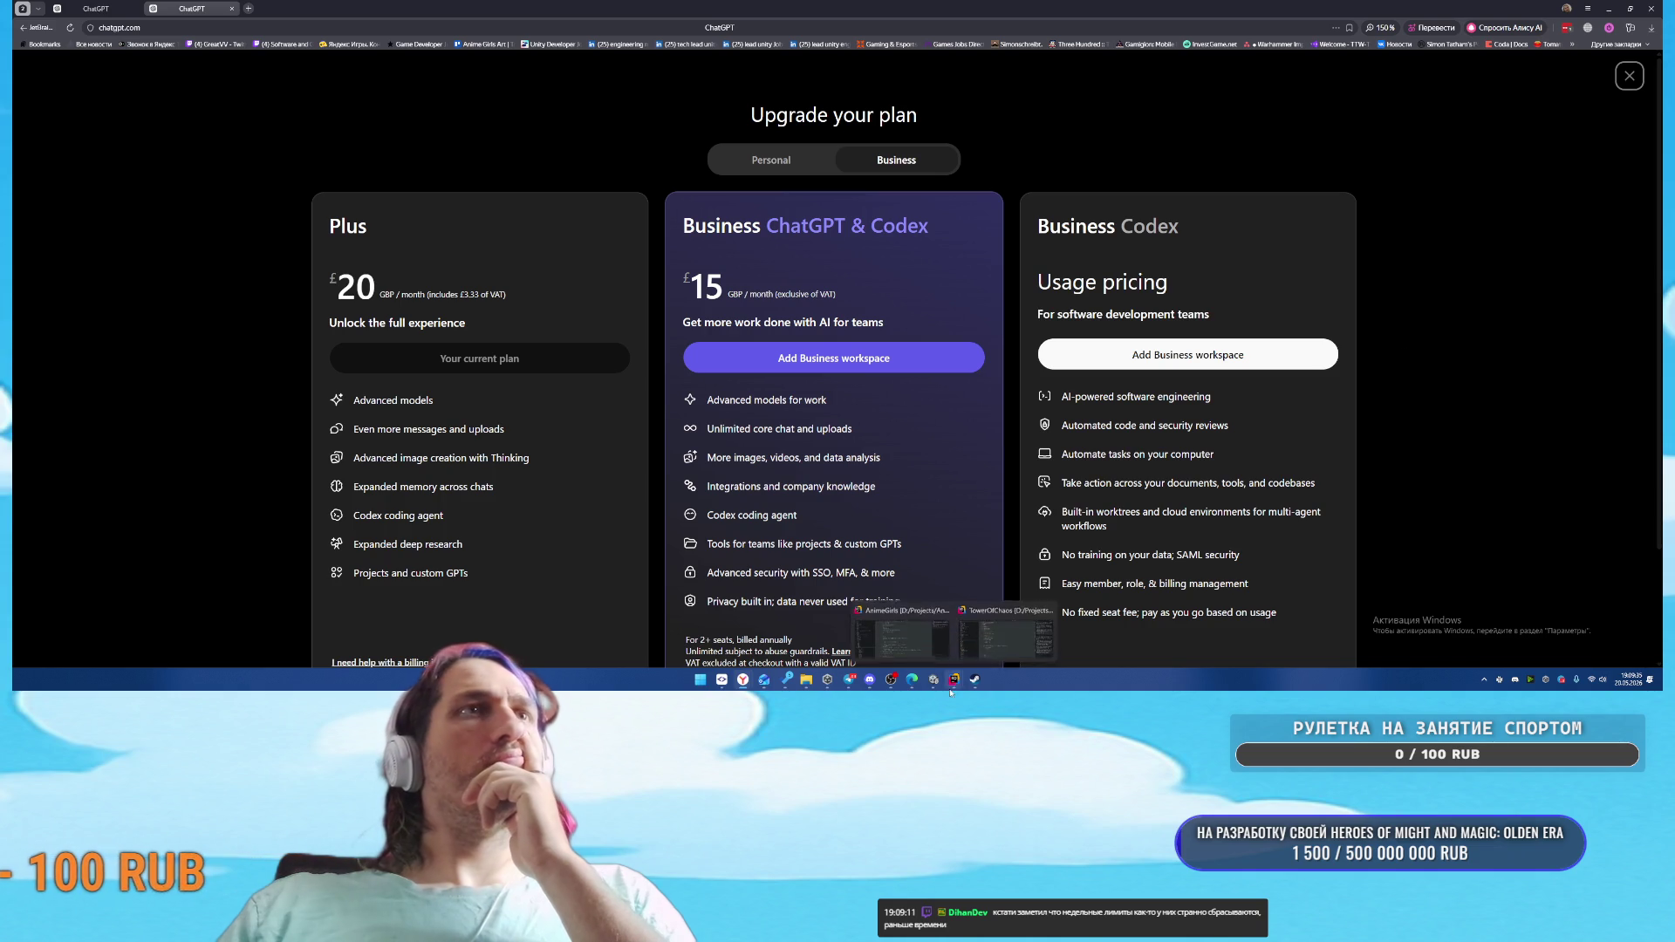
{"action": "left_click", "coordinate": [916, 644]}
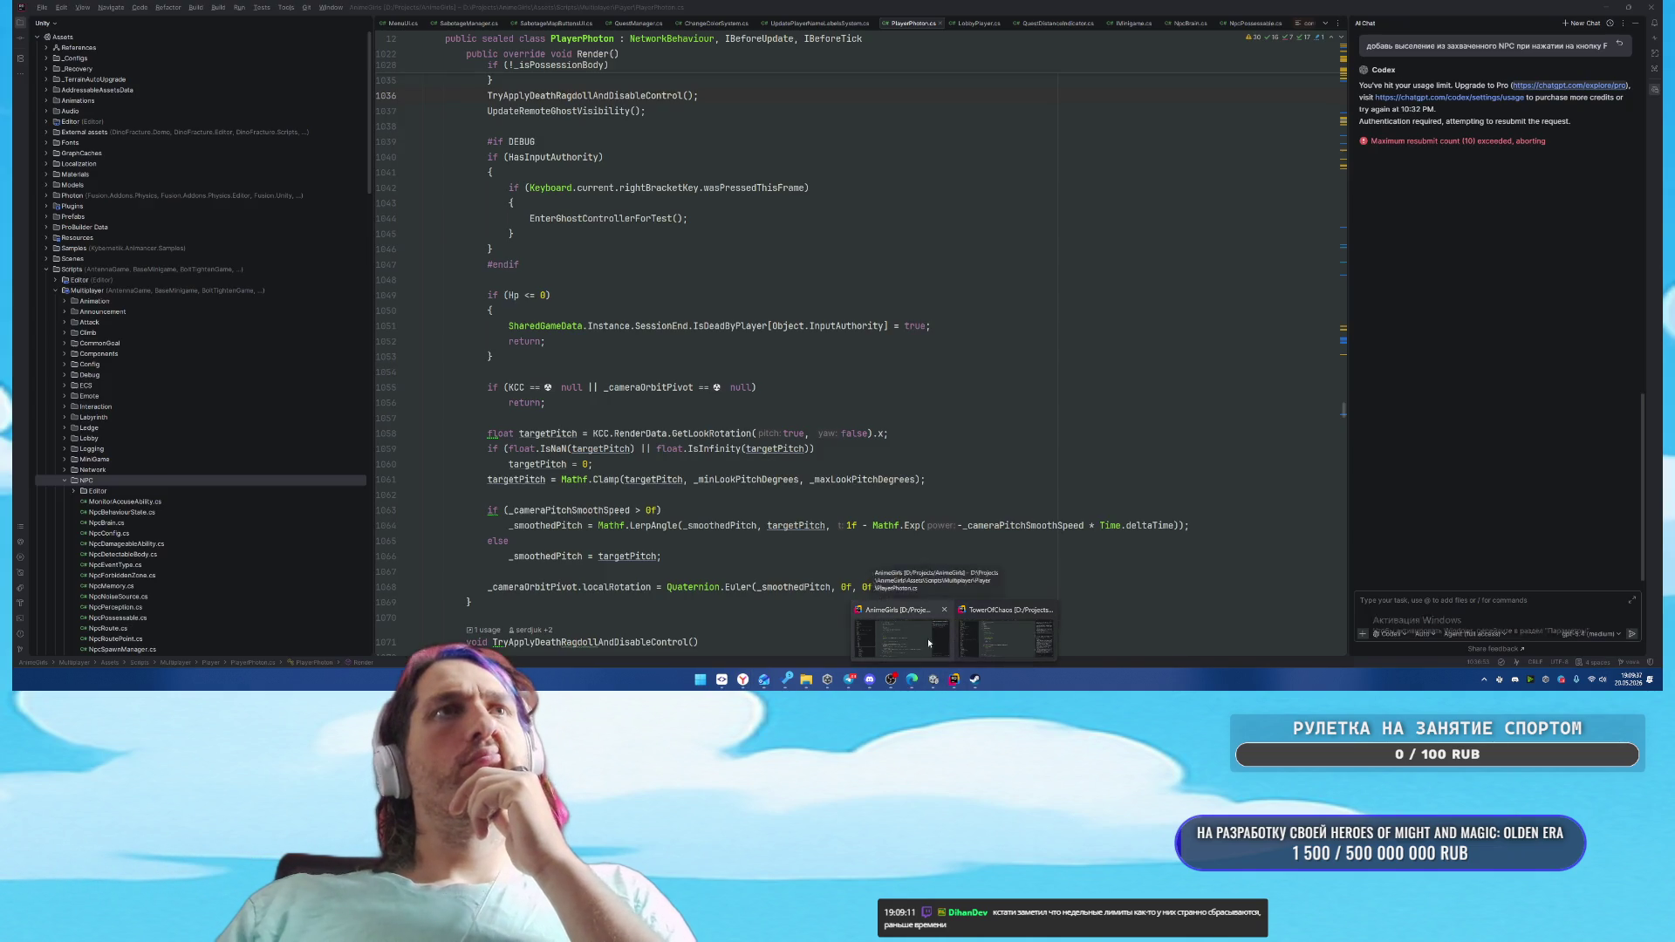
{"action": "left_click", "coordinate": [1437, 91]}
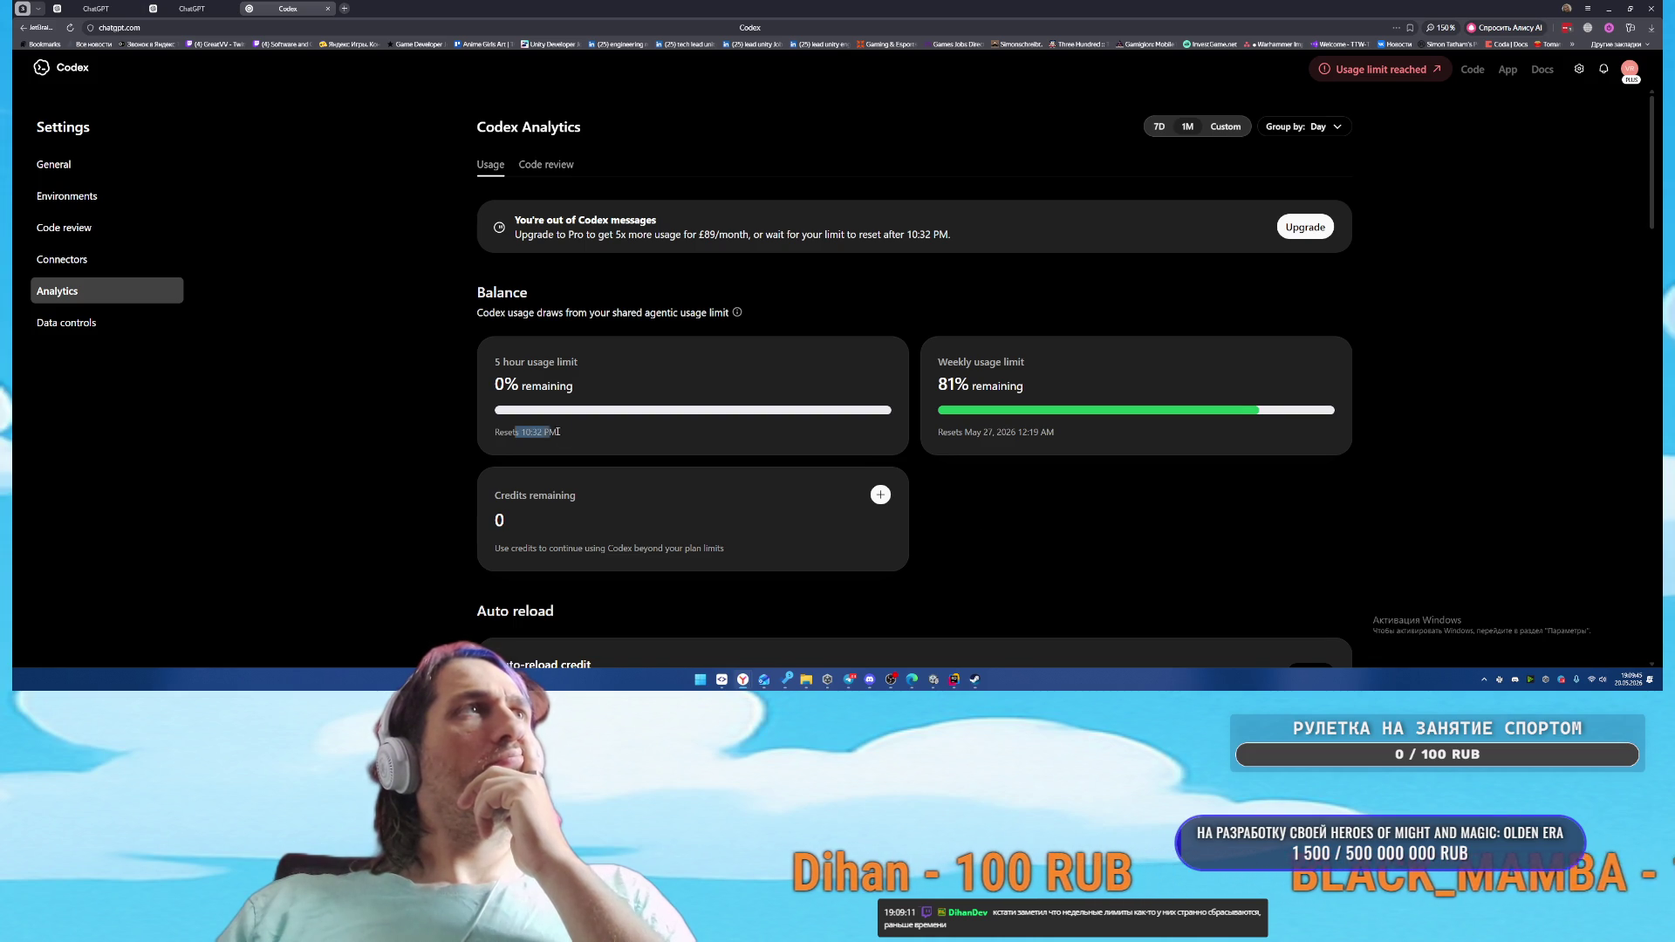
{"action": "mouse_move", "coordinate": [737, 347]}
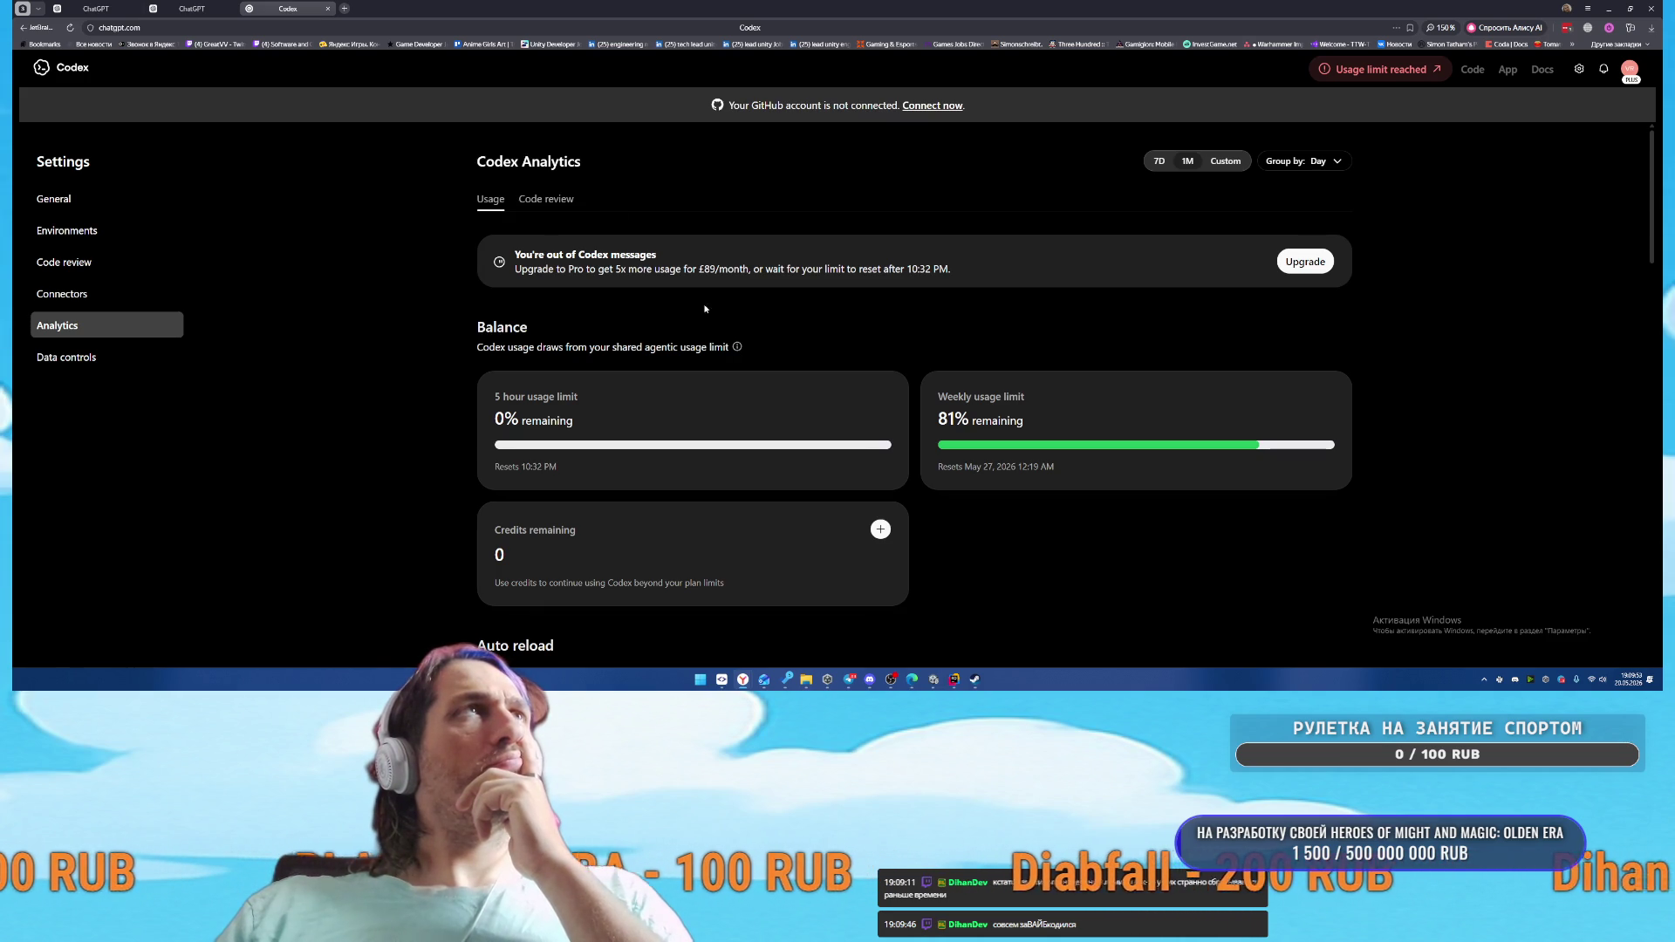
{"action": "left_click", "coordinate": [546, 204]}
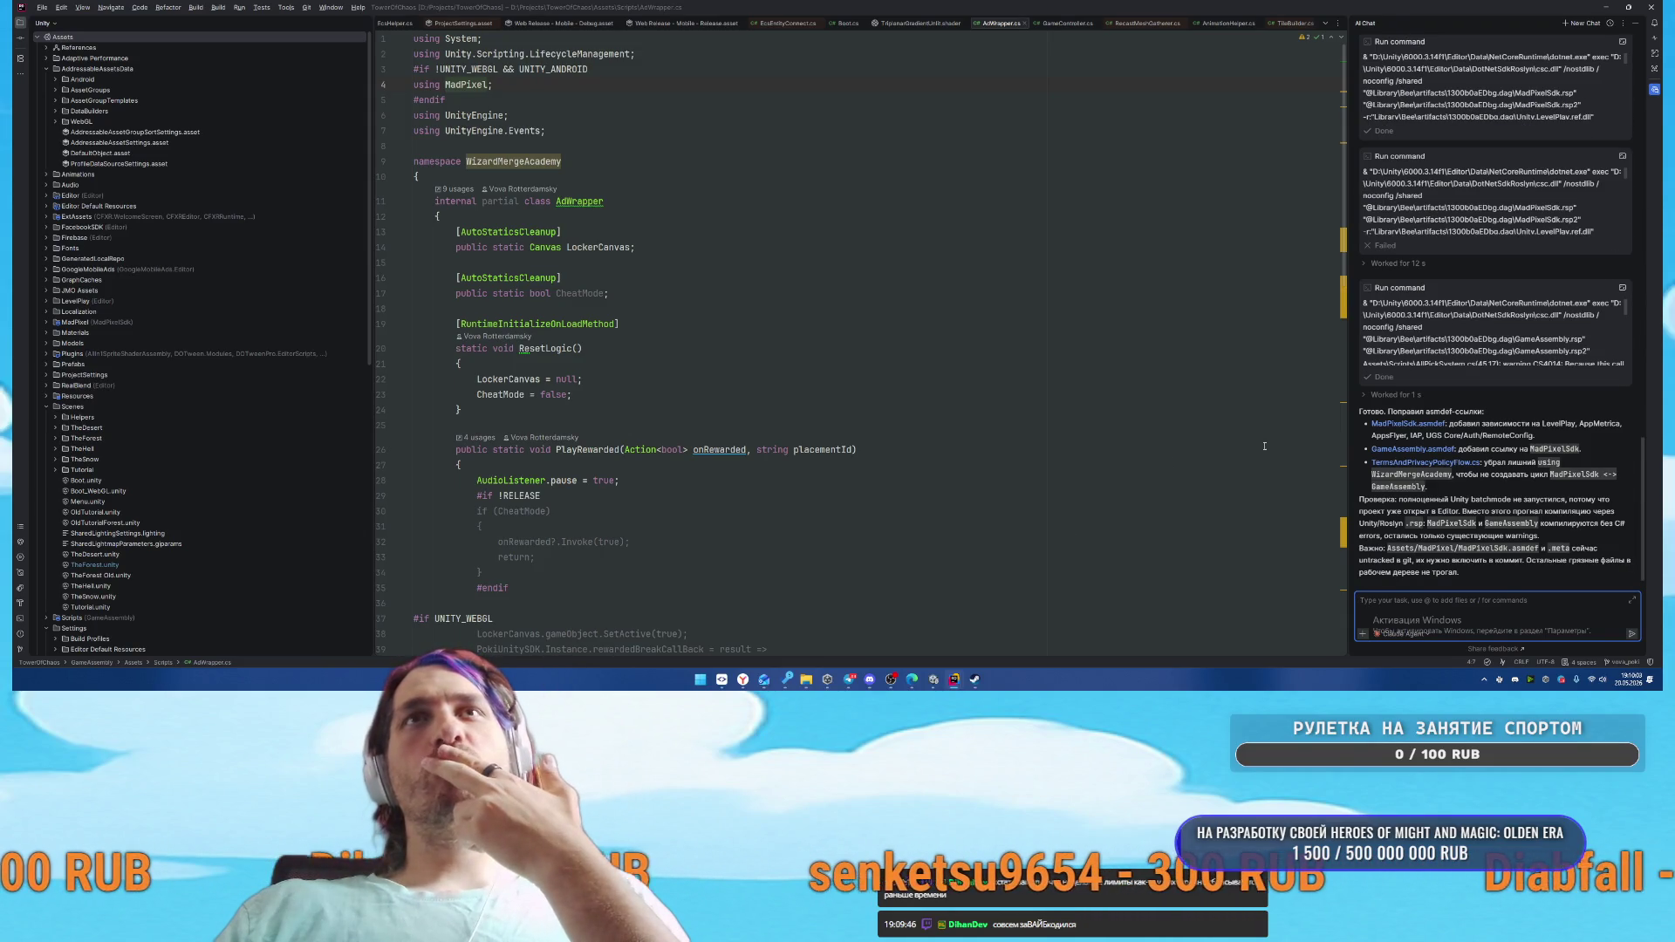
Return to the TowerOfChaos Unity editor and clear the Console
{"action": "mouse_move", "coordinate": [954, 678]}
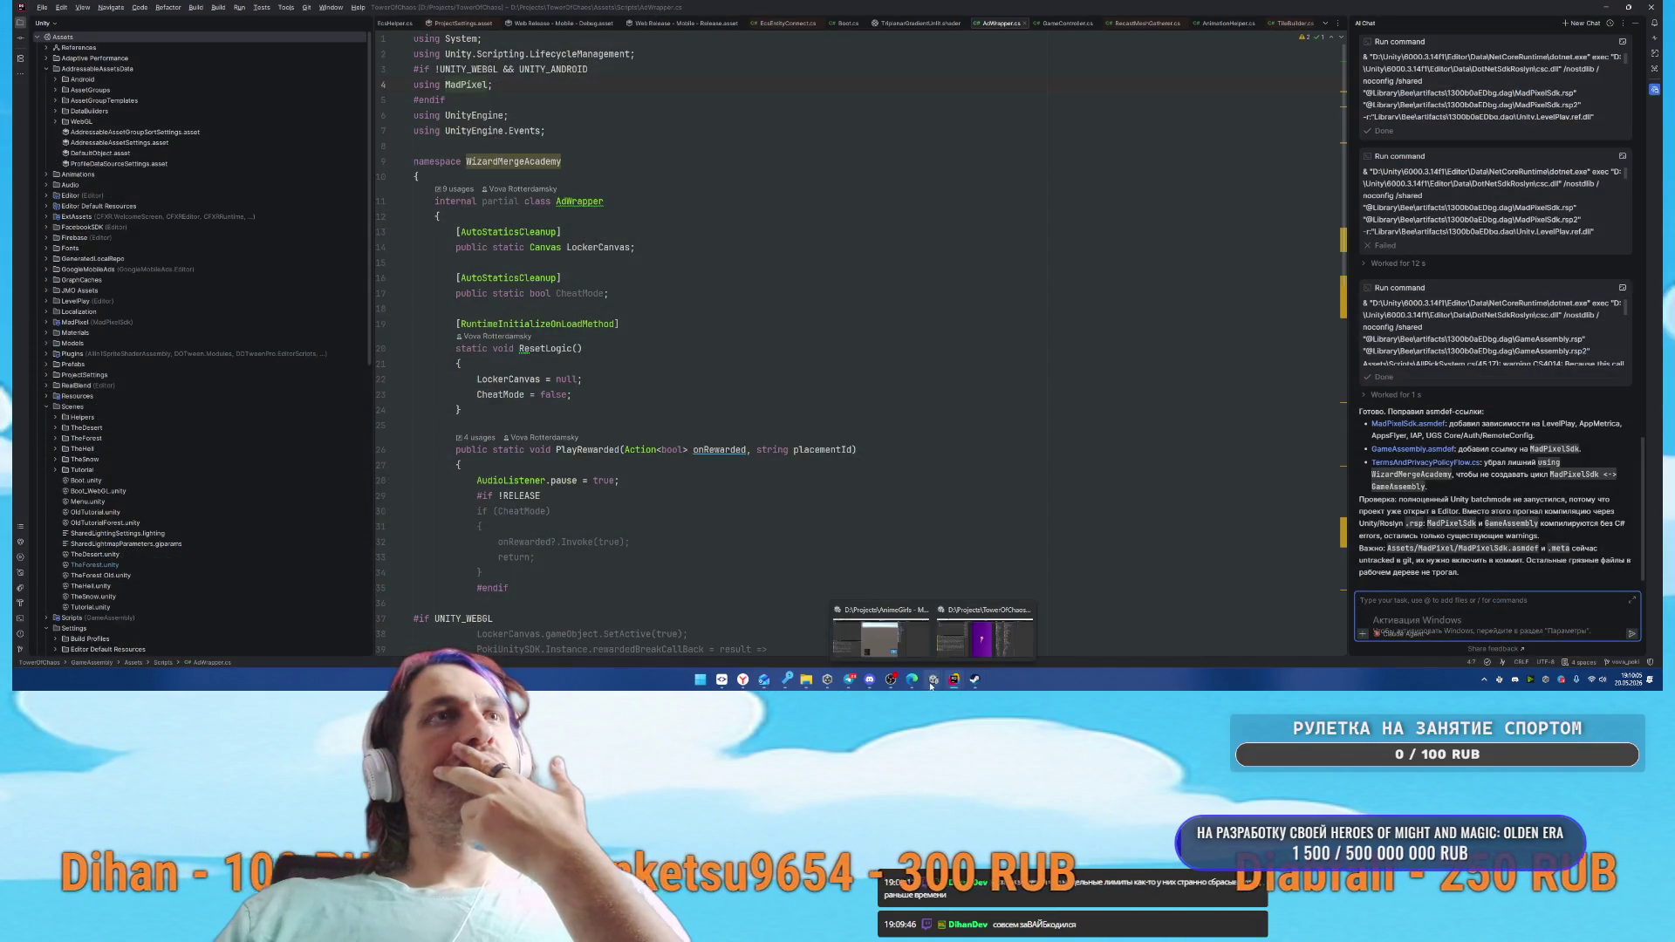
{"action": "left_click", "coordinate": [910, 602]}
{"action": "left_click", "coordinate": [19, 294]}
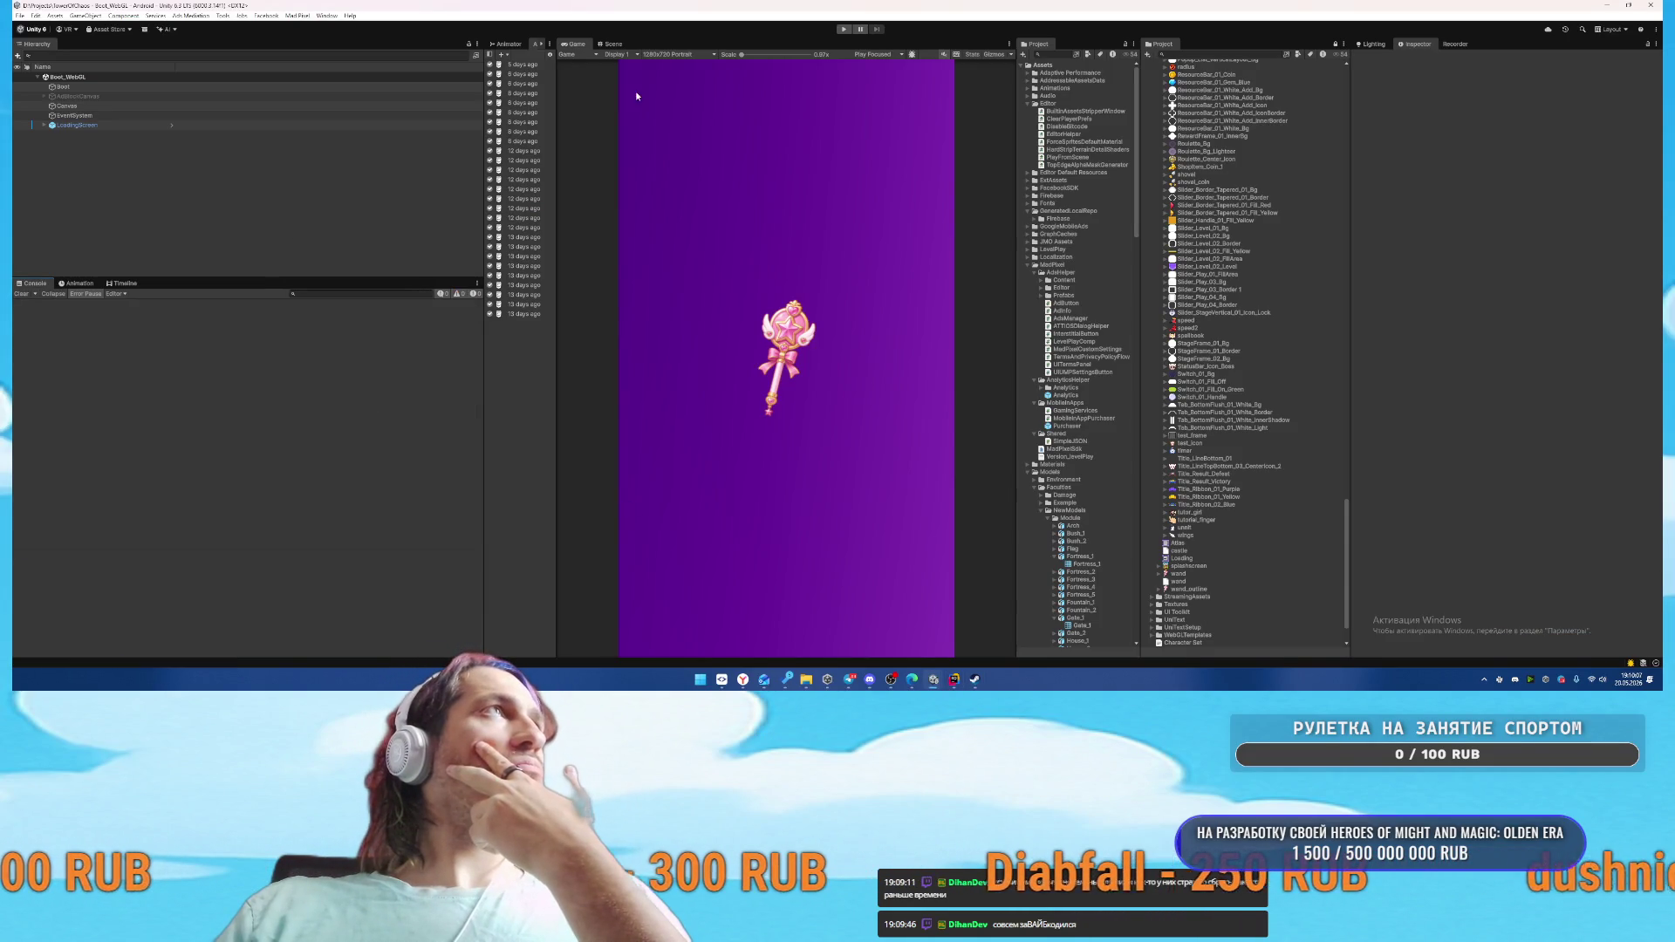
Test-run the game into the first level, stop it and inspect the Analytics error
{"action": "left_click", "coordinate": [844, 28]}
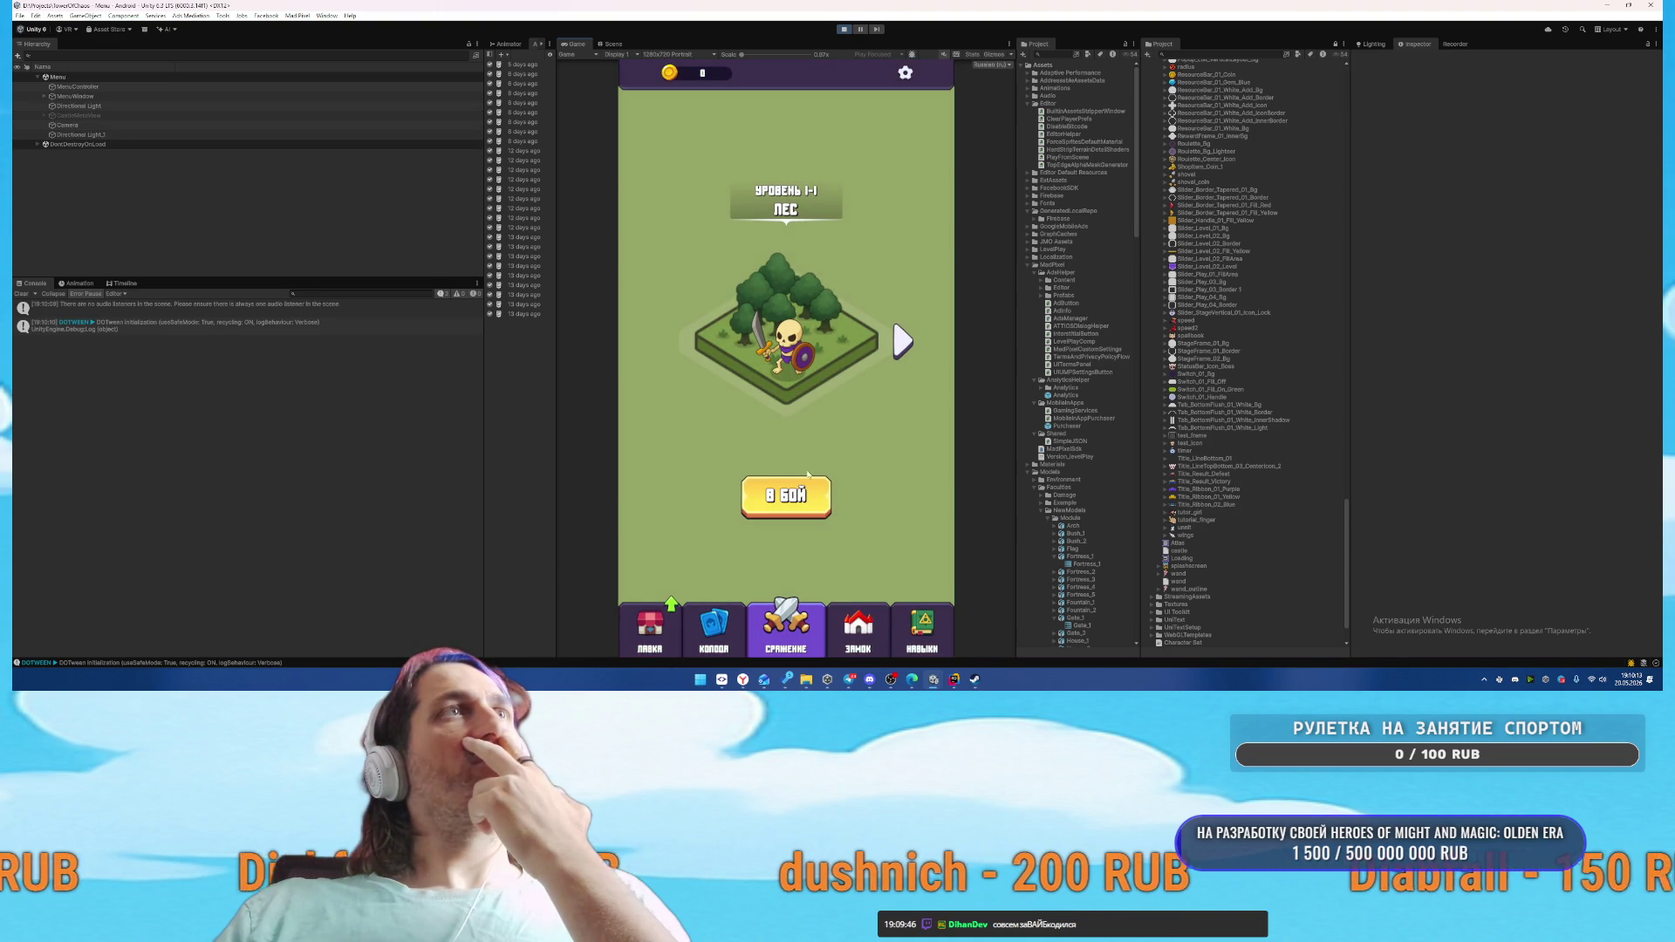
{"action": "left_click", "coordinate": [807, 509]}
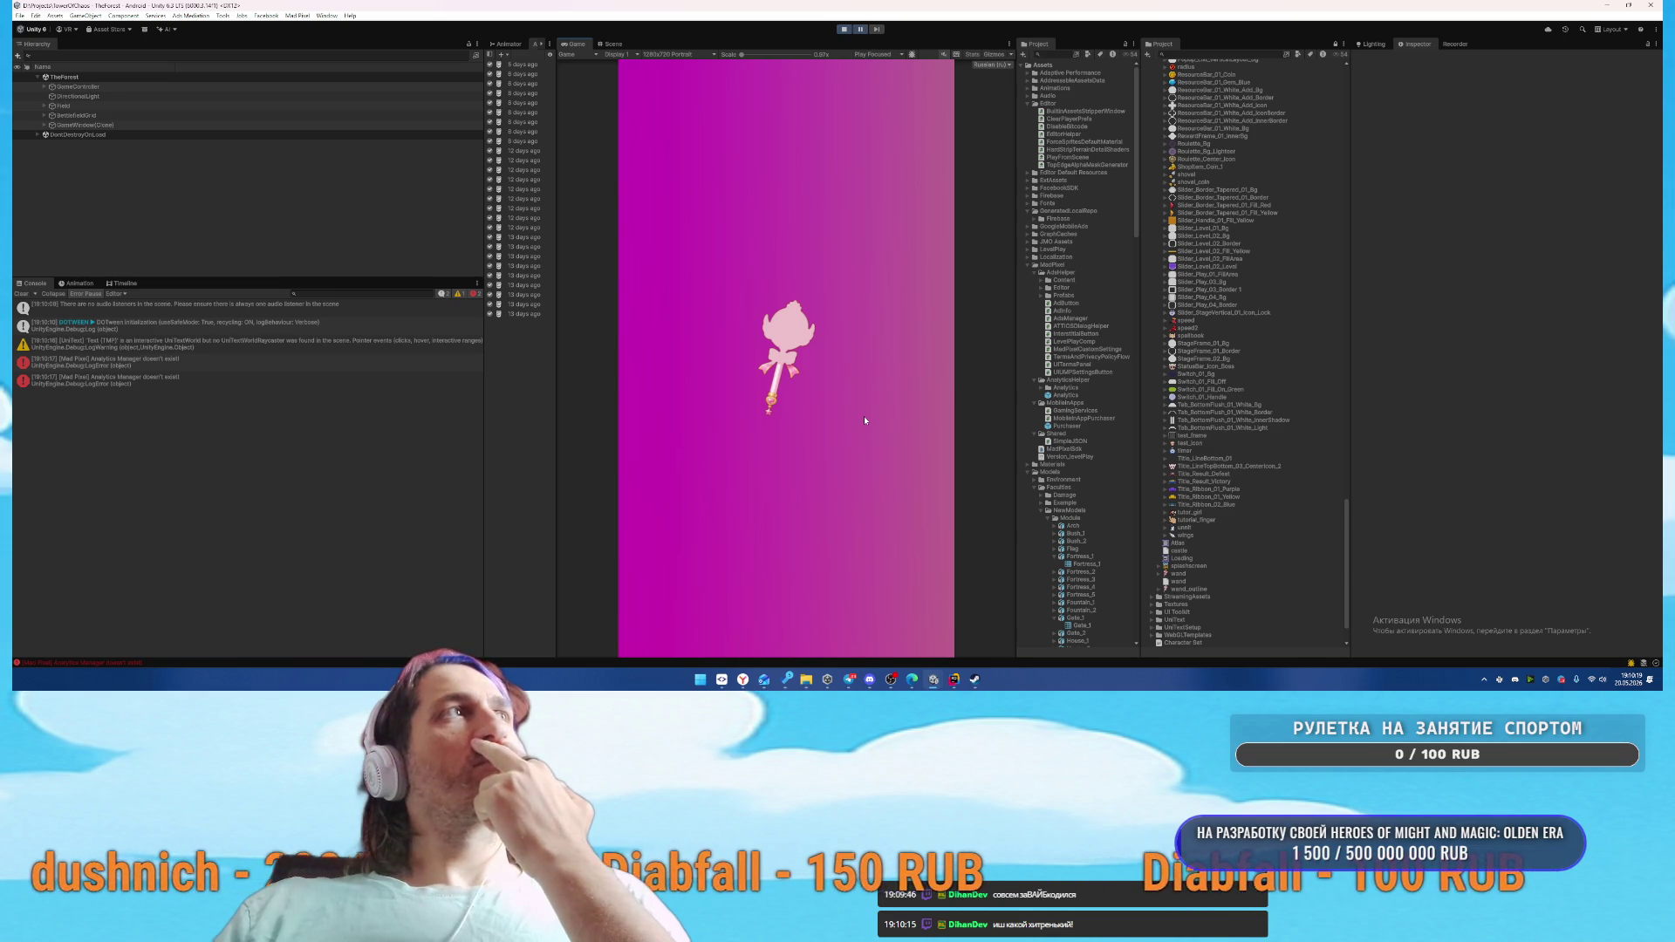
{"action": "left_click", "coordinate": [269, 380]}
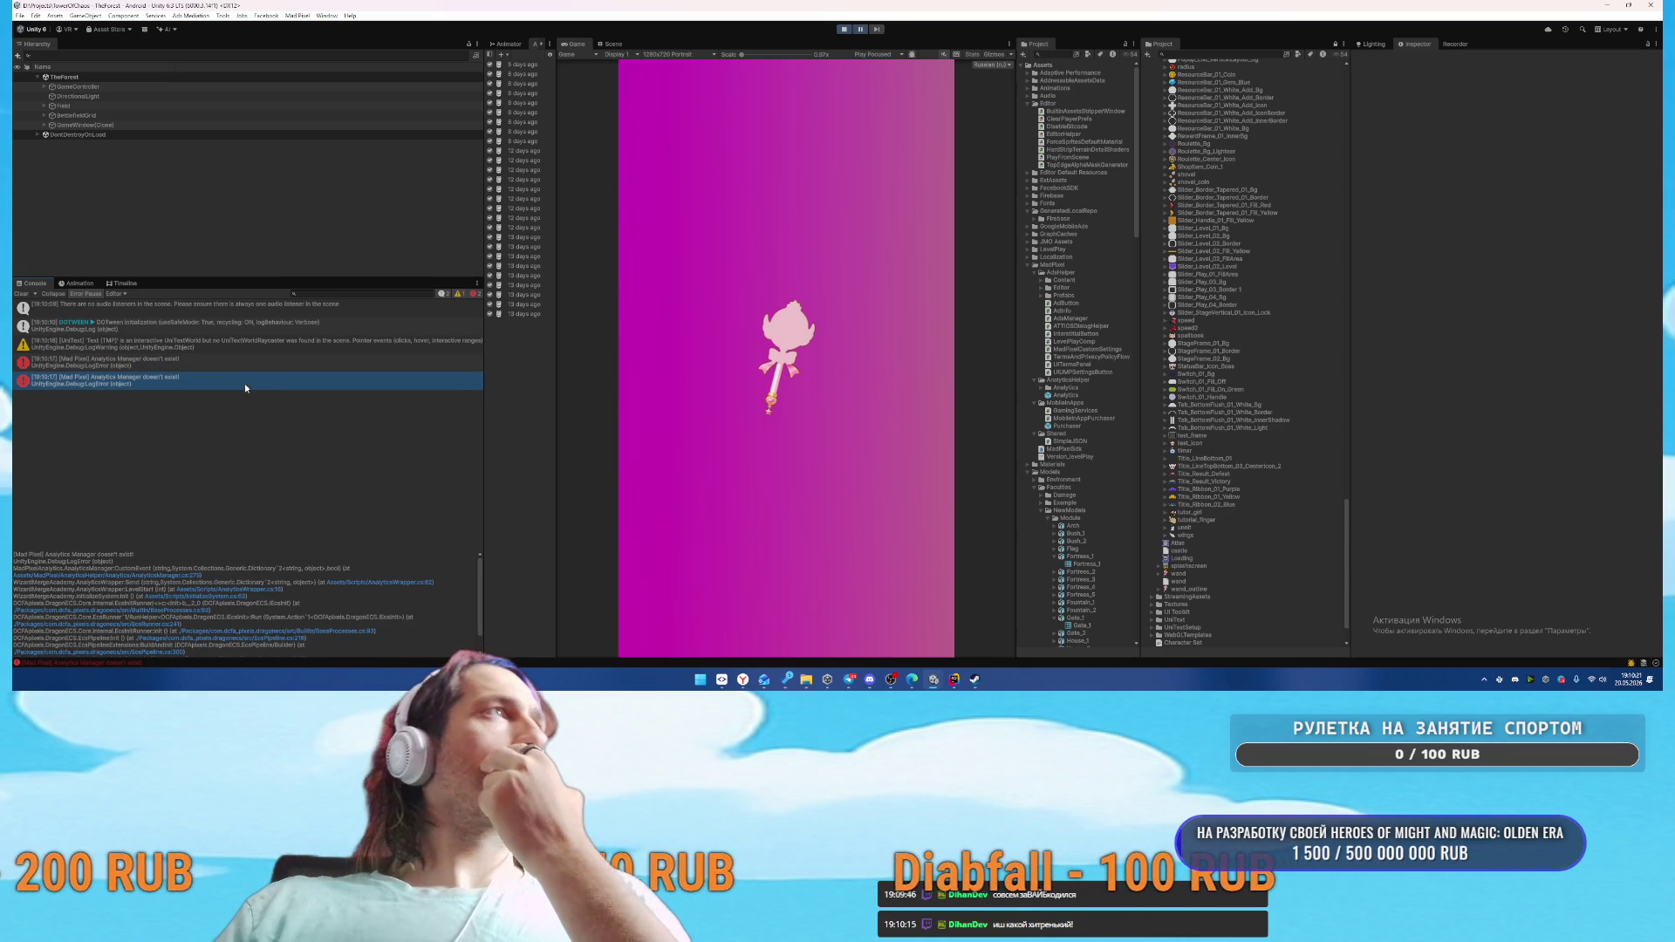
{"action": "left_click", "coordinate": [843, 28]}
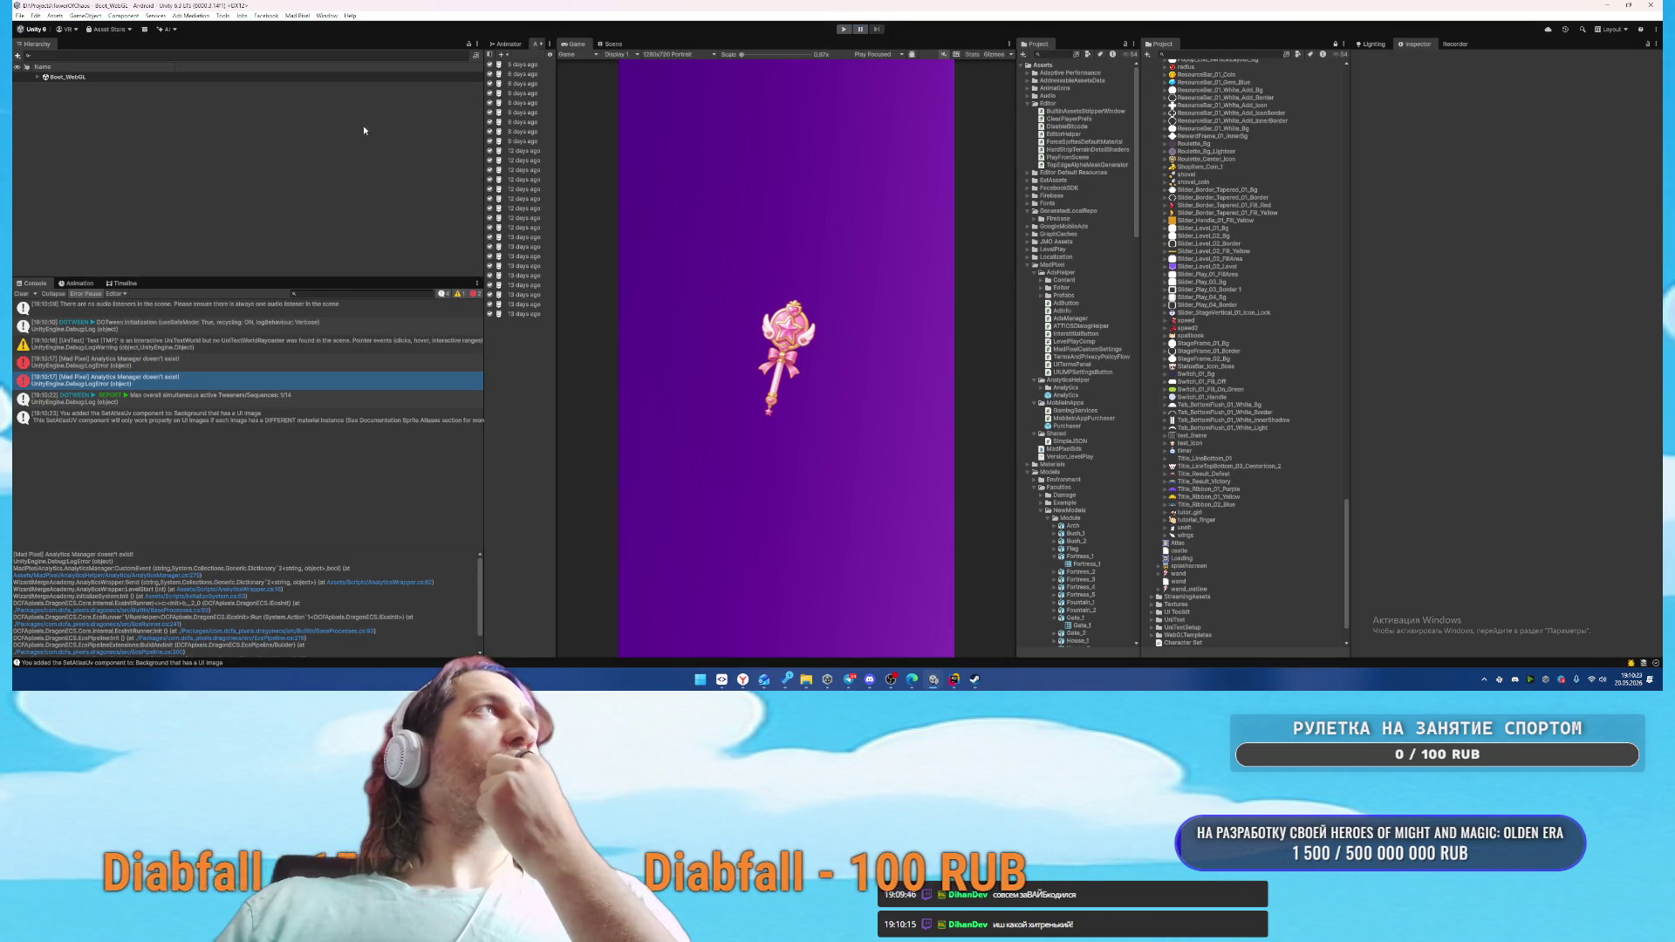
Rename the Boot scene in Scenes to Boot_Android and run the game again
{"action": "scroll", "coordinate": [1257, 384], "scroll_direction": "down", "scroll_amount": 3}
{"action": "left_click", "coordinate": [1028, 472]}
{"action": "scroll", "coordinate": [1043, 567], "scroll_direction": "down", "scroll_amount": 1}
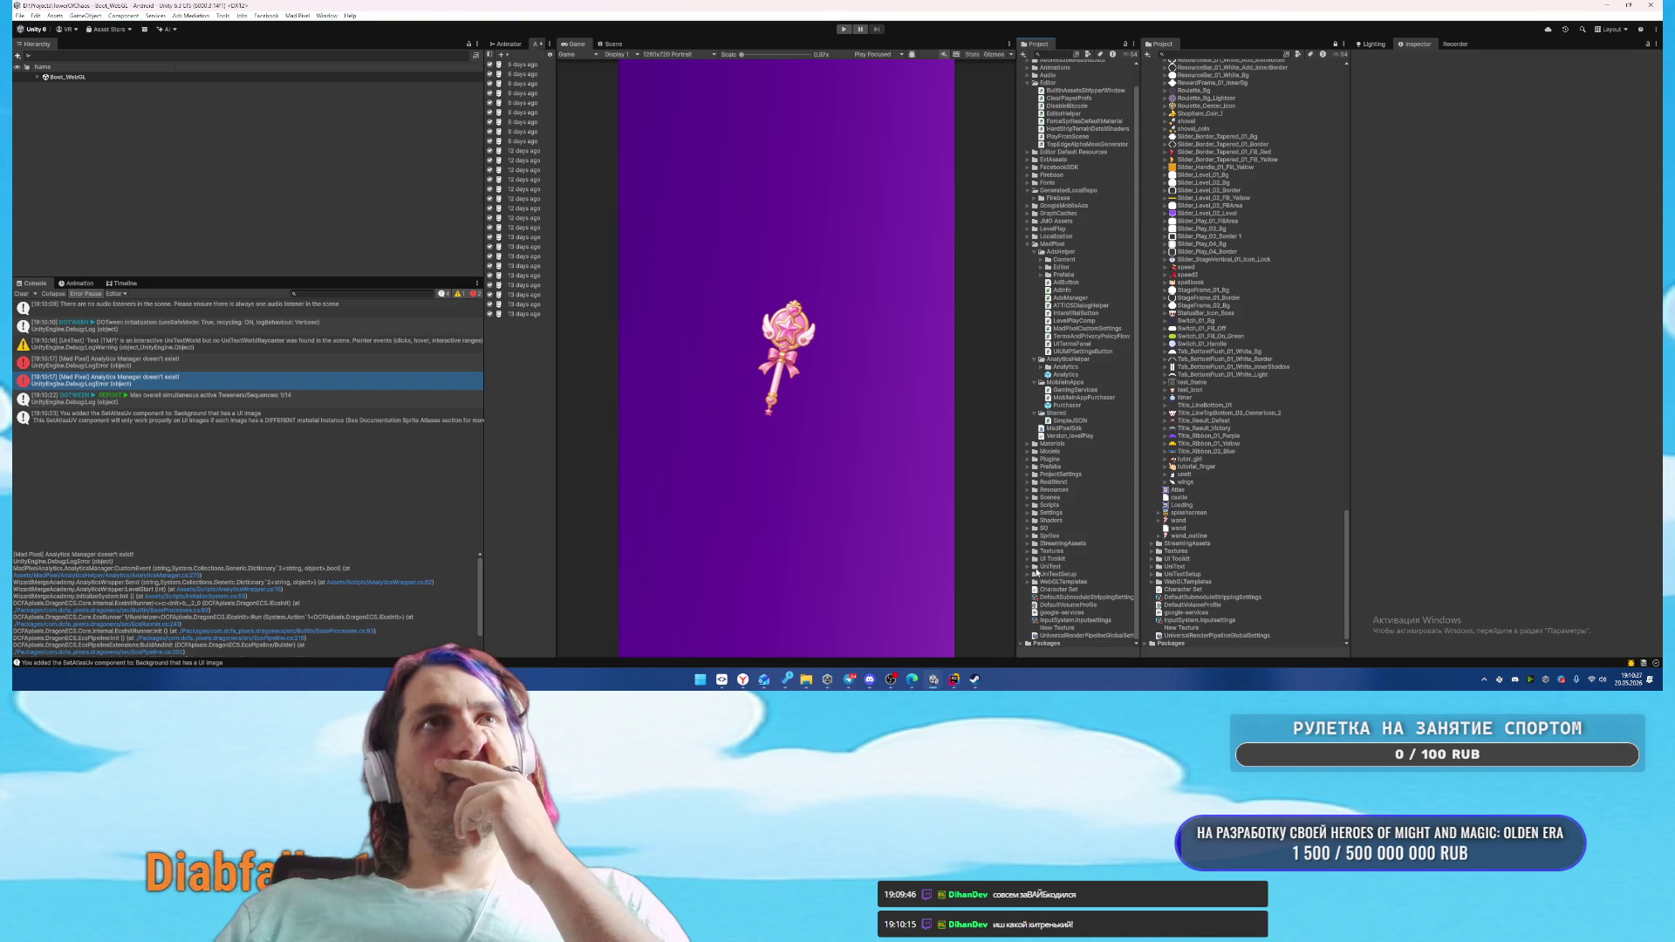
{"action": "left_click", "coordinate": [1027, 497]}
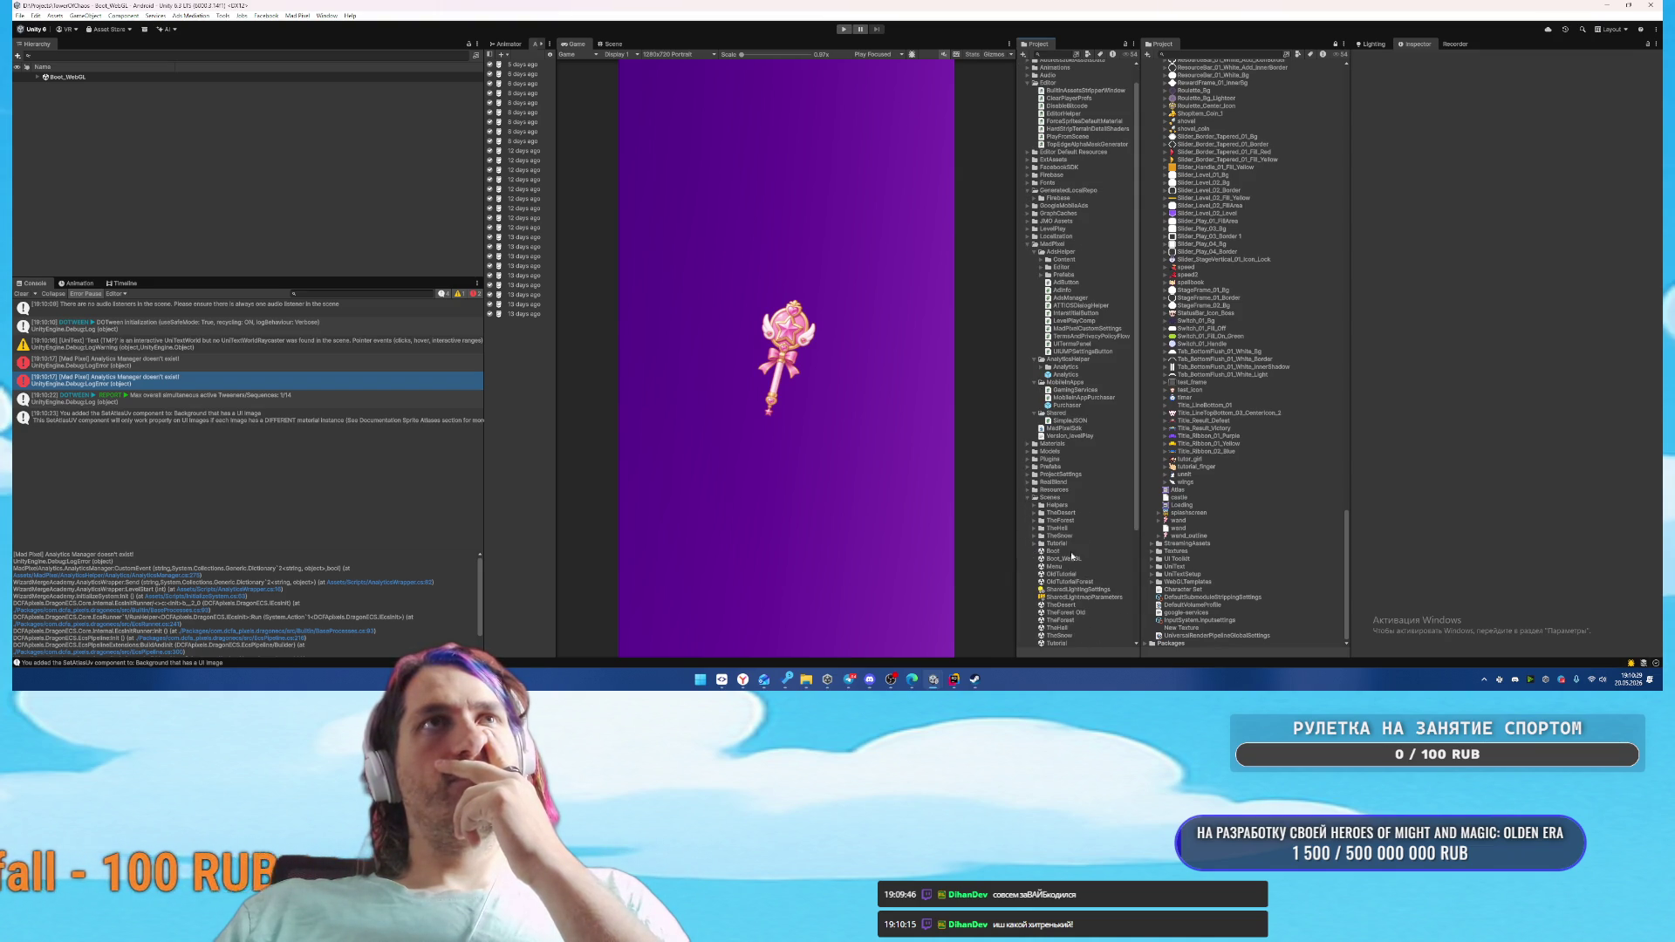
{"action": "scroll", "coordinate": [1047, 489], "scroll_direction": "down", "scroll_amount": 4}
{"action": "left_click", "coordinate": [1071, 464]}
{"action": "double_click", "coordinate": [1070, 465]}
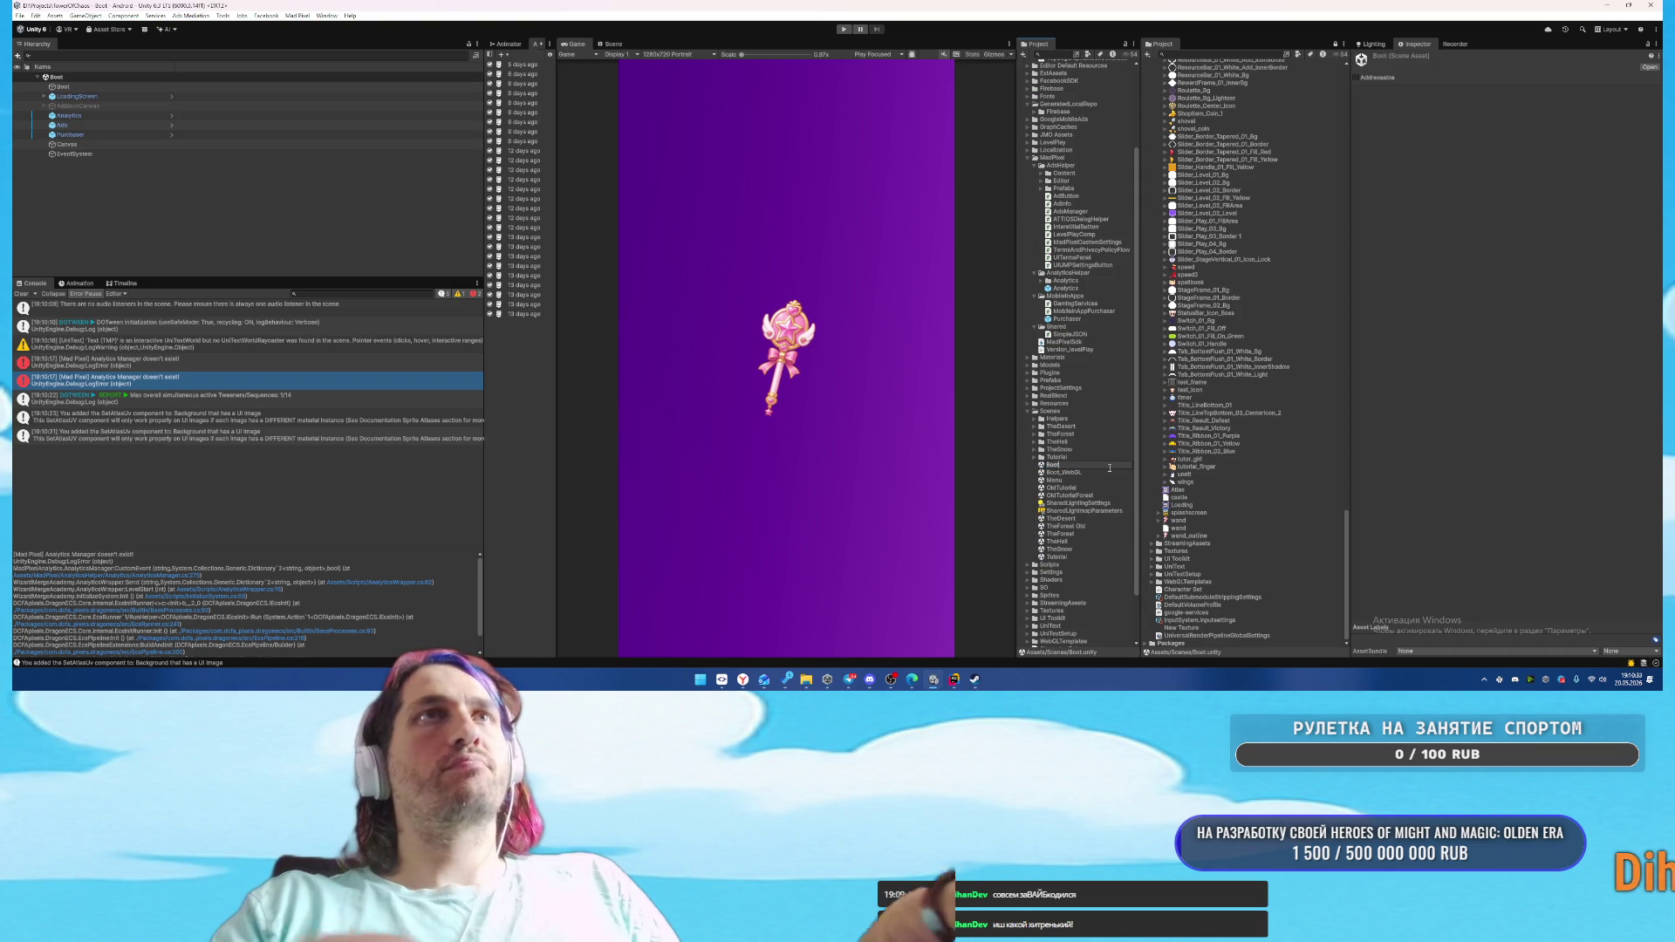
{"action": "type", "text": "_Android"}
{"action": "key", "text": "Return"}
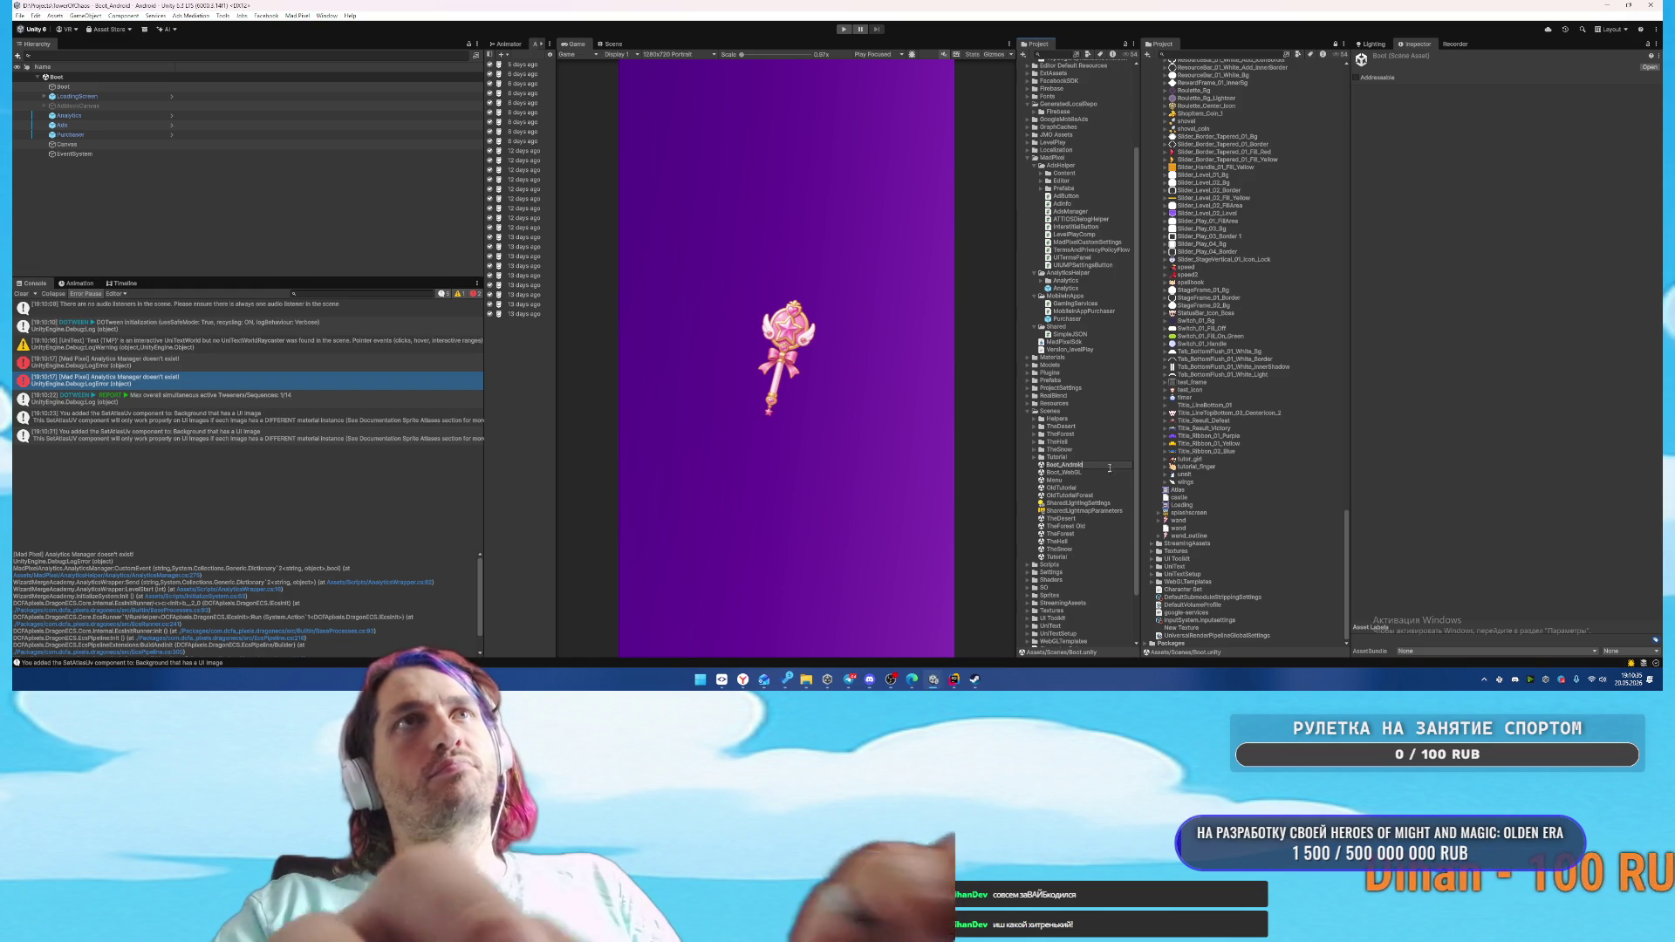
{"action": "left_click", "coordinate": [845, 31]}
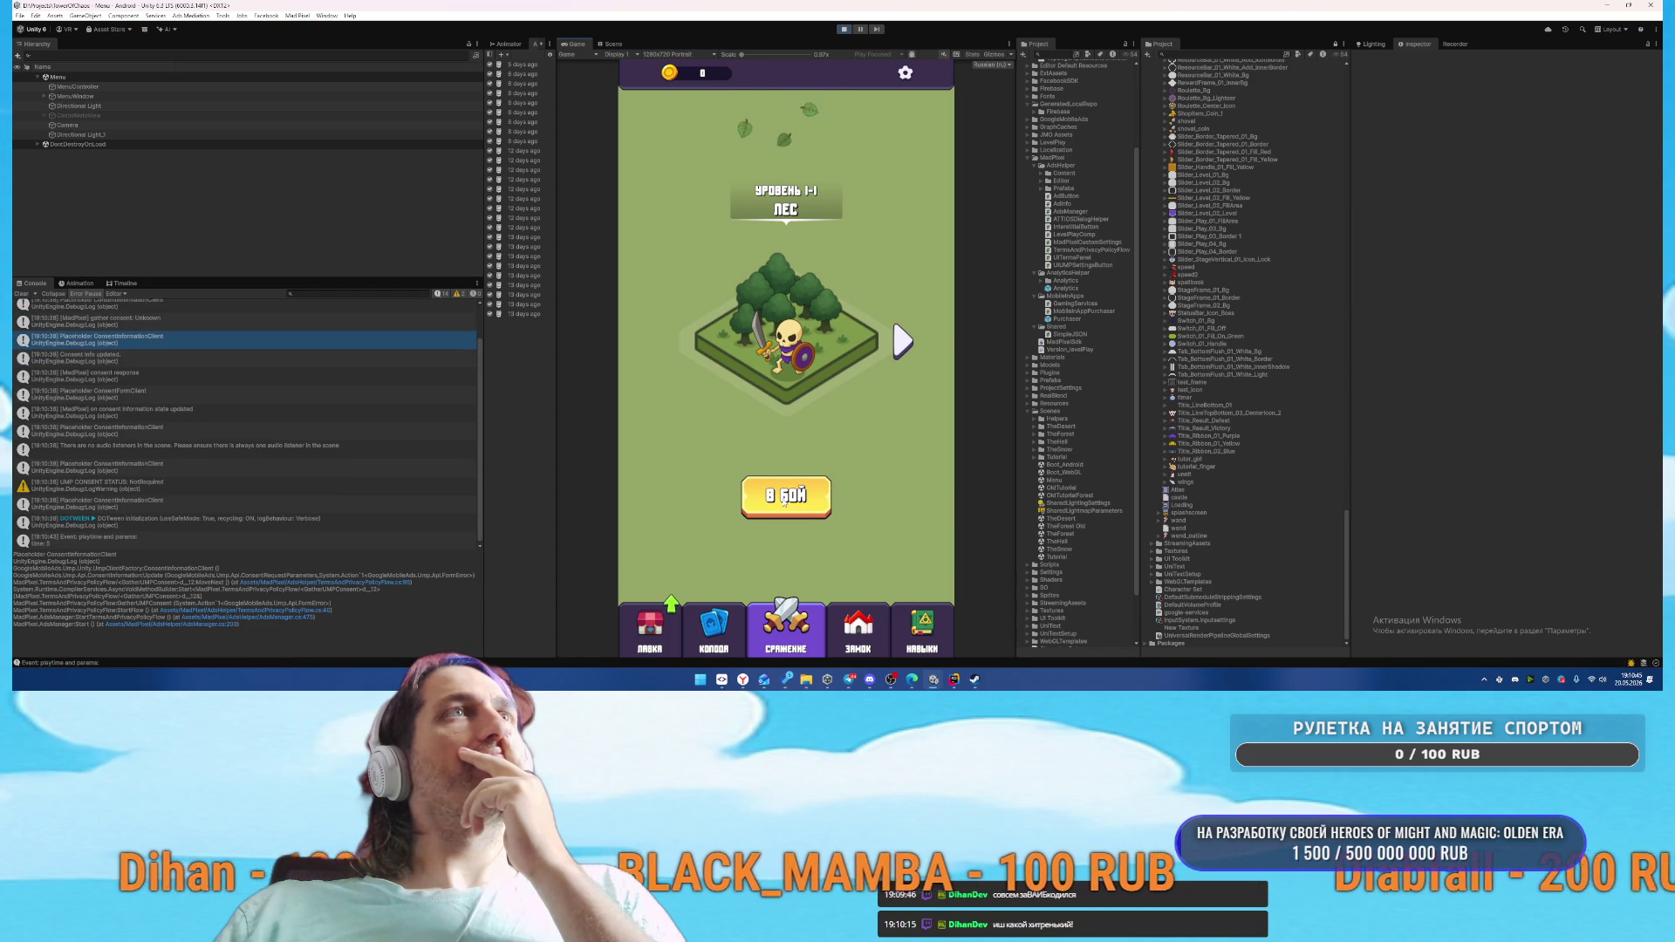
Start Level 1-1, place blue, orange and yellow buildings, launch the wave, then restart Play mode
{"action": "left_click", "coordinate": [786, 500]}
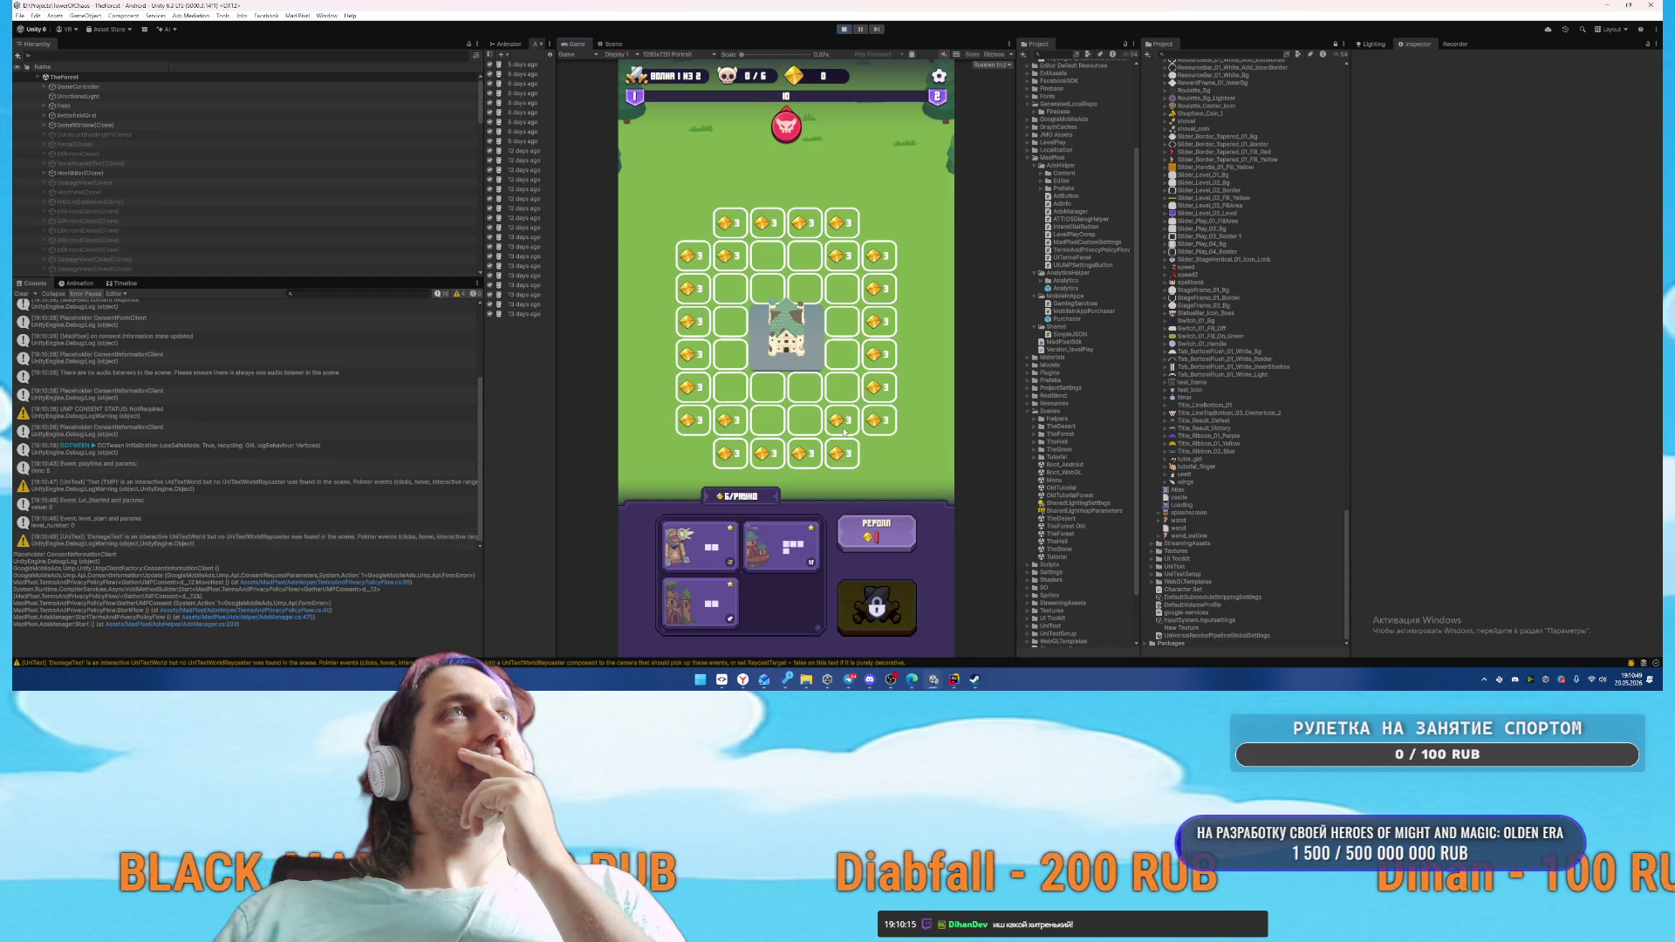
{"action": "left_click_drag", "start_coordinate": [780, 546], "coordinate": [740, 289]}
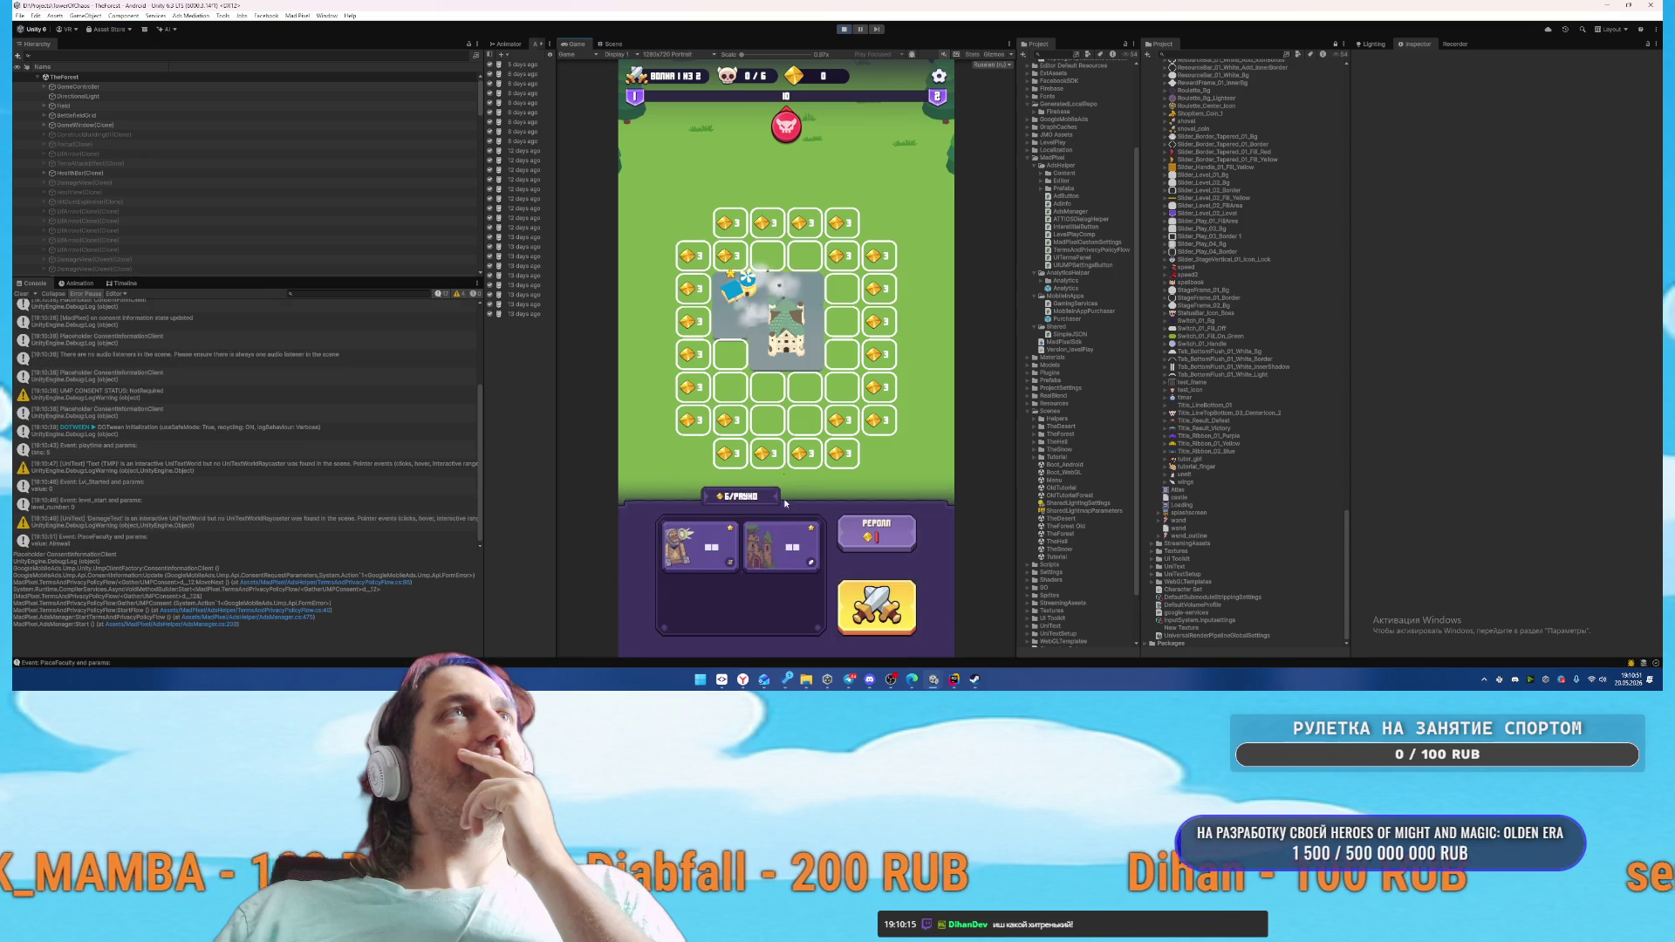
{"action": "mouse_move", "coordinate": [781, 558]}
{"action": "left_mouse_down"}
{"action": "mouse_move", "coordinate": [823, 307]}
{"action": "mouse_move", "coordinate": [789, 378]}
{"action": "left_mouse_up"}
{"action": "mouse_move", "coordinate": [824, 314]}
{"action": "left_mouse_down"}
{"action": "mouse_move", "coordinate": [749, 345]}
{"action": "mouse_move", "coordinate": [798, 368]}
{"action": "mouse_move", "coordinate": [780, 362]}
{"action": "mouse_move", "coordinate": [824, 320]}
{"action": "mouse_move", "coordinate": [749, 379]}
{"action": "mouse_move", "coordinate": [822, 364]}
{"action": "mouse_move", "coordinate": [785, 349]}
{"action": "mouse_move", "coordinate": [785, 253]}
{"action": "left_mouse_up"}
{"action": "left_click_drag", "start_coordinate": [699, 560], "coordinate": [786, 417]}
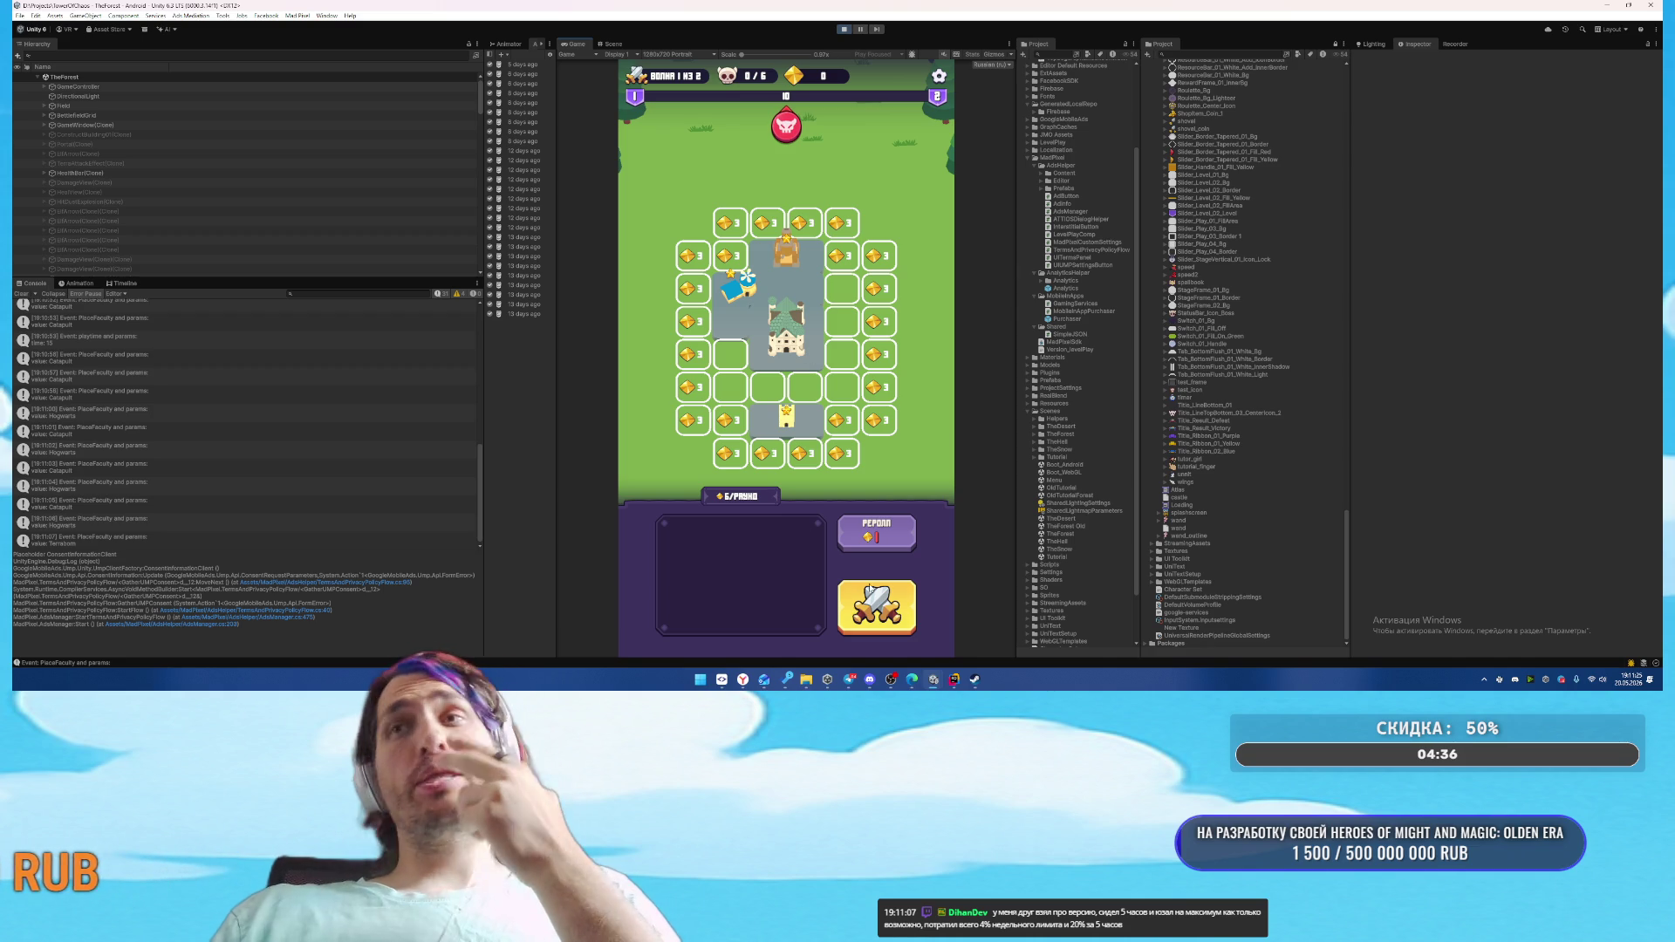
{"action": "left_click", "coordinate": [877, 606]}
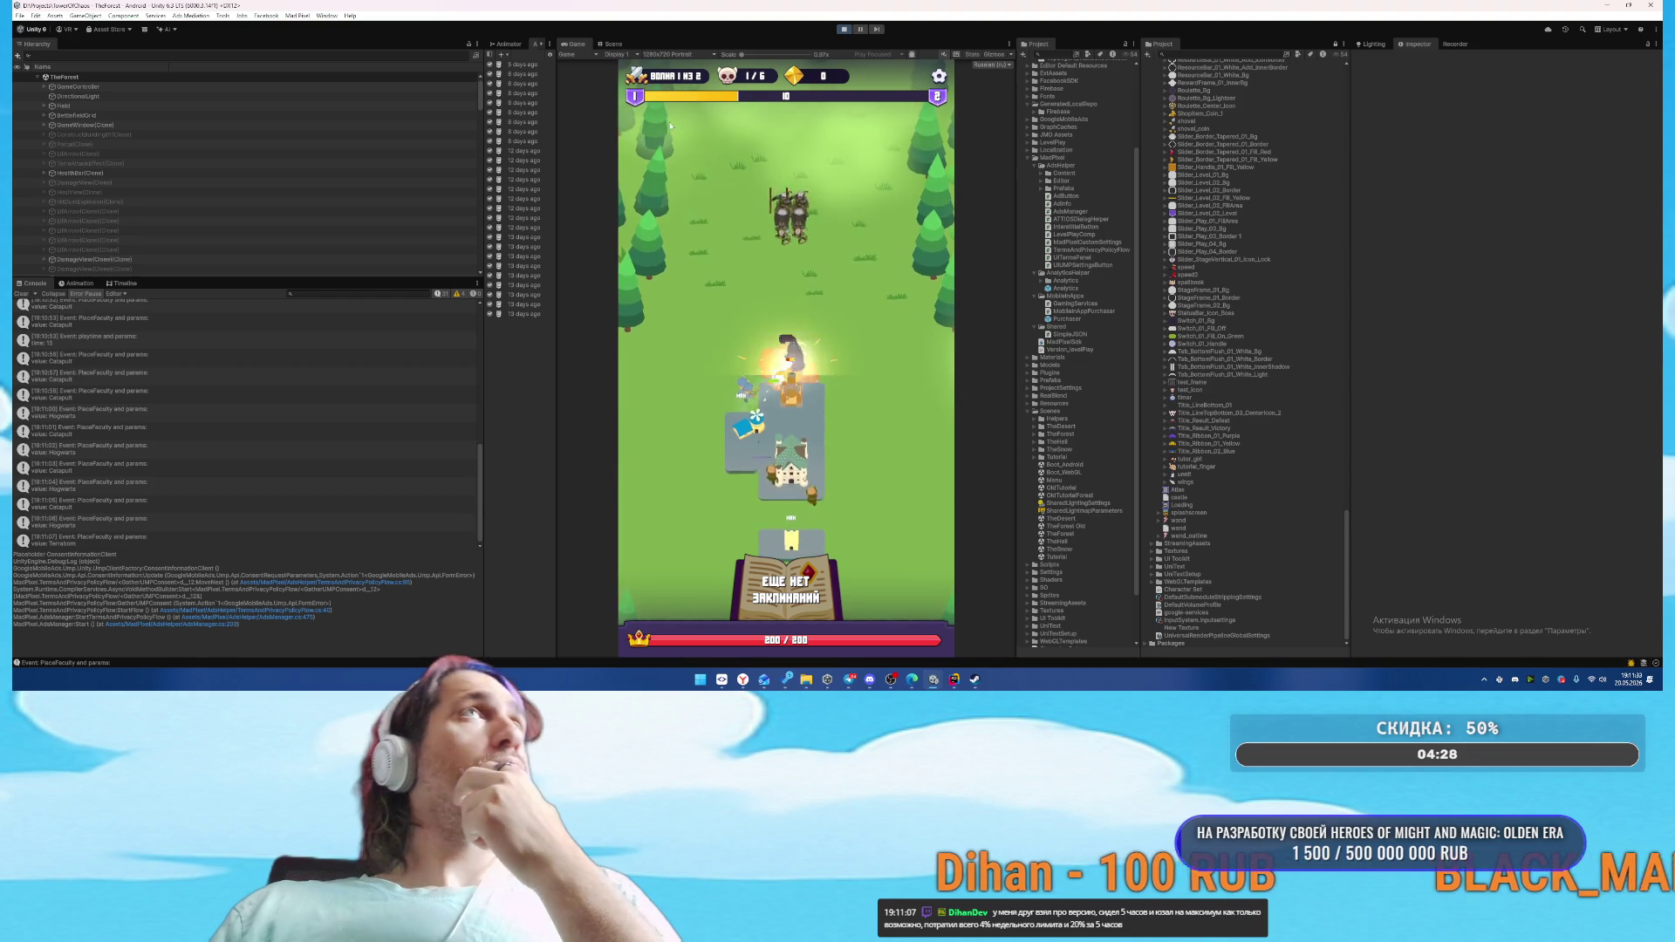
{"action": "left_click", "coordinate": [850, 28]}
{"action": "left_click", "coordinate": [850, 29]}
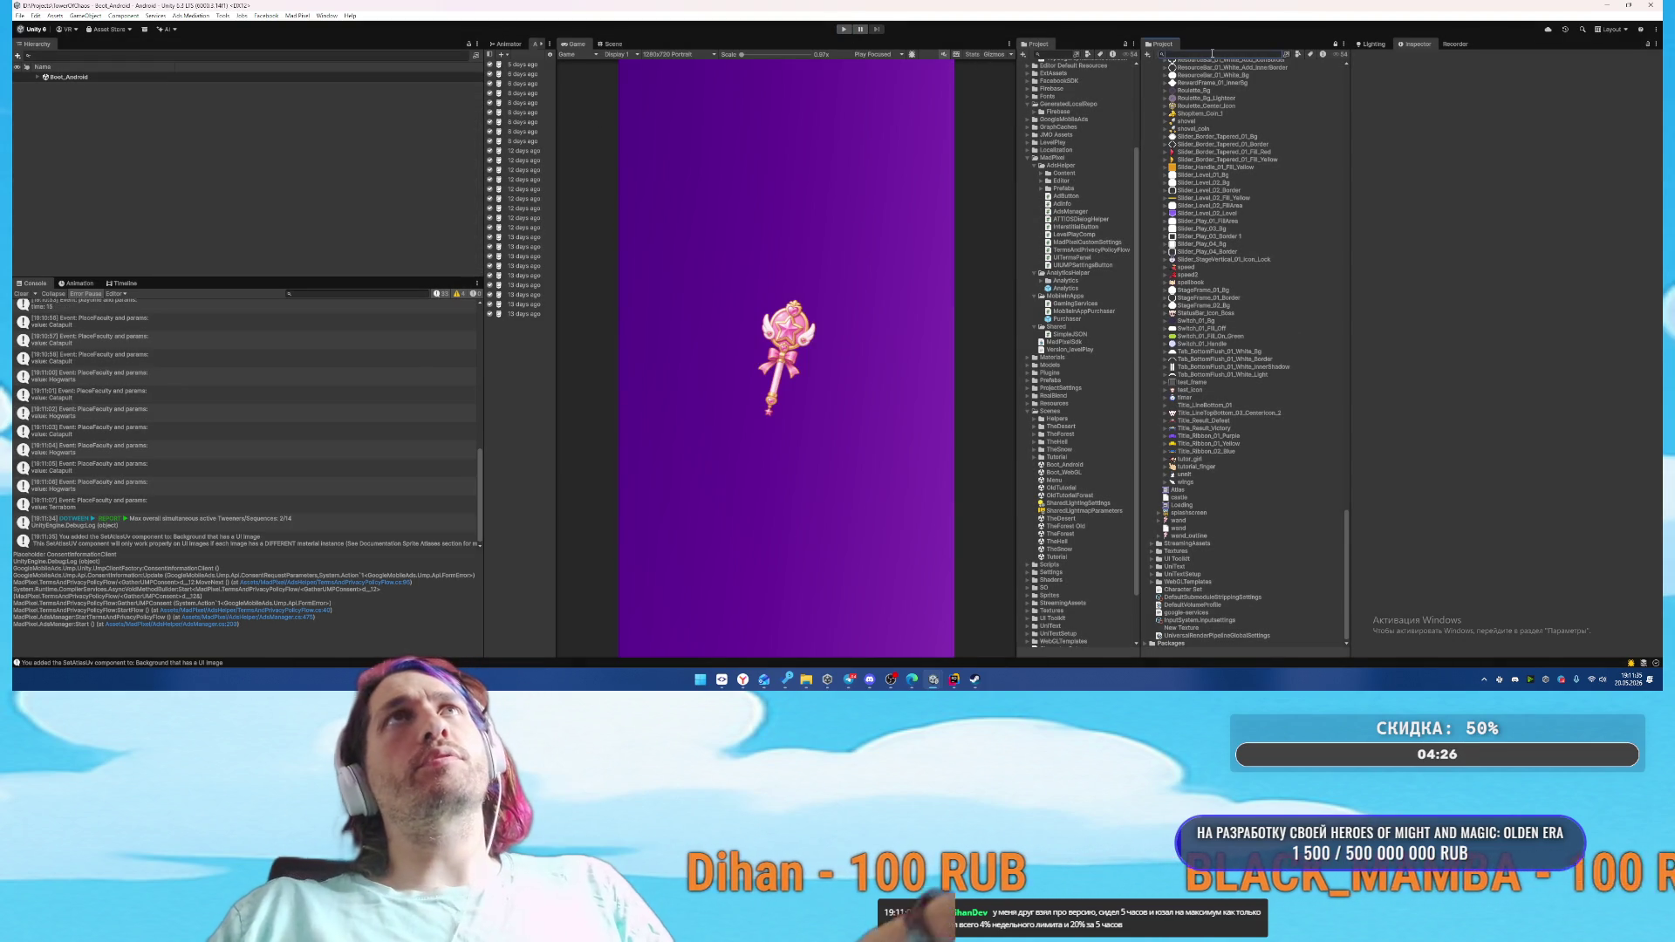
Open the DamageView prefab and check the damage text's available sorting layers
{"action": "type", "text": "DamageVi"}
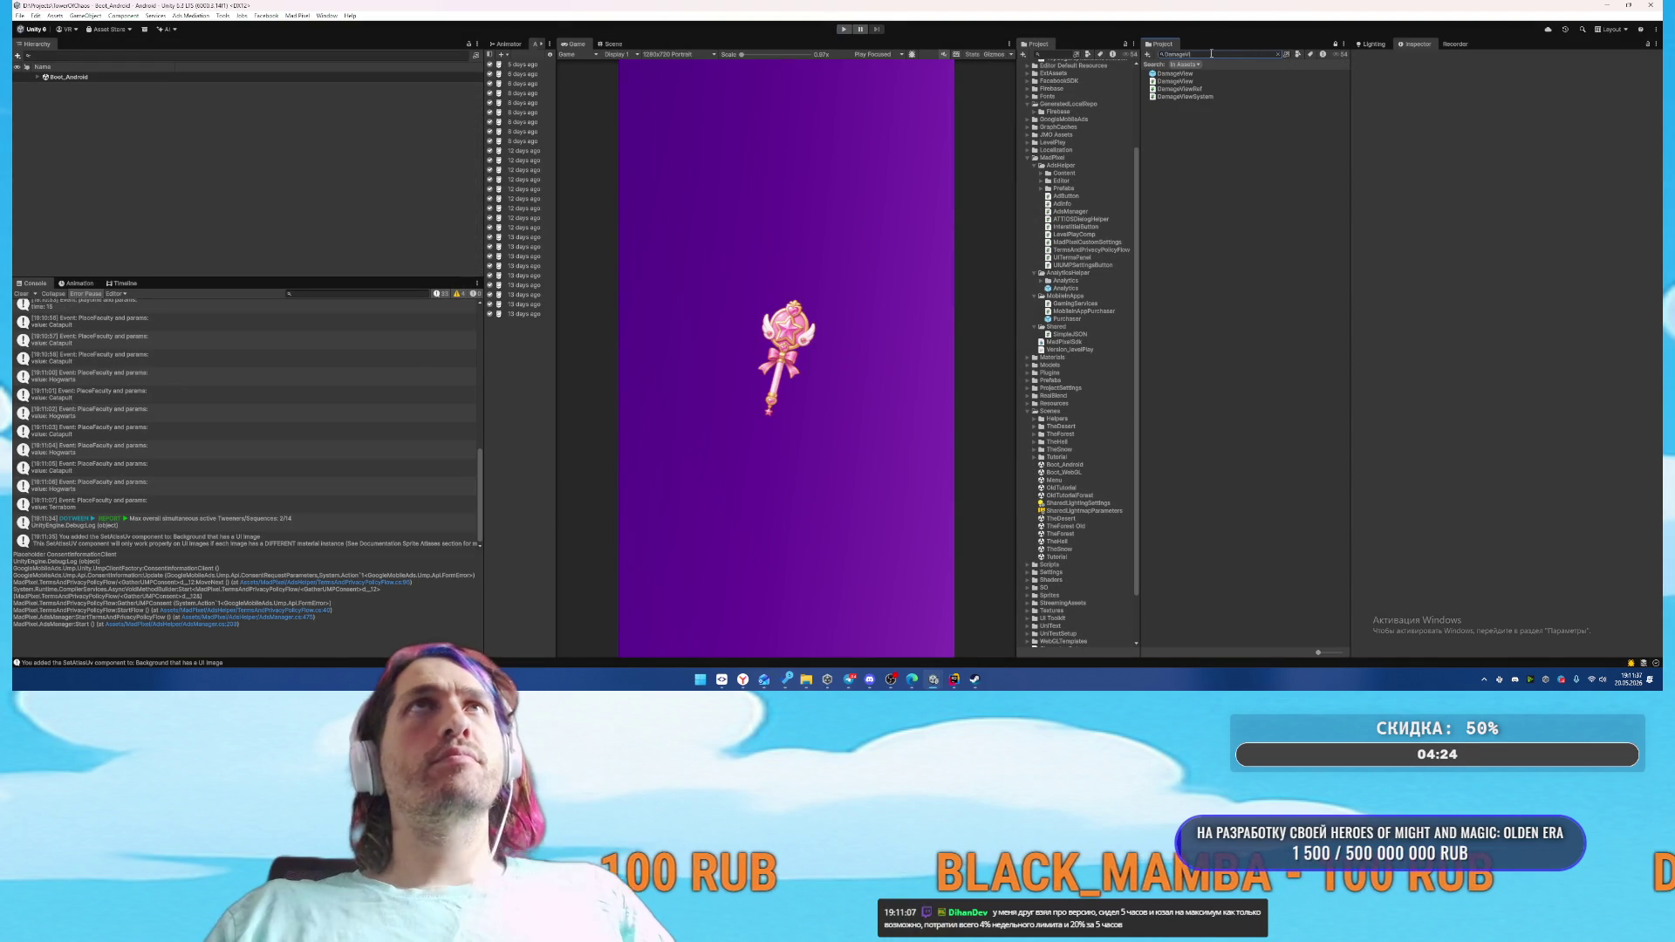
{"action": "left_click", "coordinate": [1160, 74]}
{"action": "double_click", "coordinate": [1160, 74]}
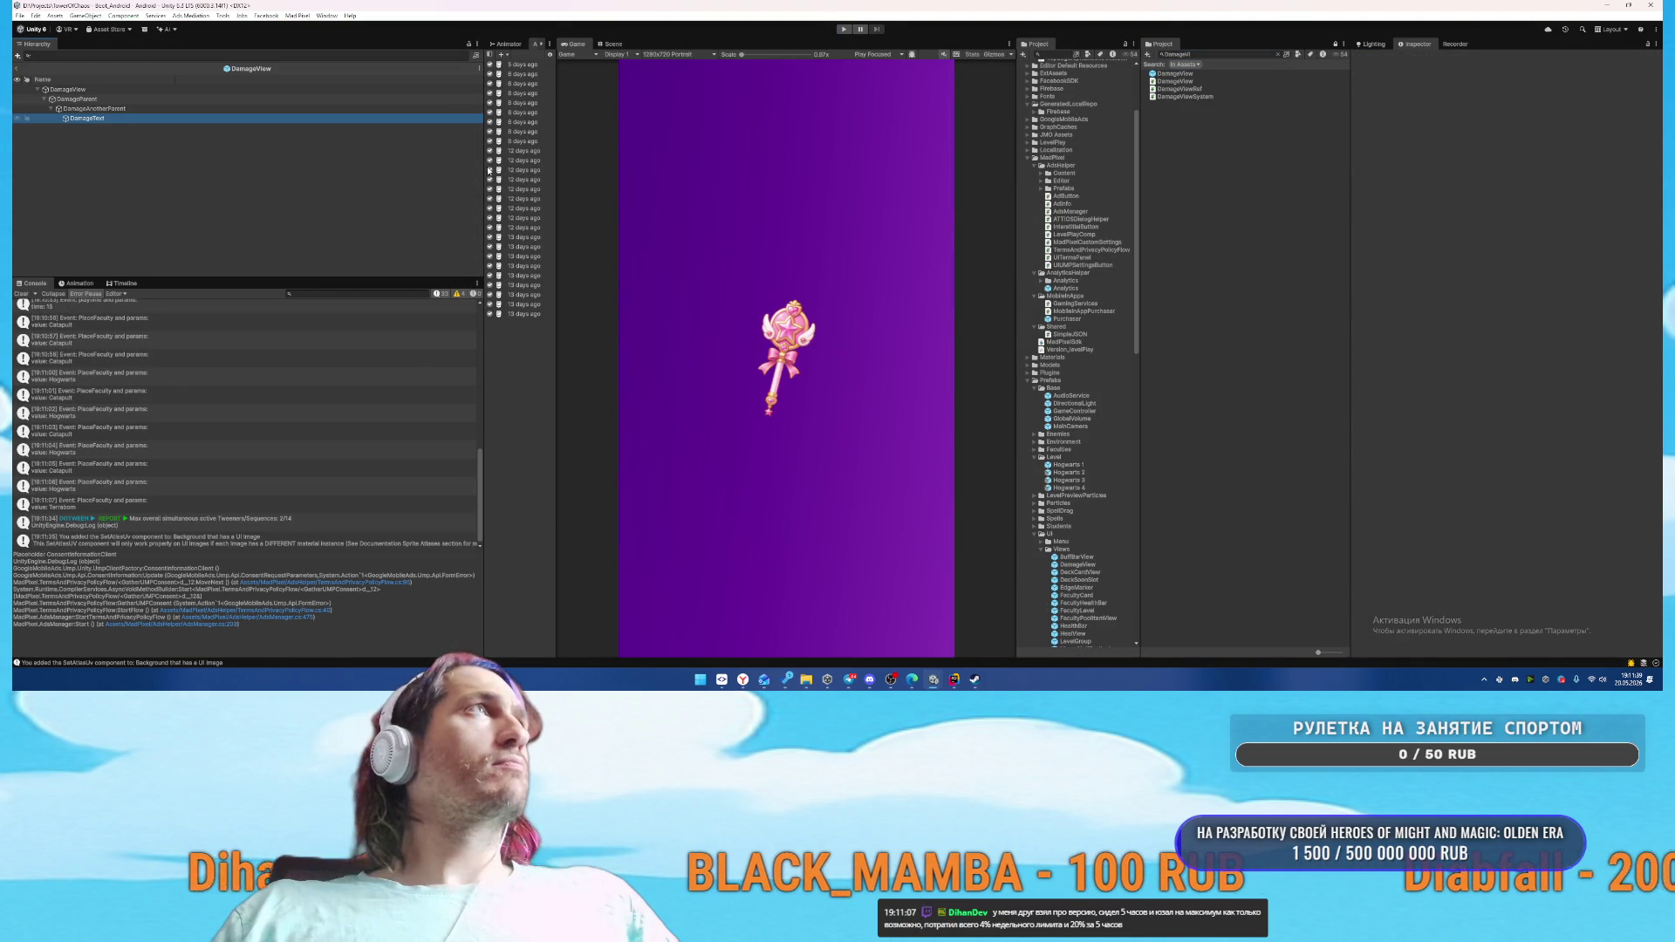
{"action": "scroll", "coordinate": [1599, 354], "scroll_direction": "down", "scroll_amount": 5}
{"action": "left_click", "coordinate": [1516, 409]}
{"action": "left_click", "coordinate": [1511, 419]}
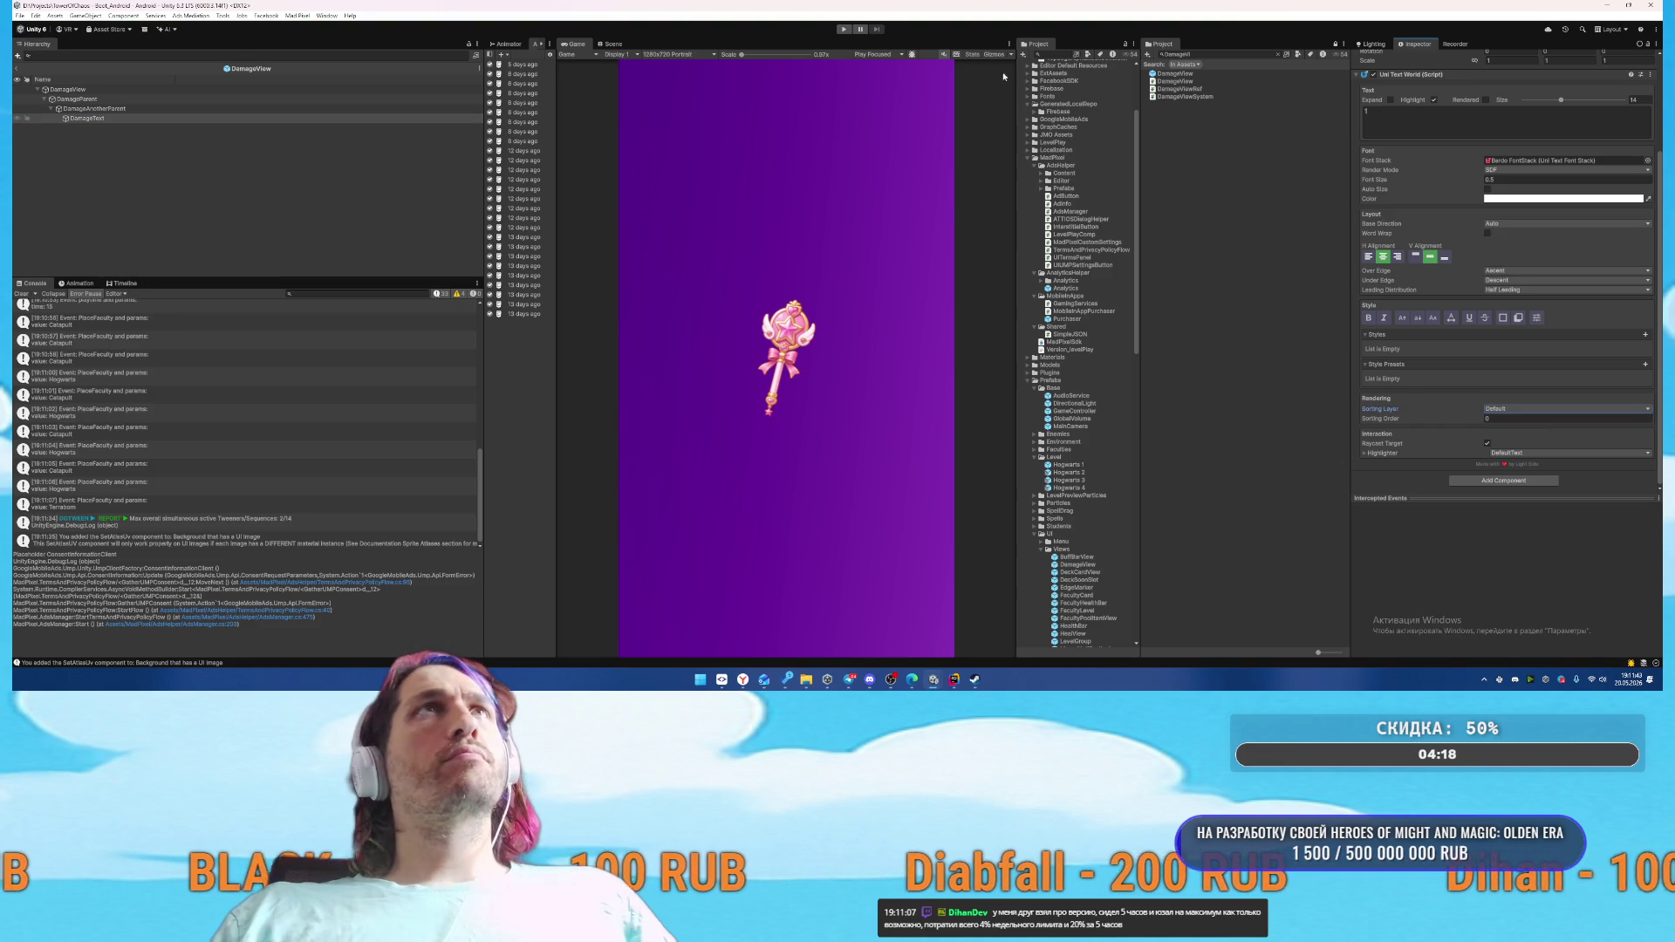
Add a new sorting layer named Forward in Tags and Layers
{"action": "mouse_move", "coordinate": [1015, 76]}
{"action": "left_mouse_down"}
{"action": "mouse_move", "coordinate": [1174, 79]}
{"action": "mouse_move", "coordinate": [1072, 85]}
{"action": "left_mouse_up"}
{"action": "left_click", "coordinate": [613, 44]}
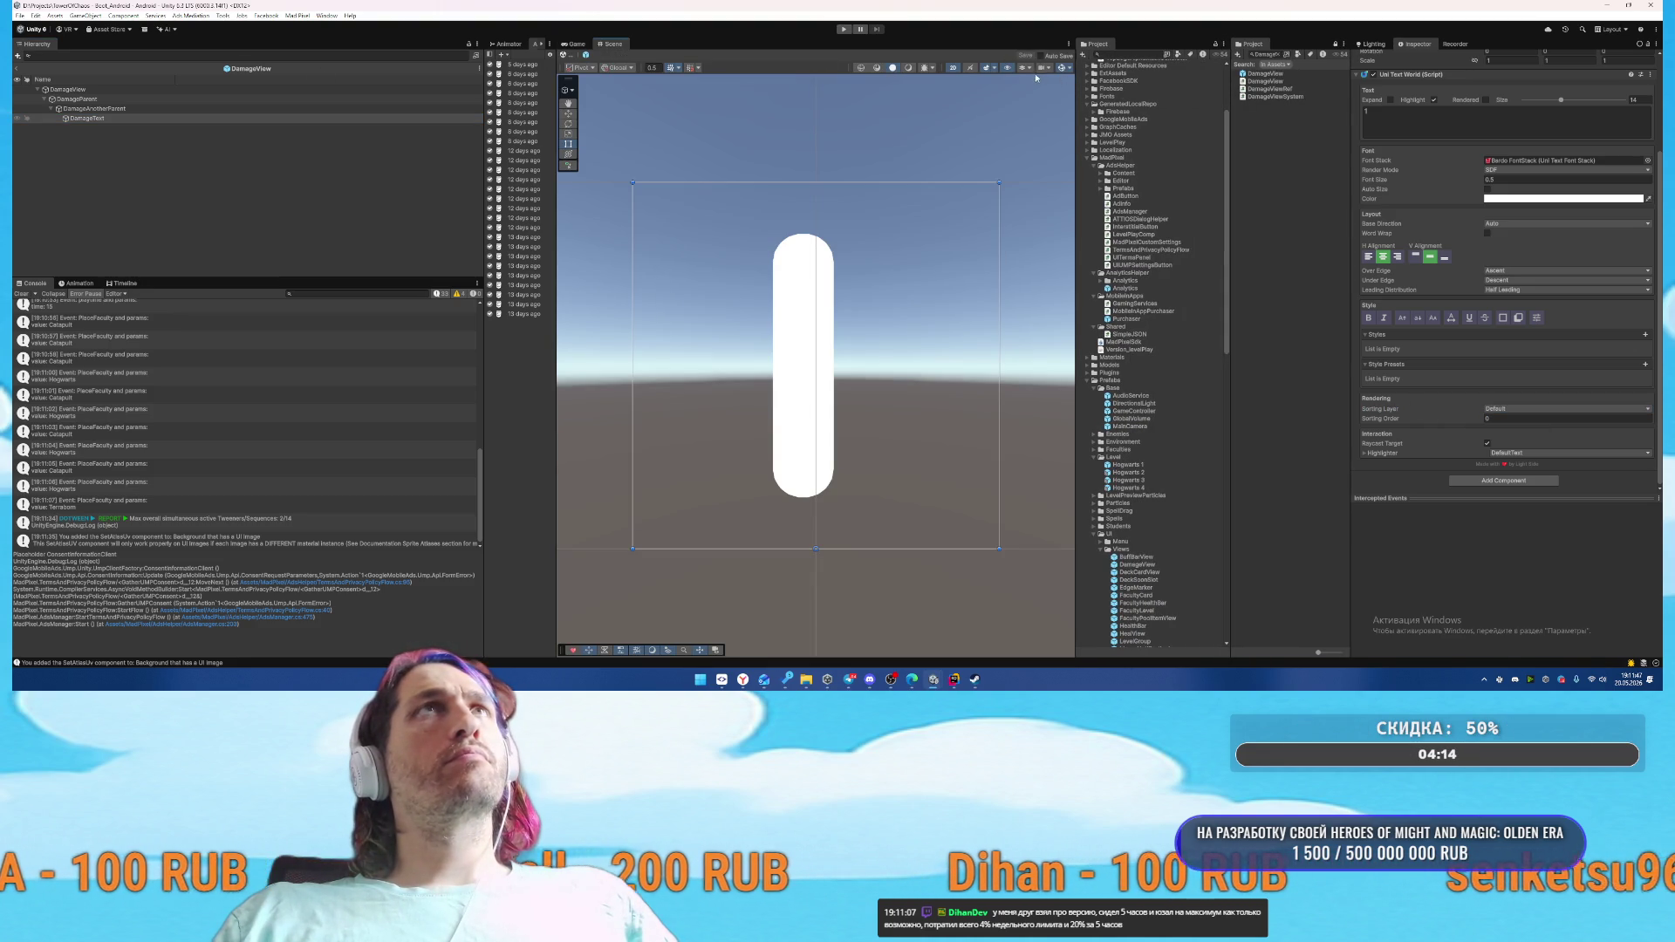
{"action": "left_click", "coordinate": [1031, 68]}
{"action": "left_click", "coordinate": [1047, 192]}
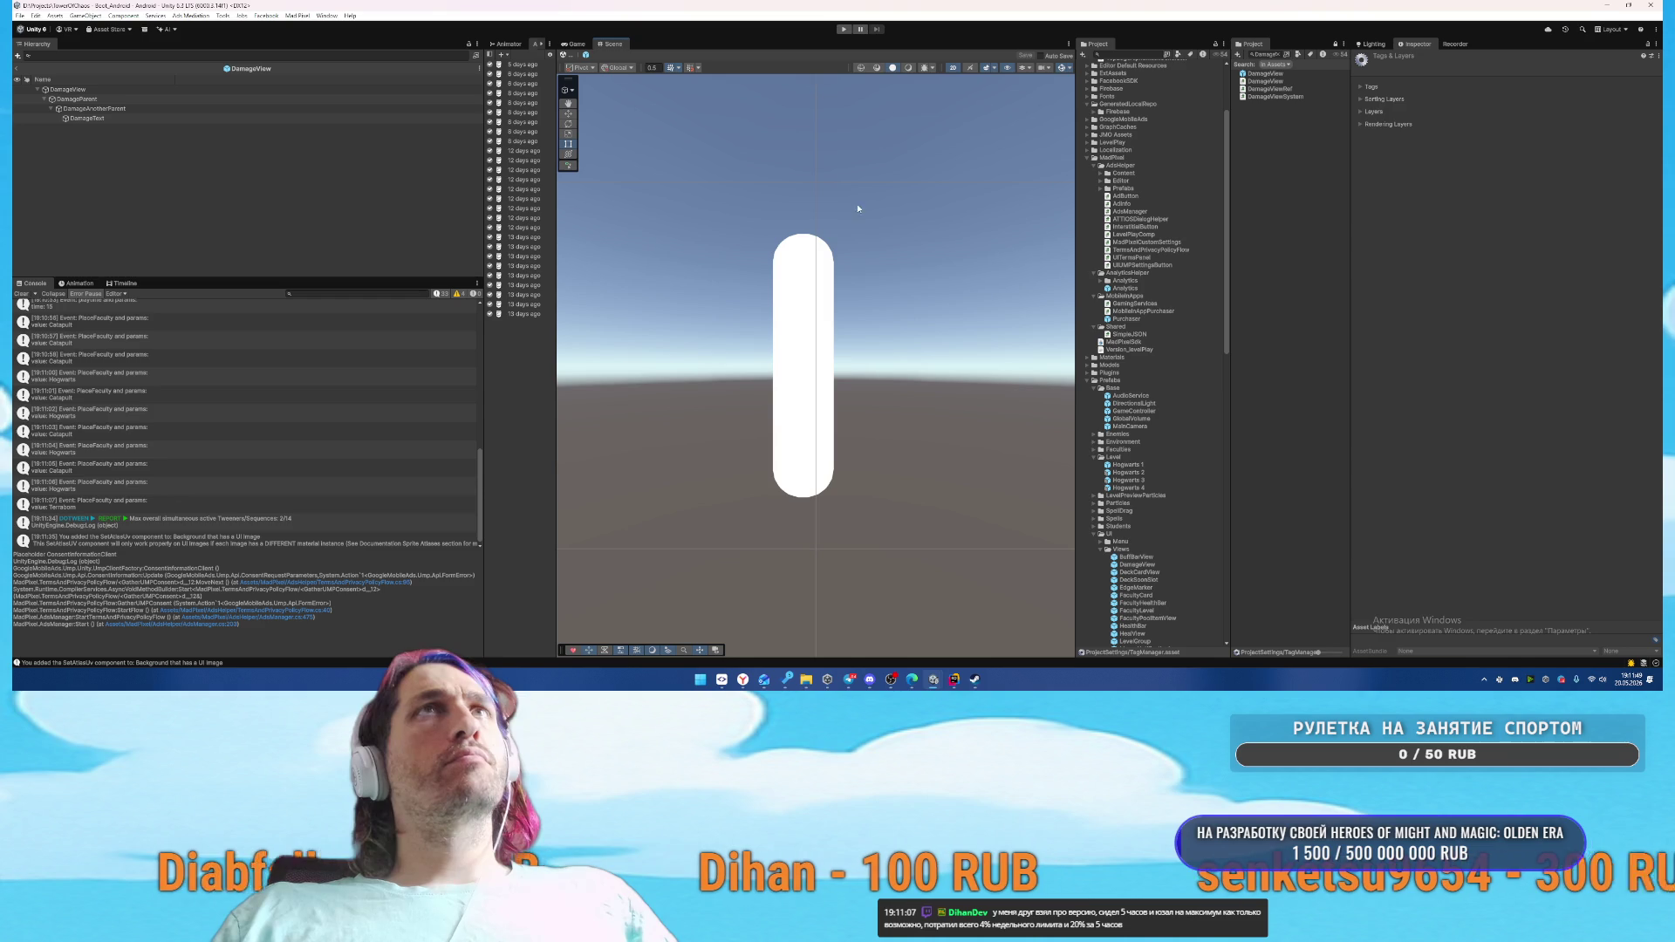
{"action": "left_click", "coordinate": [1395, 124]}
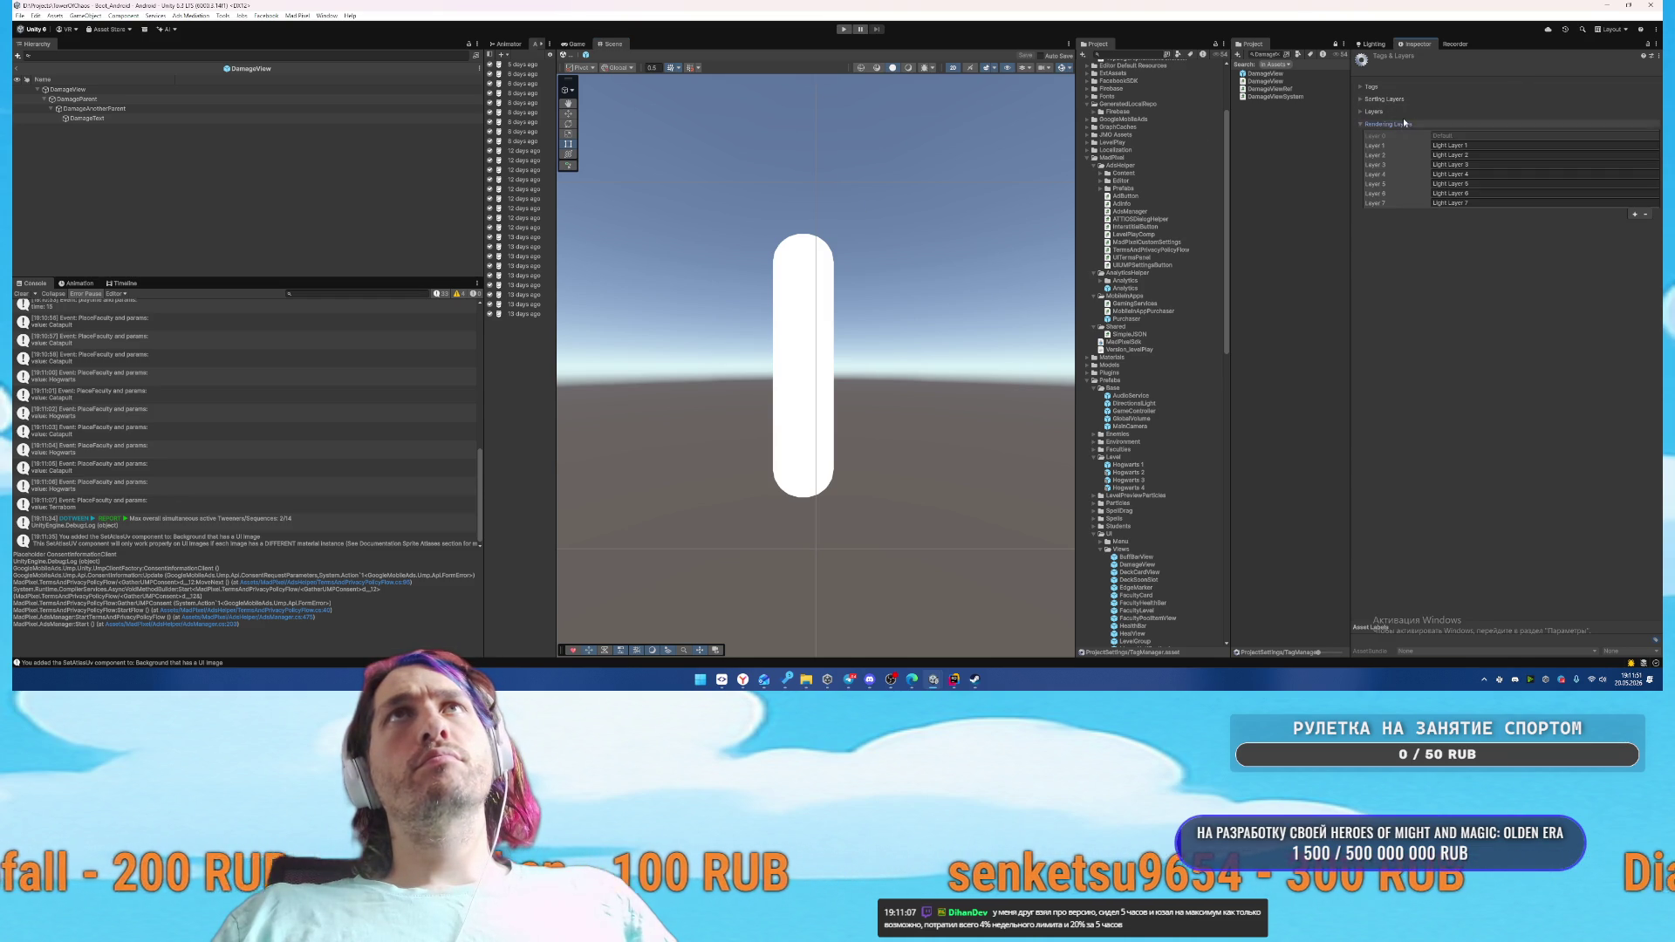
{"action": "left_click", "coordinate": [1394, 99]}
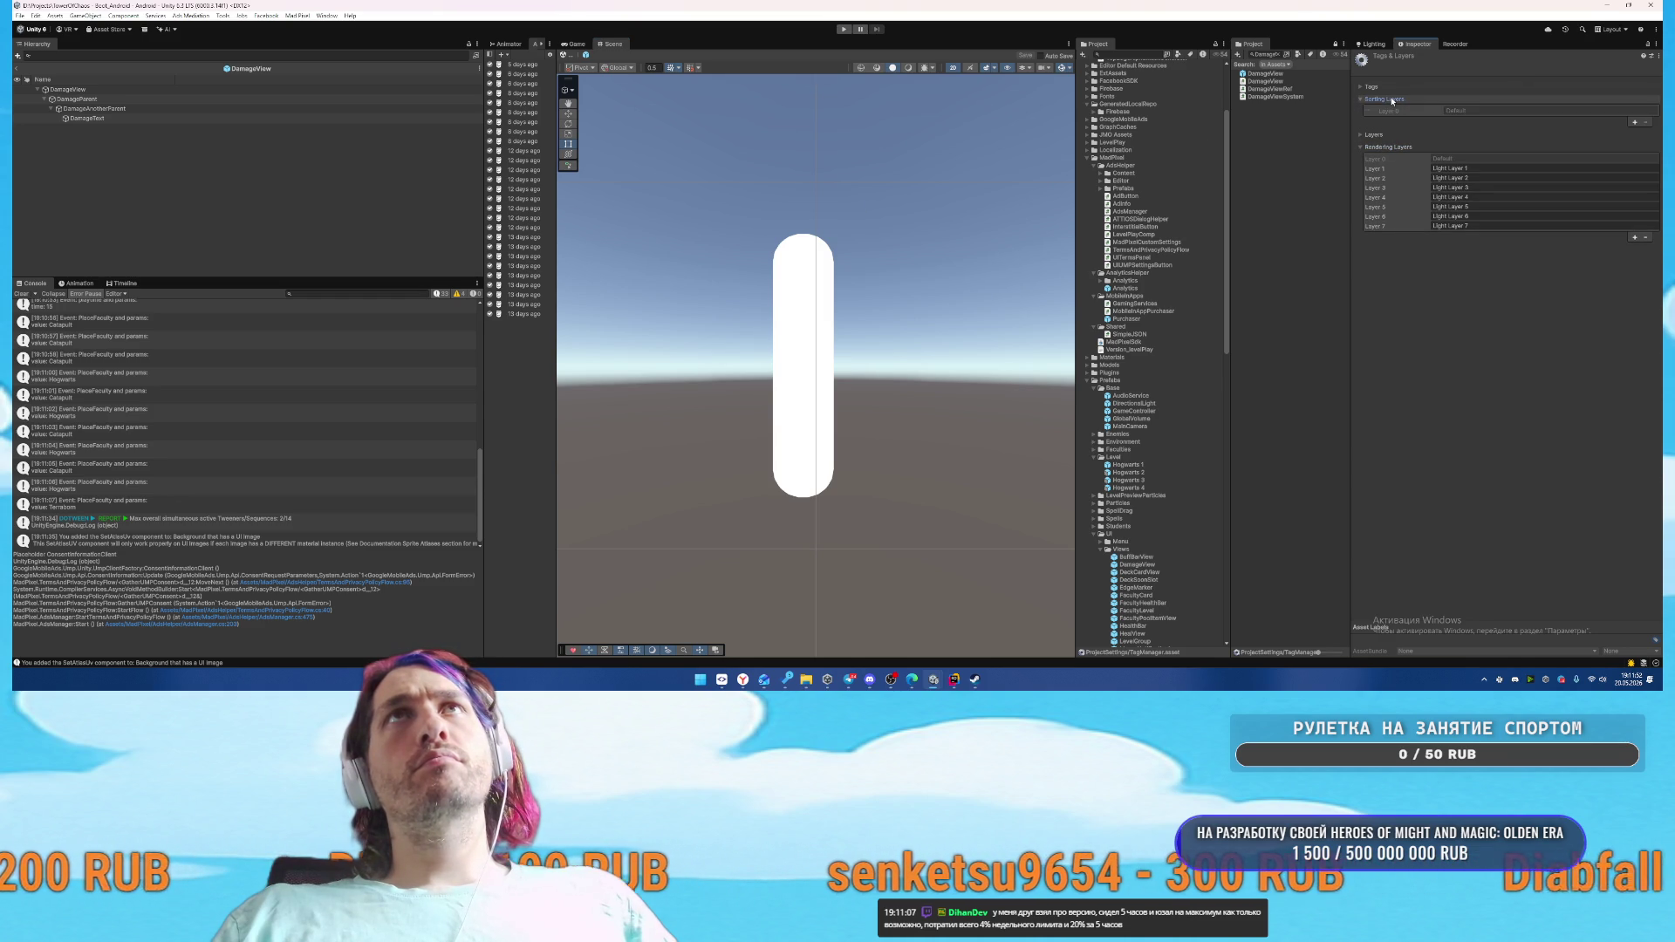
{"action": "left_click", "coordinate": [1636, 123]}
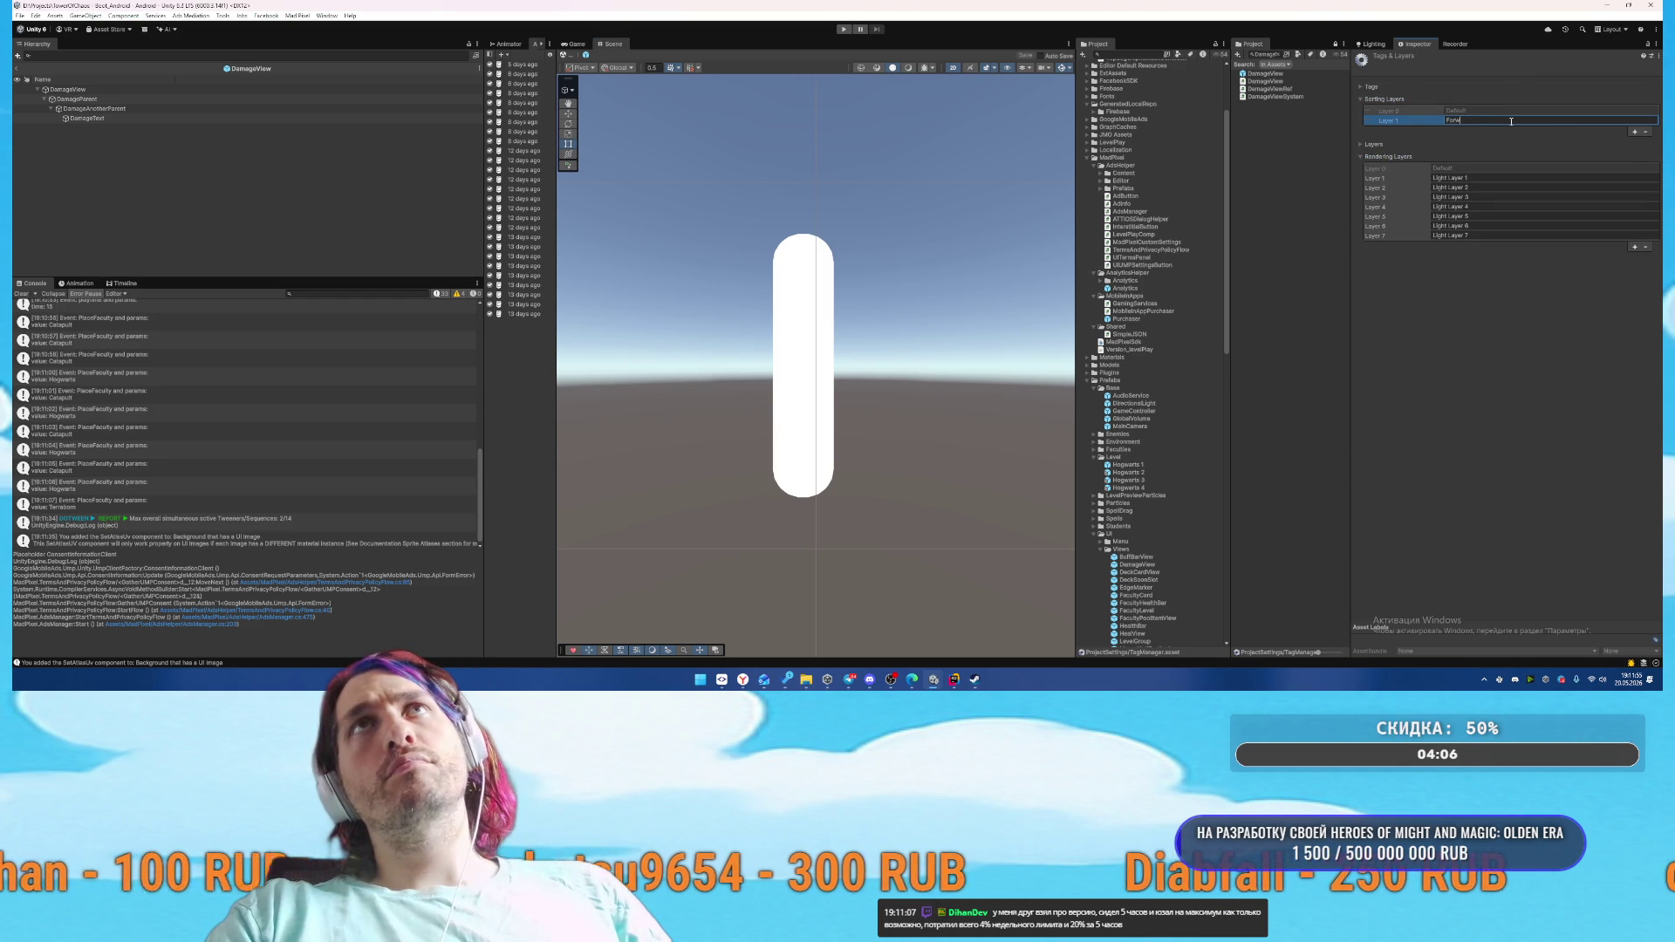
Set DamageText's Uni Text World sorting layer to Forward
{"action": "left_click", "coordinate": [174, 116]}
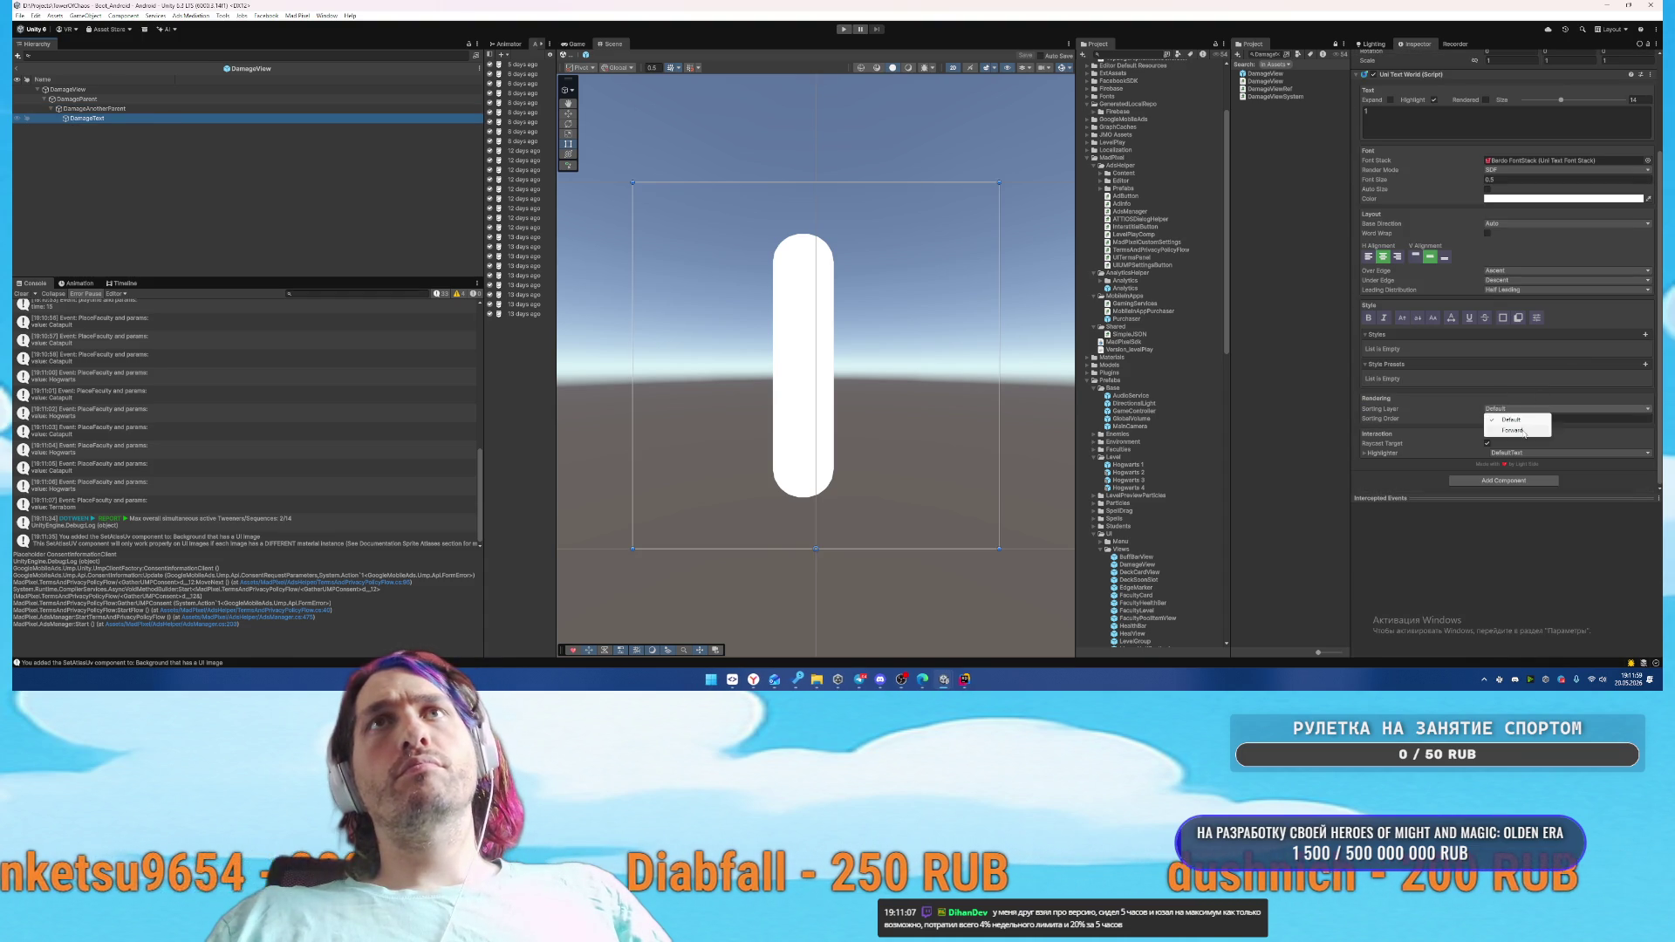
{"action": "left_click", "coordinate": [1524, 431]}
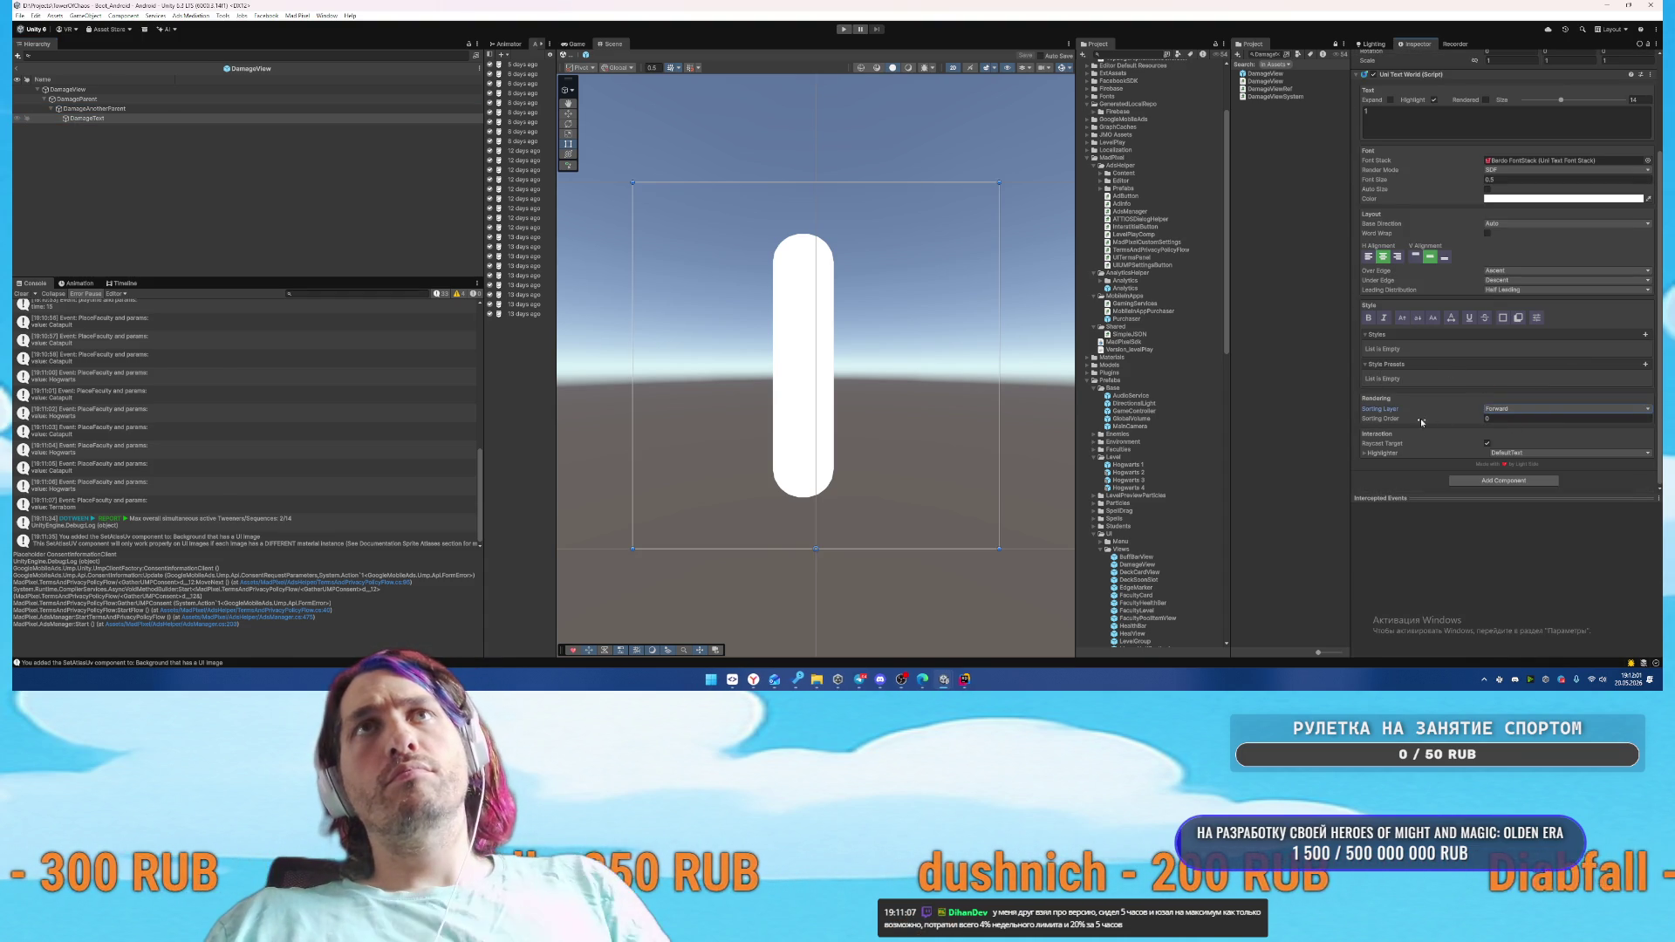
{"action": "left_click", "coordinate": [1655, 44]}
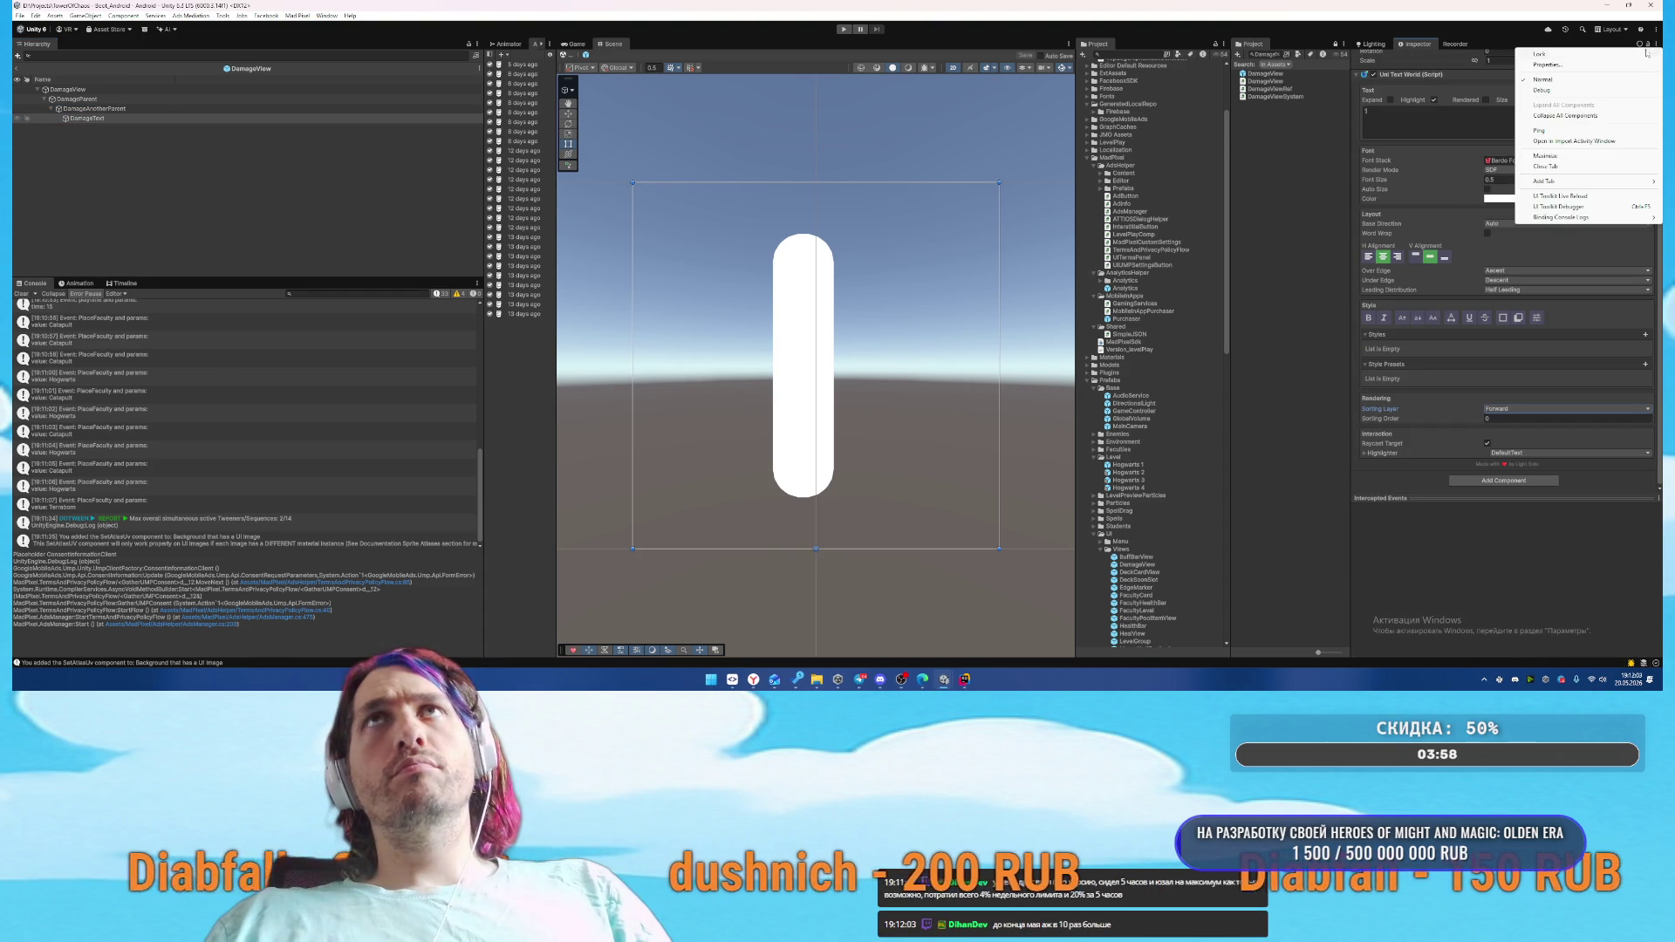
In the Debug Inspector, turn off DamageText's Raycast Target and save the DamageView prefab
{"action": "left_click", "coordinate": [1524, 91]}
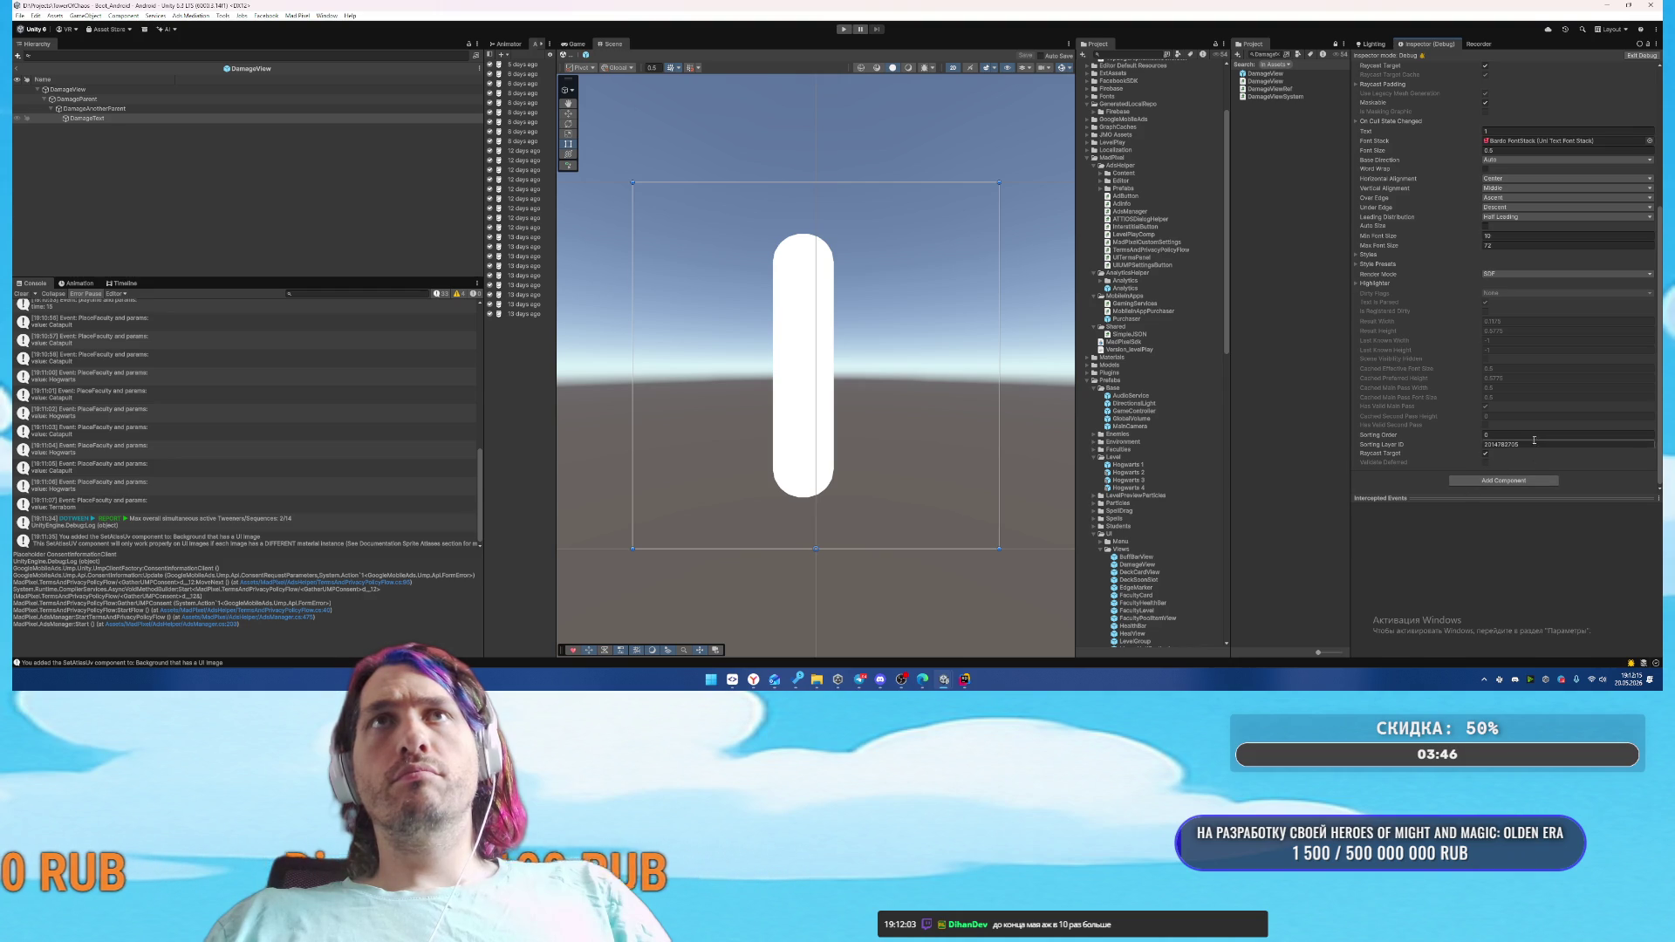
{"action": "left_click", "coordinate": [1486, 454]}
{"action": "key", "text": "ctrl+s"}
Return the Inspector to Normal mode and start the game in Play mode
{"action": "scroll", "coordinate": [1409, 288], "scroll_direction": "up", "scroll_amount": 3}
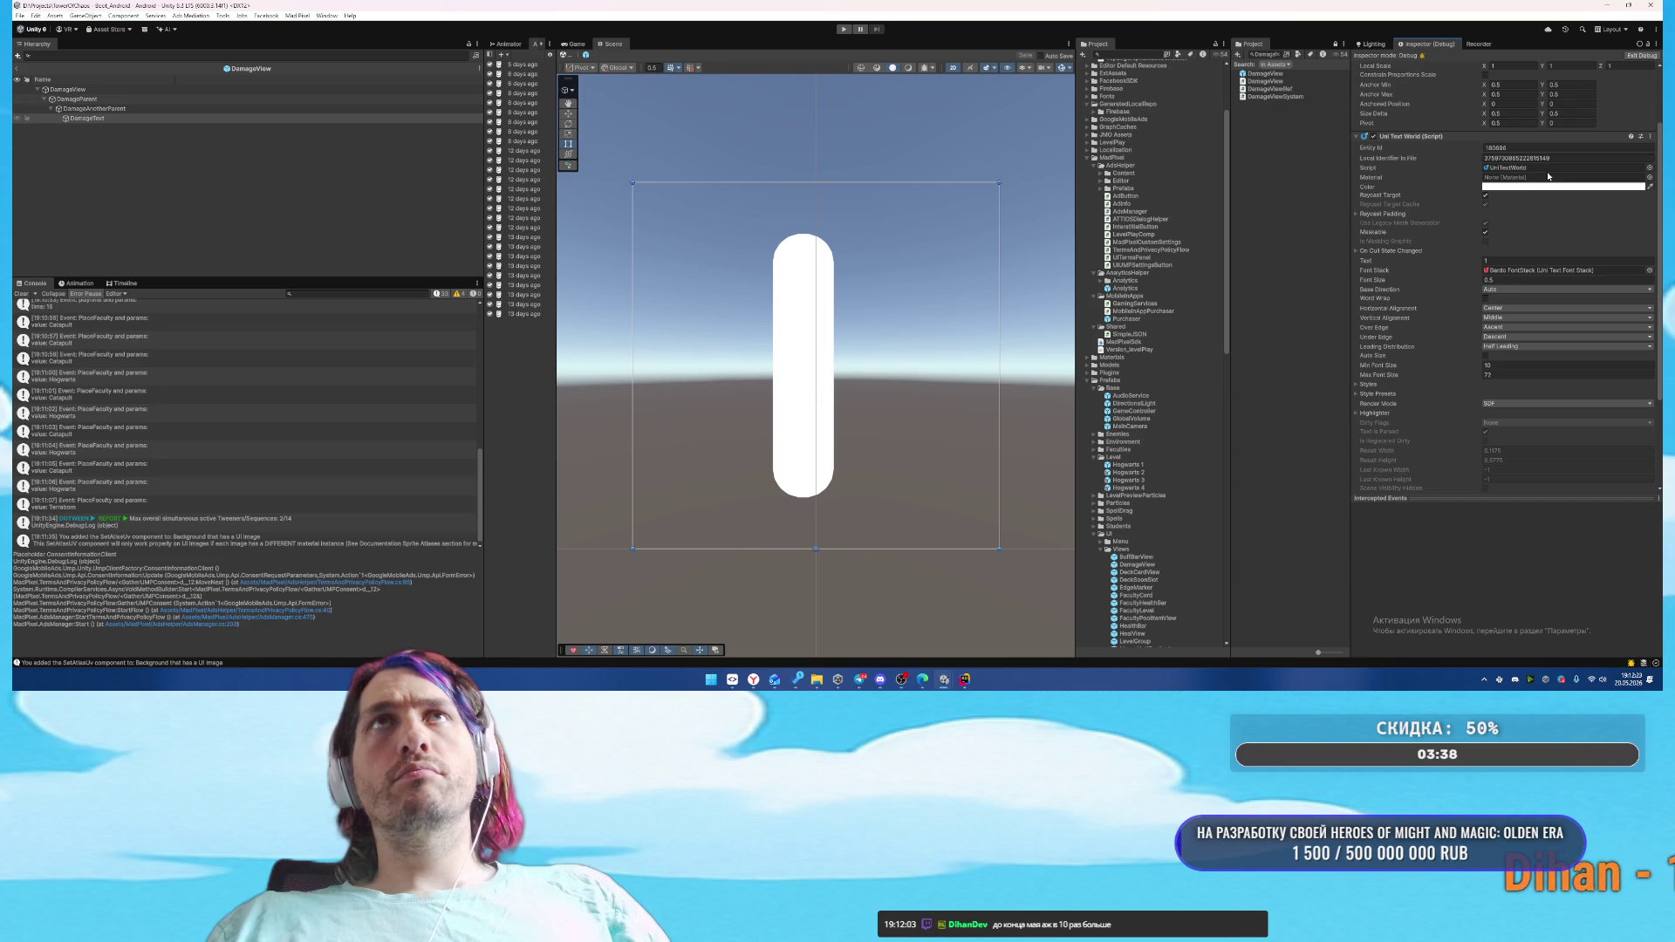
{"action": "scroll", "coordinate": [1441, 252], "scroll_direction": "up", "scroll_amount": 3}
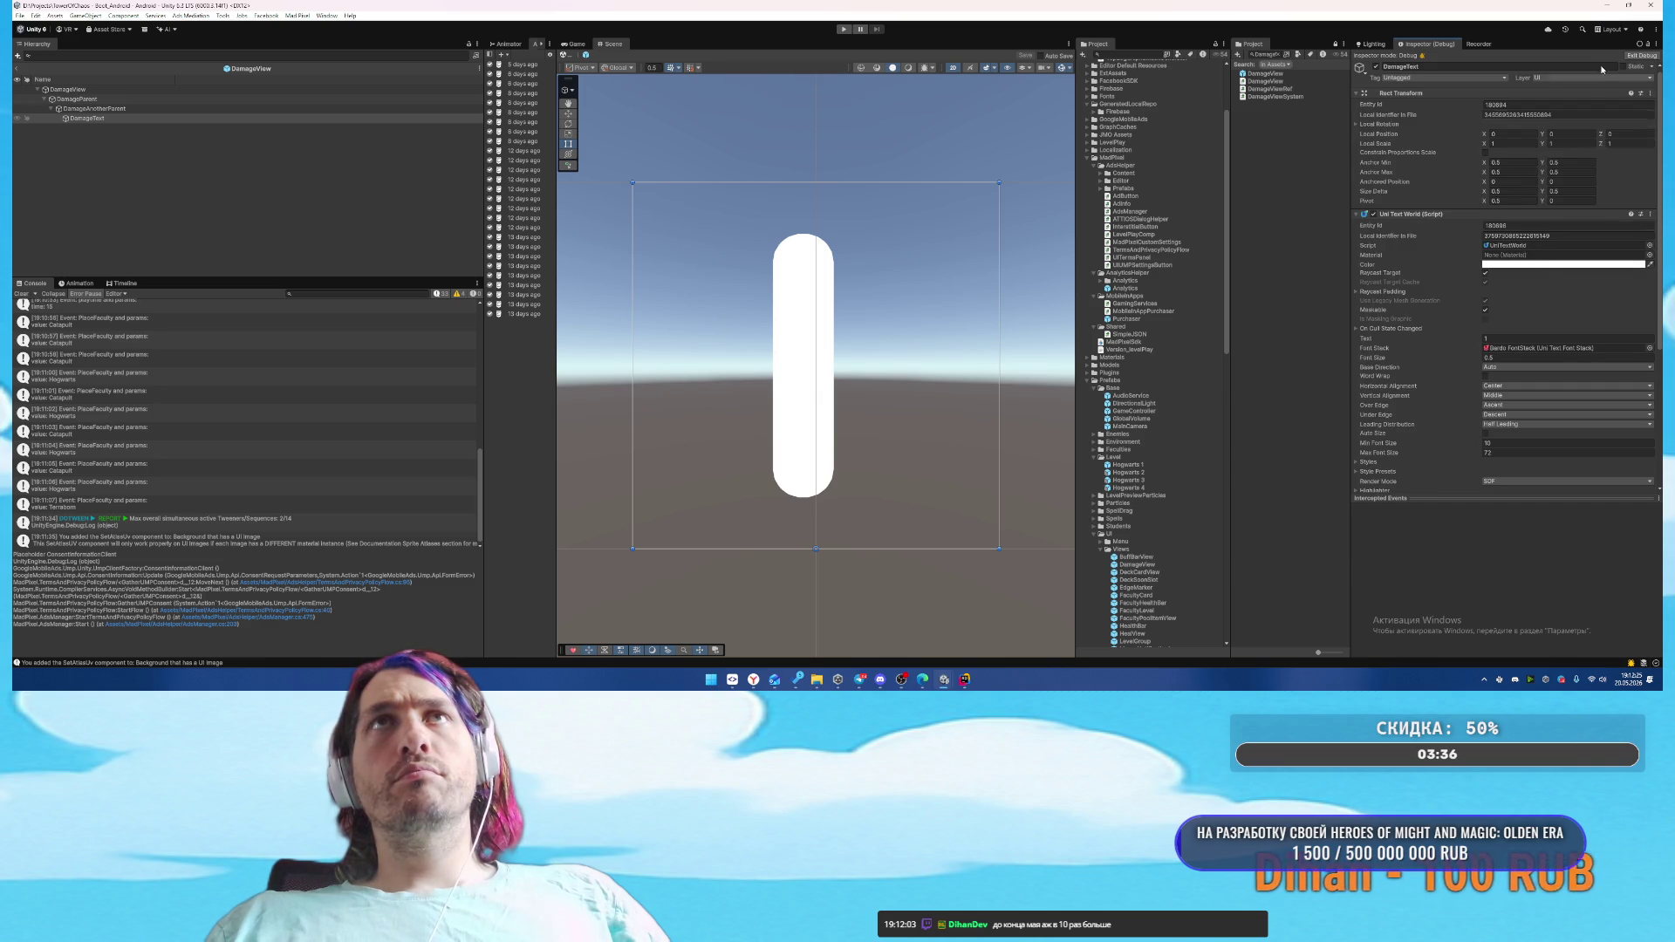
{"action": "left_click", "coordinate": [1641, 55]}
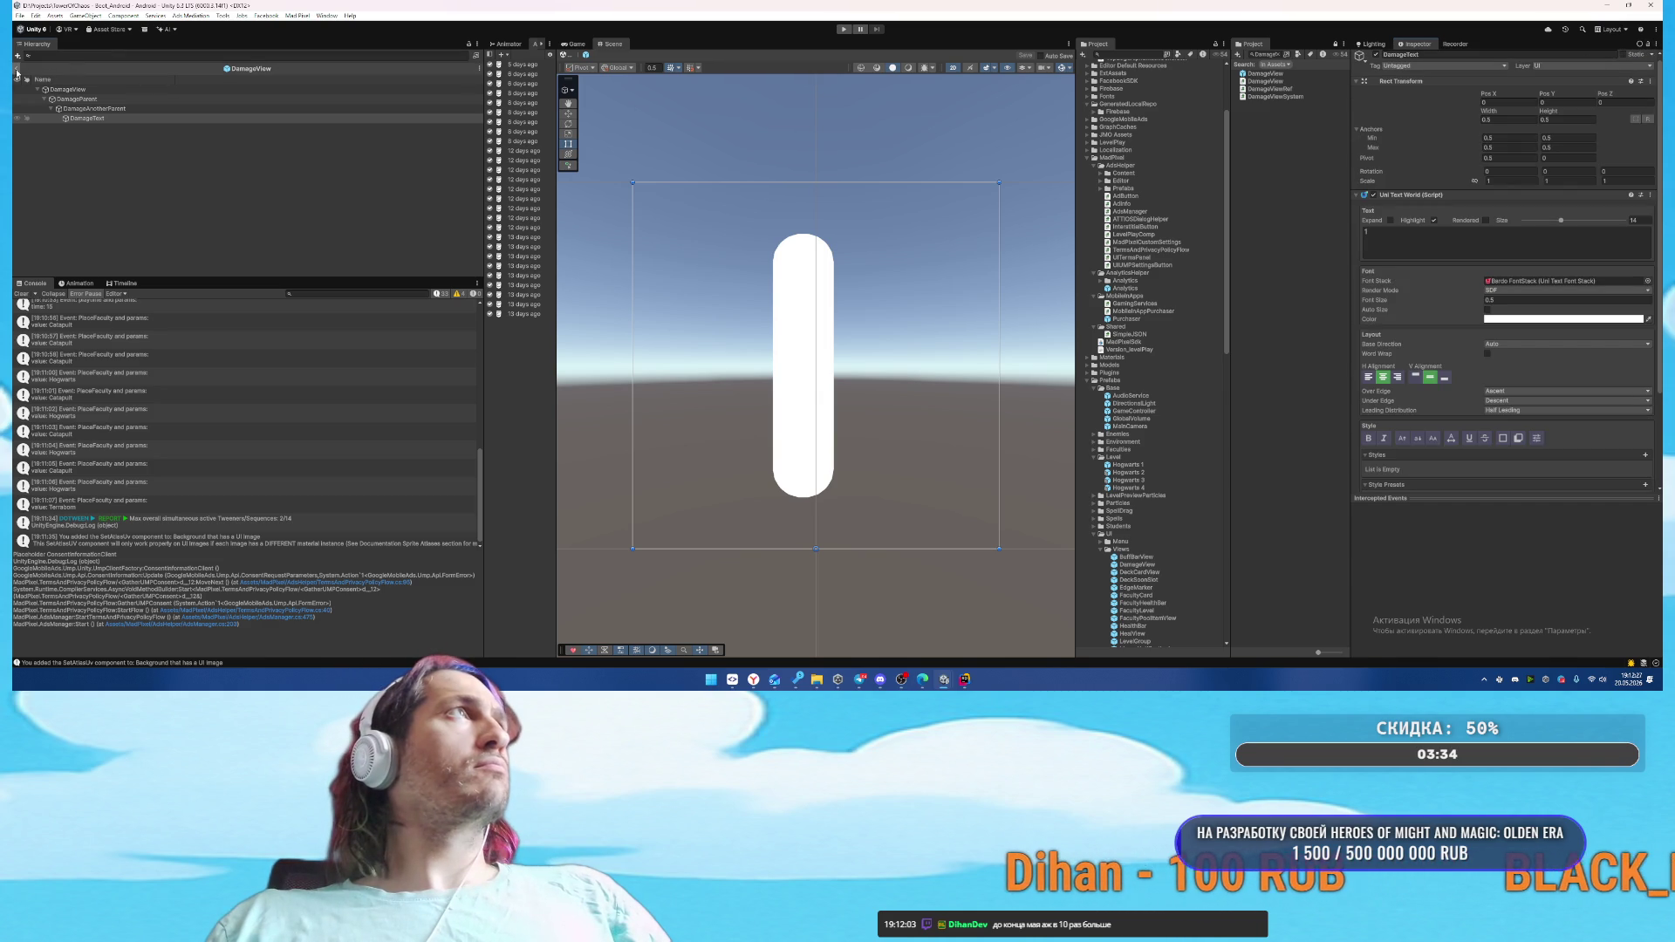
{"action": "left_click", "coordinate": [843, 29]}
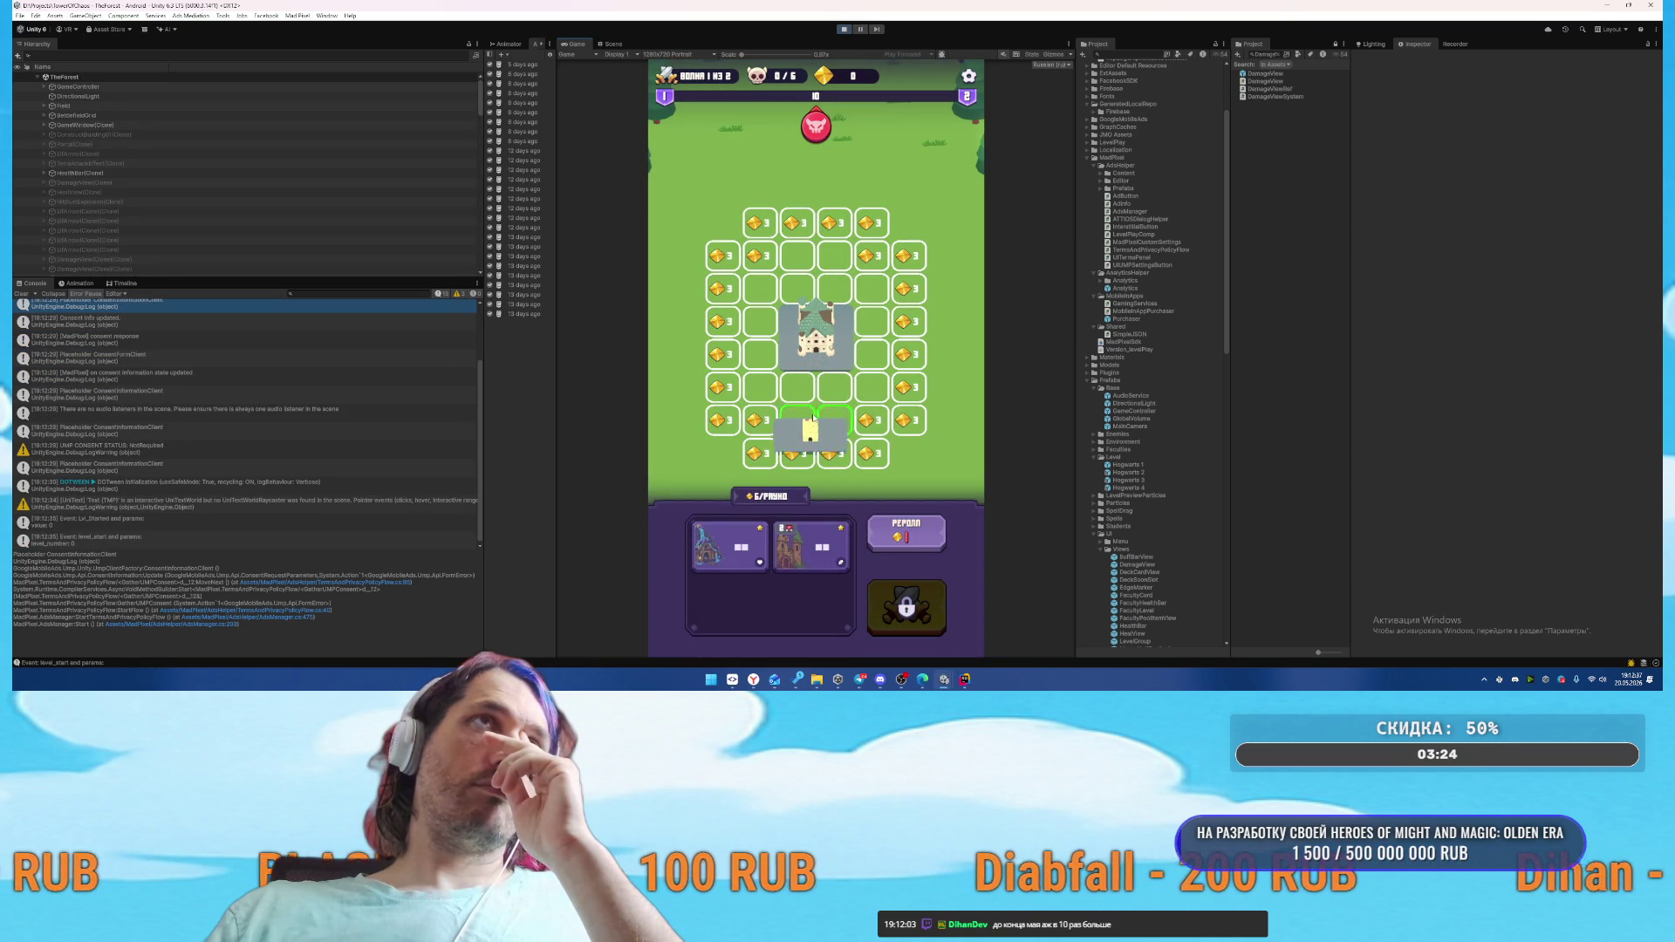
Place the building, start the battle to check damage numbers, then stop and reopen DamageView
{"action": "left_click", "coordinate": [812, 425]}
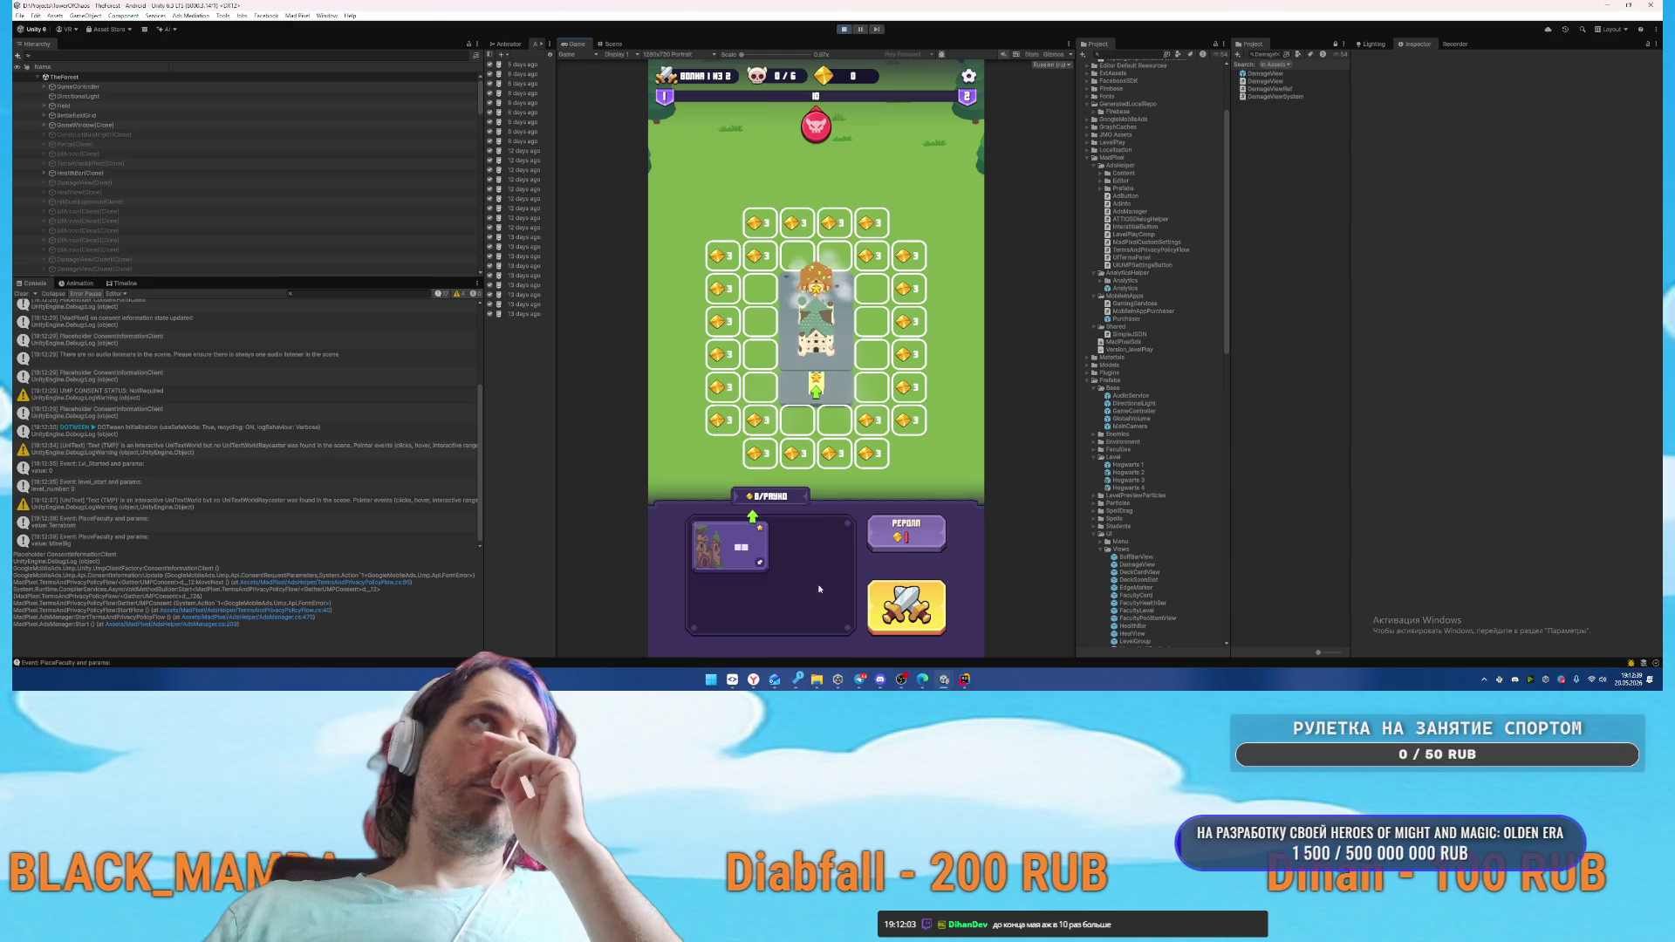
{"action": "left_click", "coordinate": [907, 606]}
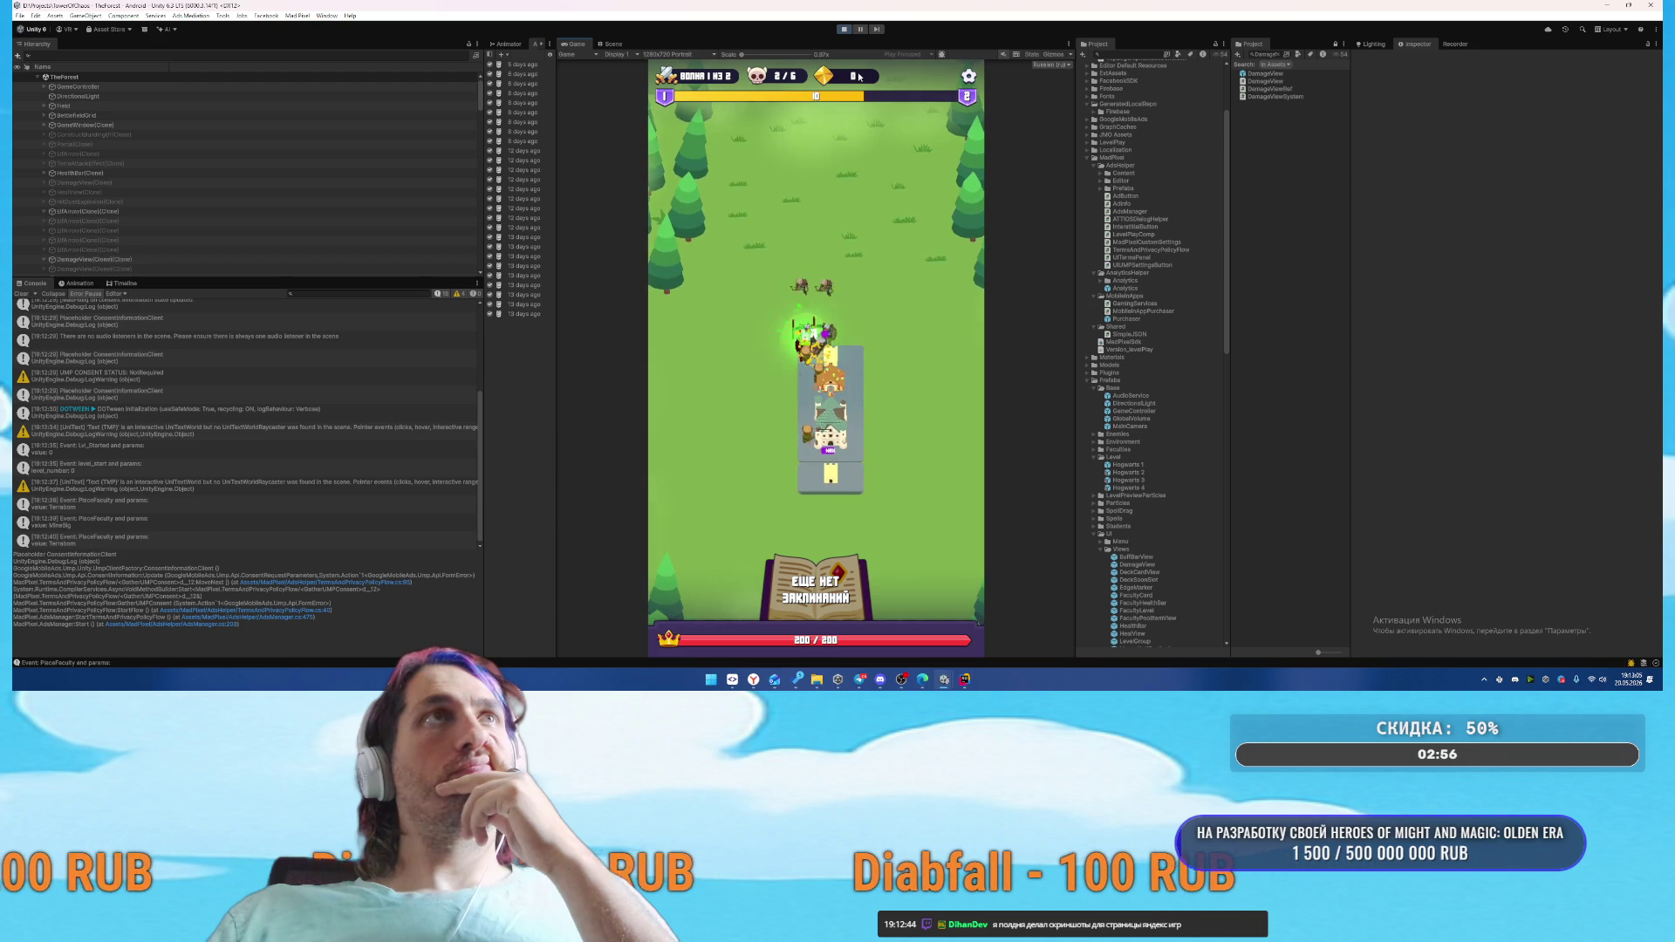
{"action": "left_click", "coordinate": [842, 30]}
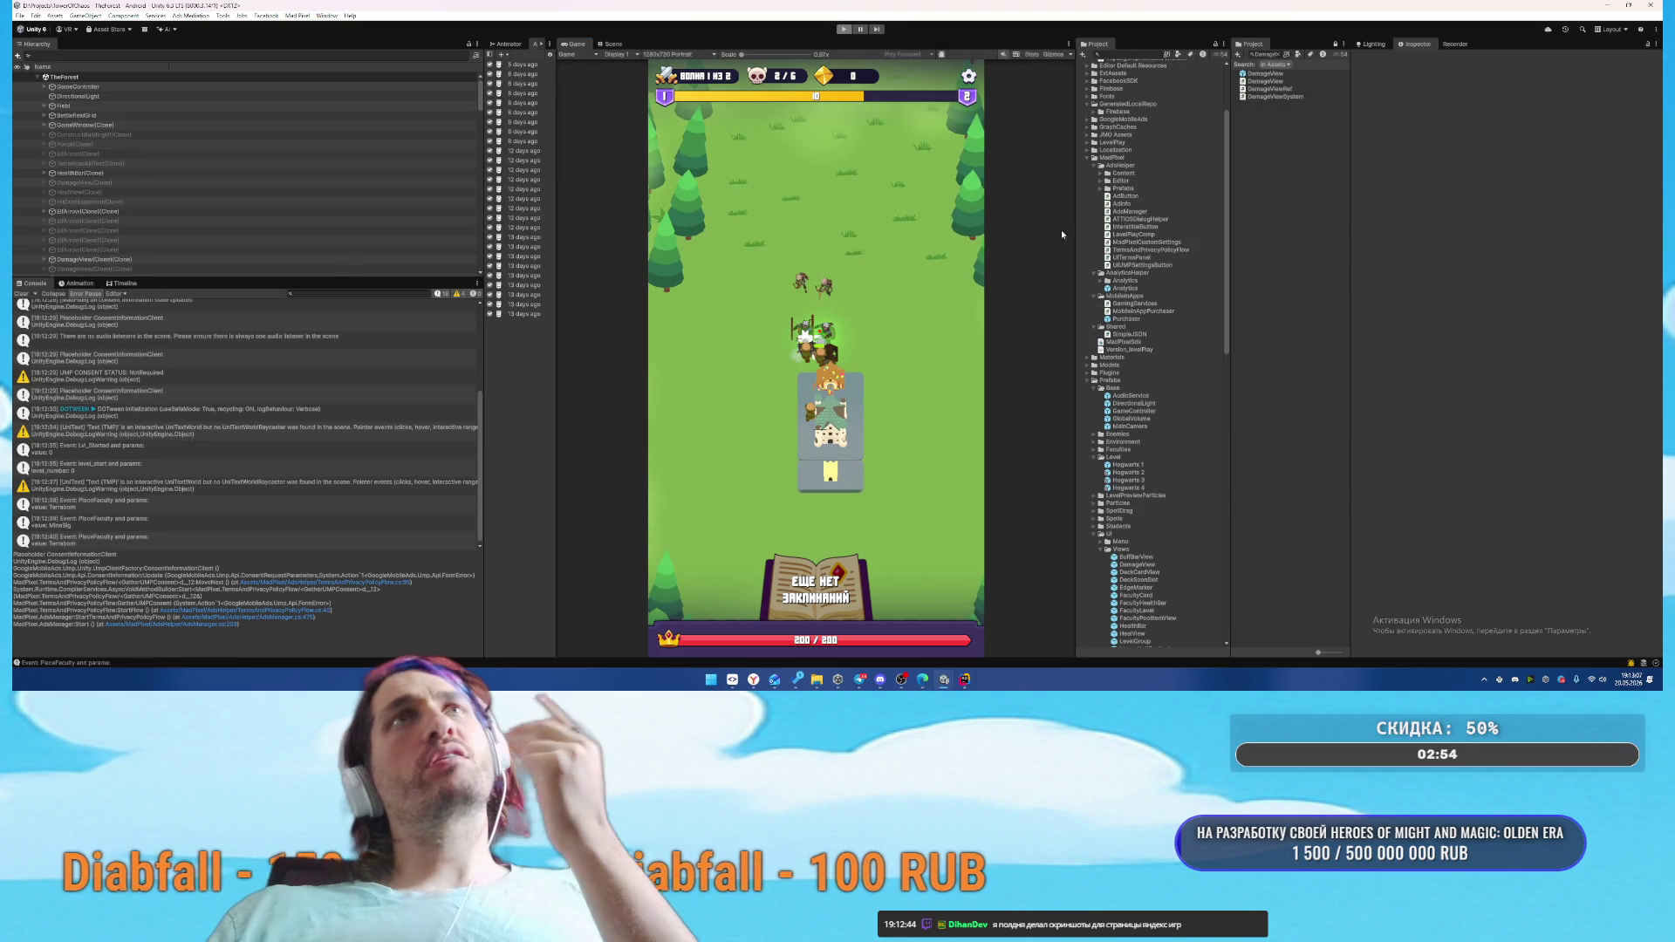
{"action": "double_click", "coordinate": [1265, 74]}
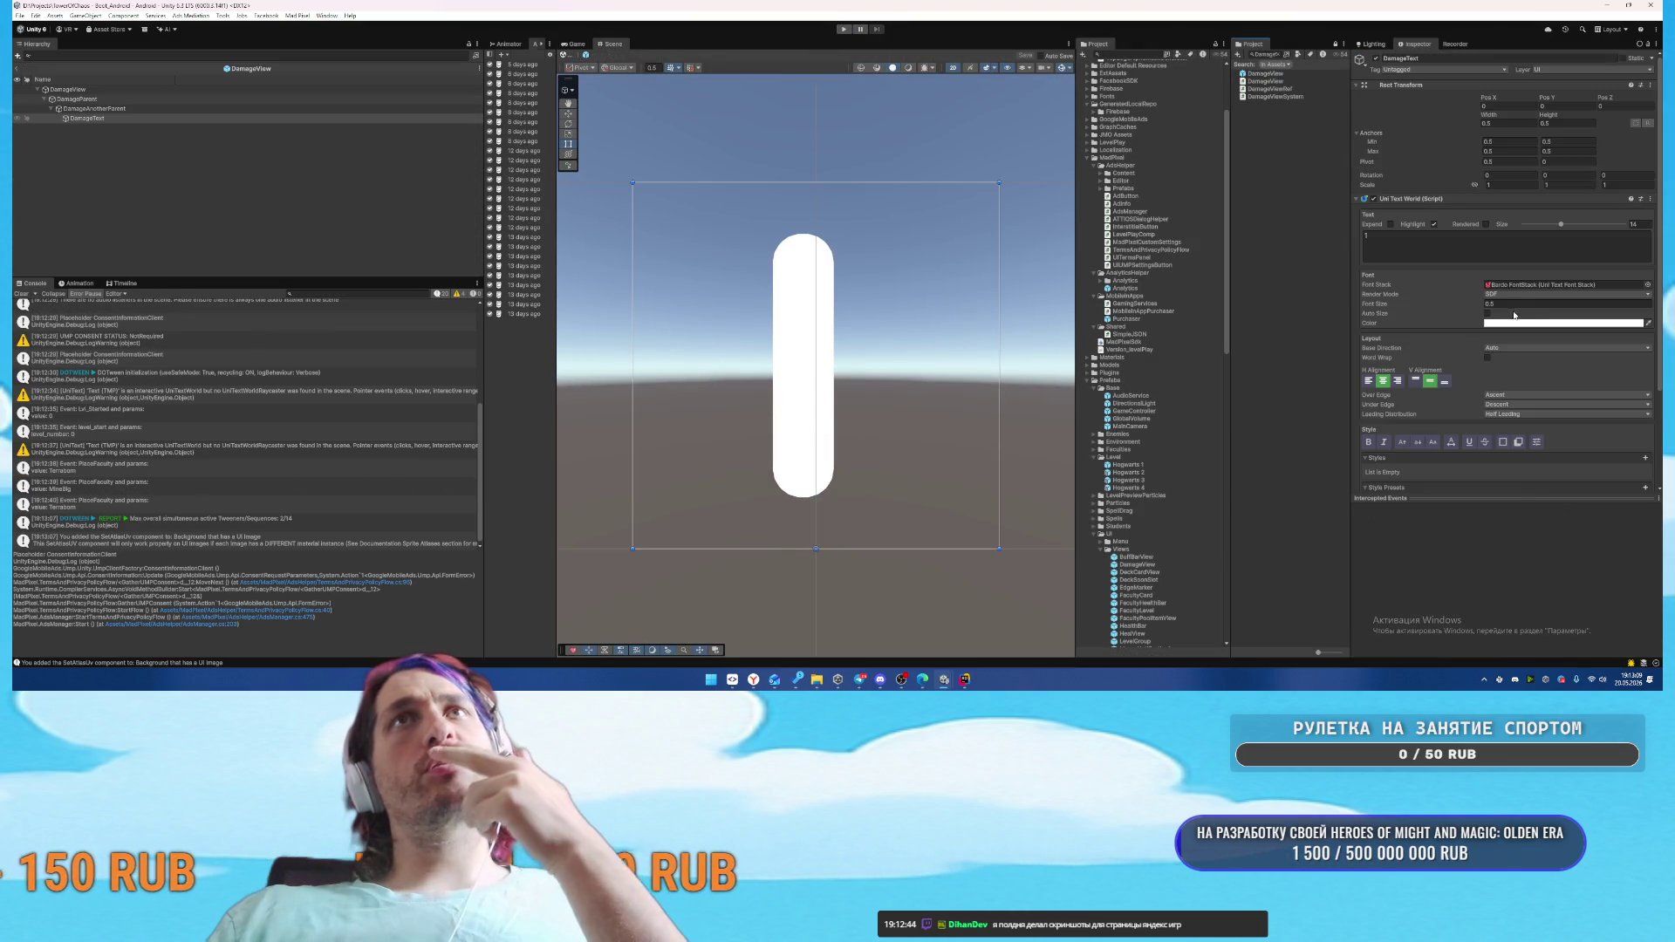
{"action": "scroll", "coordinate": [1516, 321], "scroll_direction": "down", "scroll_amount": 3}
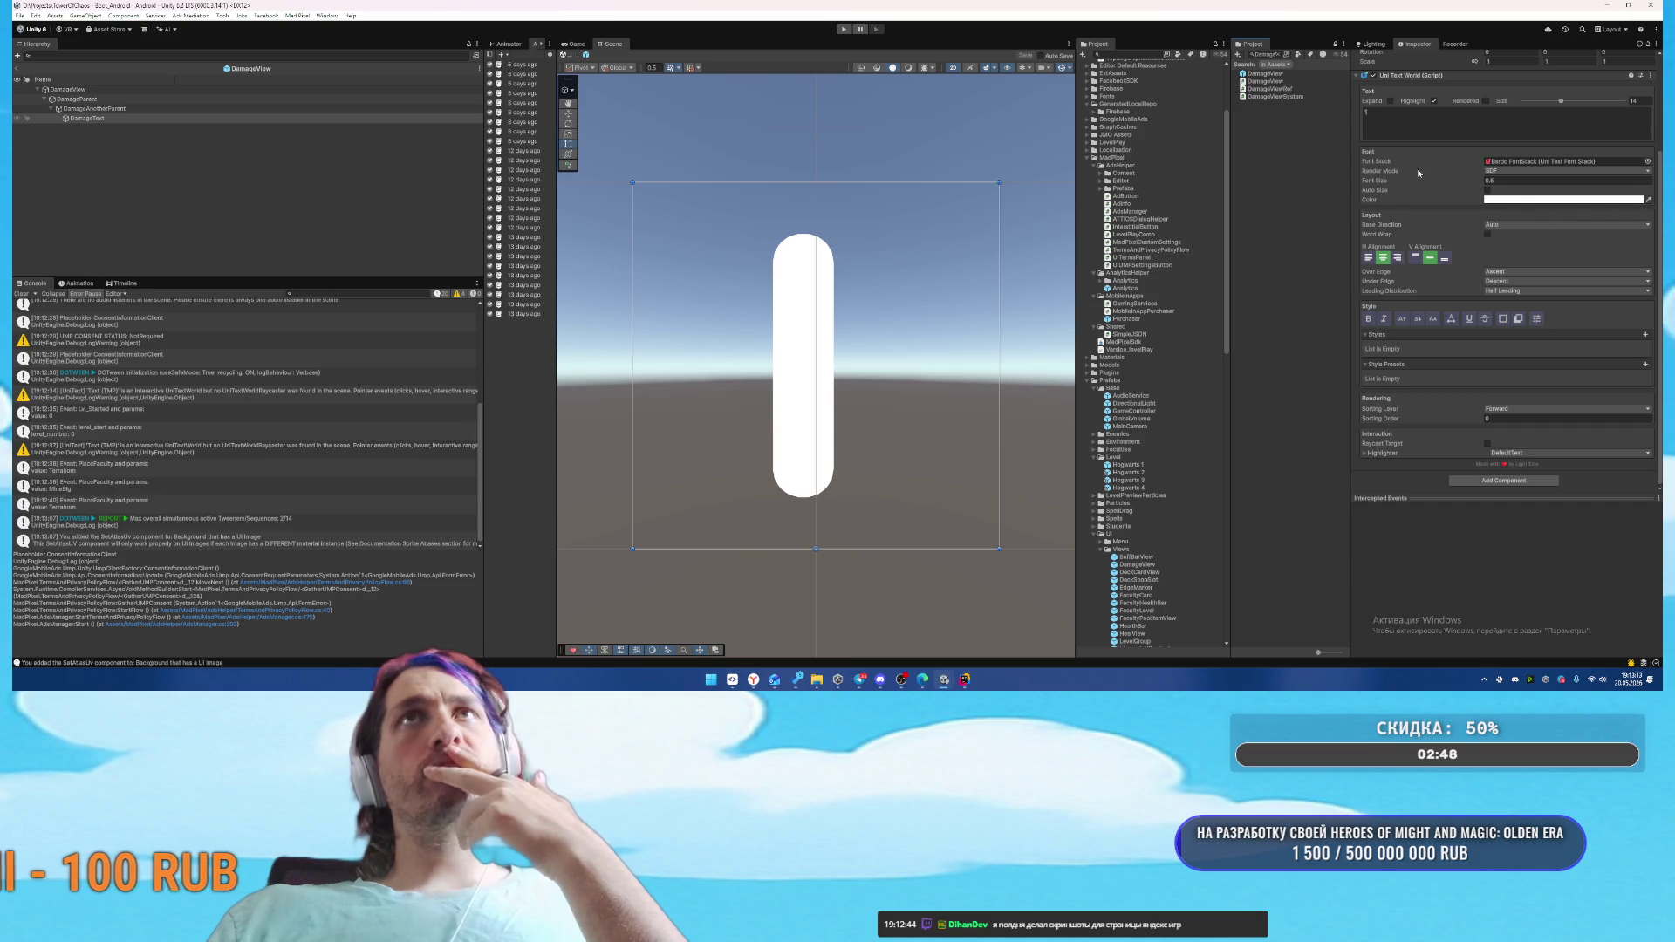
{"action": "scroll", "coordinate": [1424, 203], "scroll_direction": "up", "scroll_amount": 2}
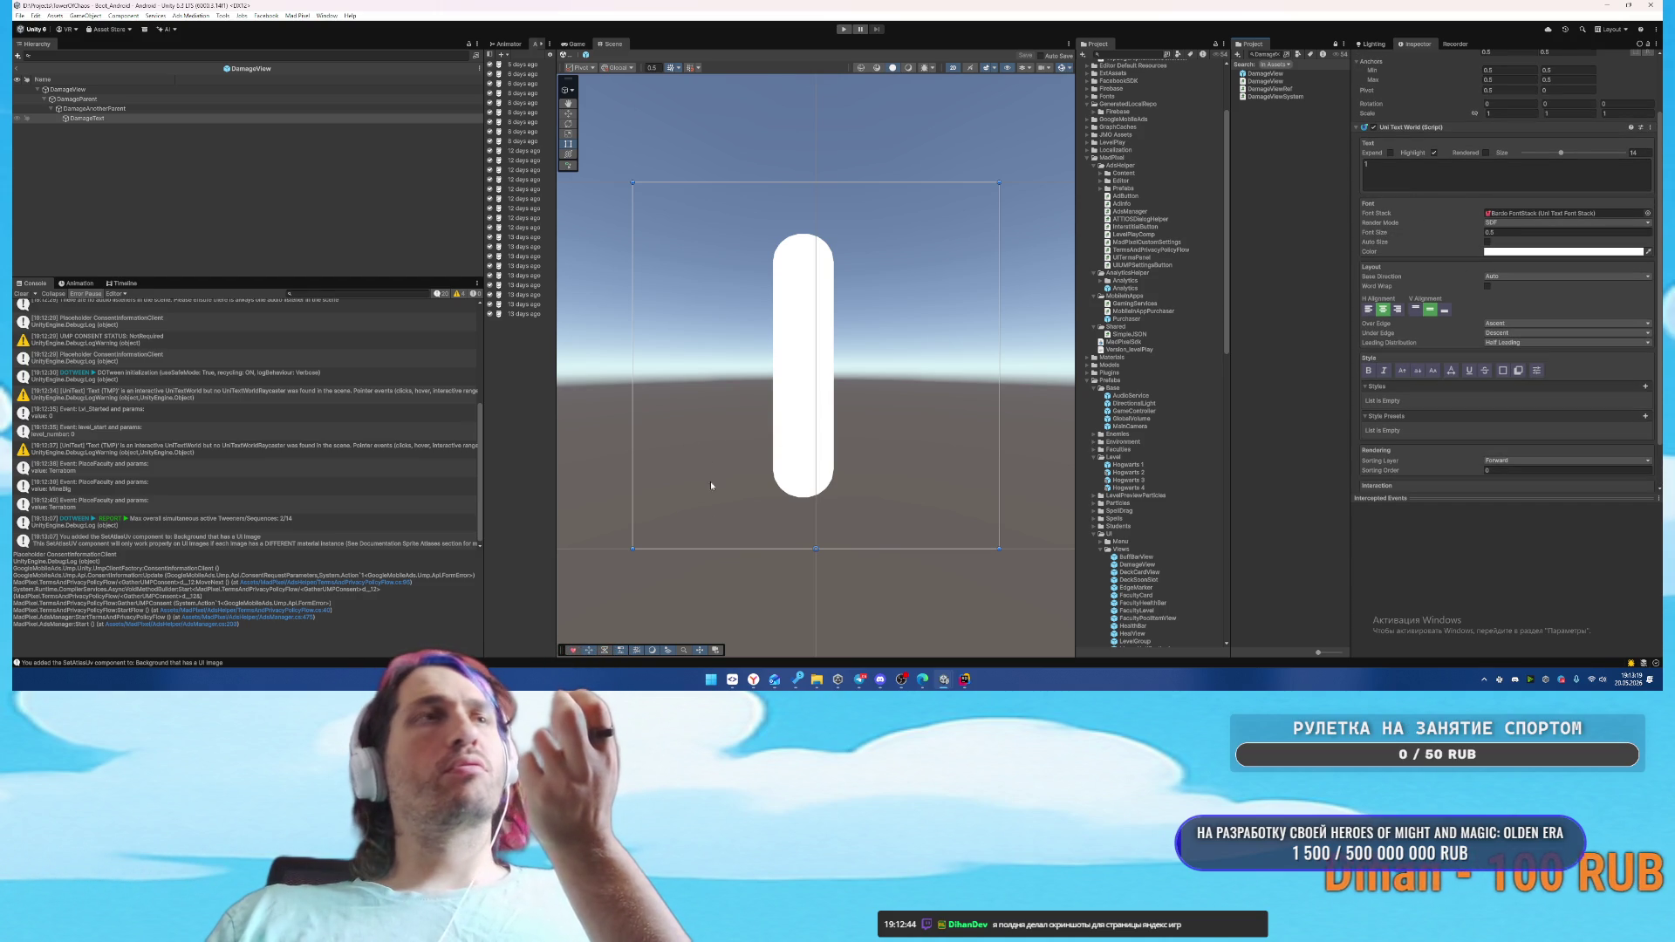
Switch to the browser, close the Codex usage tab, and go to the ChatGPT new chat
{"action": "mouse_move", "coordinate": [753, 679]}
{"action": "left_click", "coordinate": [784, 591]}
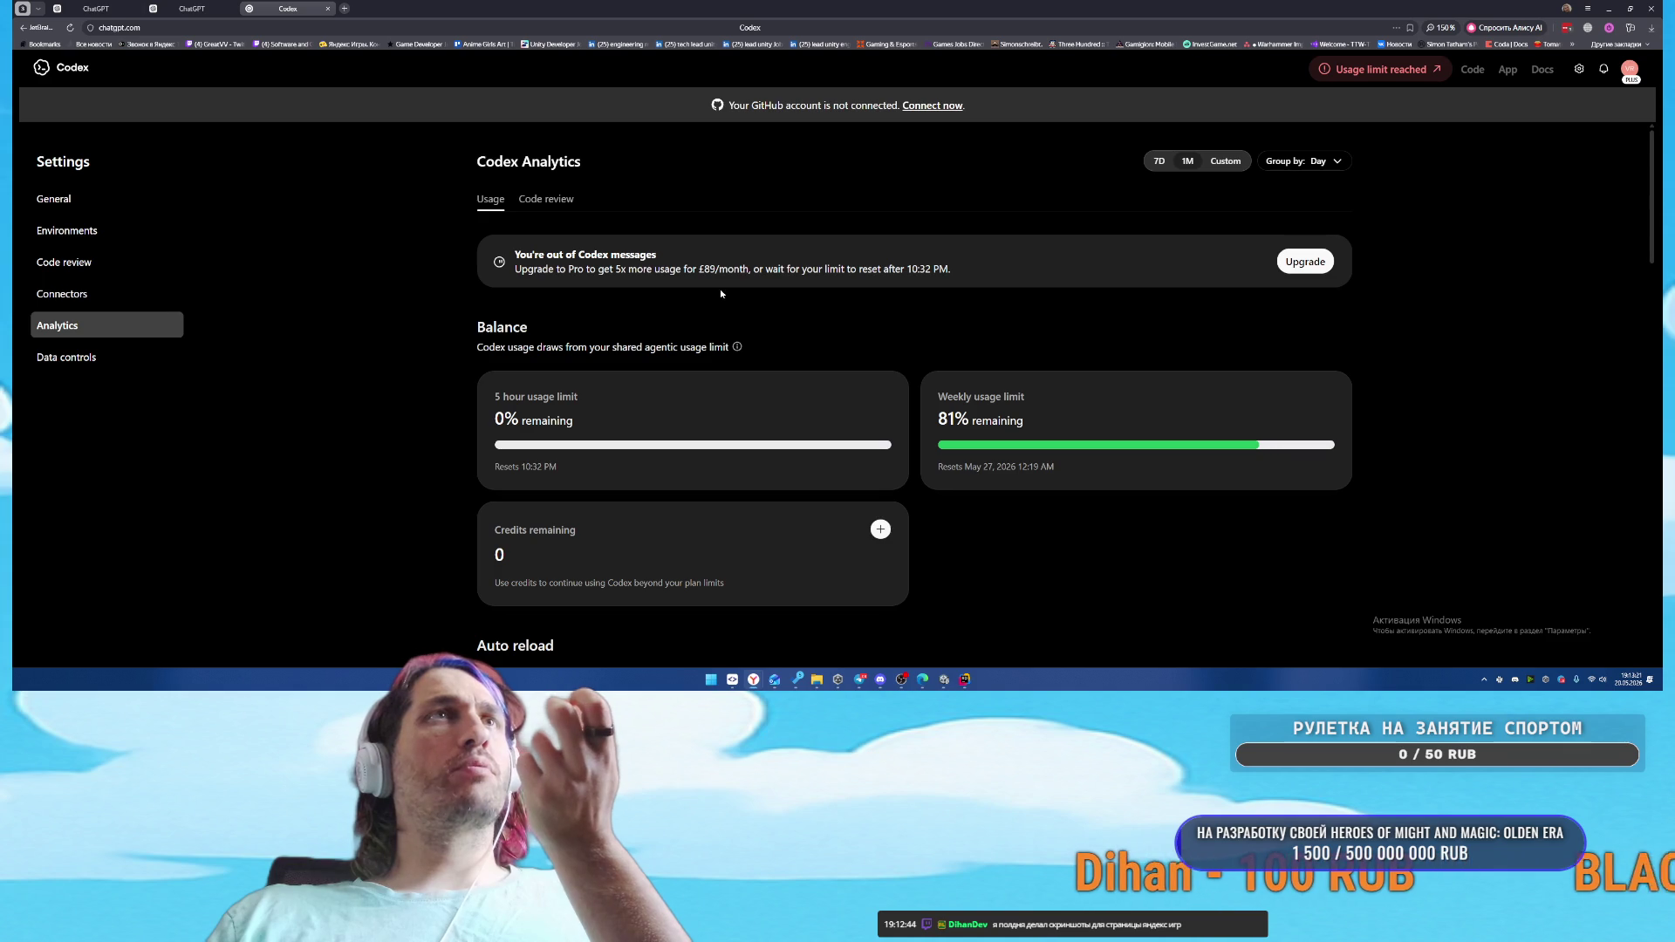
{"action": "middle_click", "coordinate": [300, 4]}
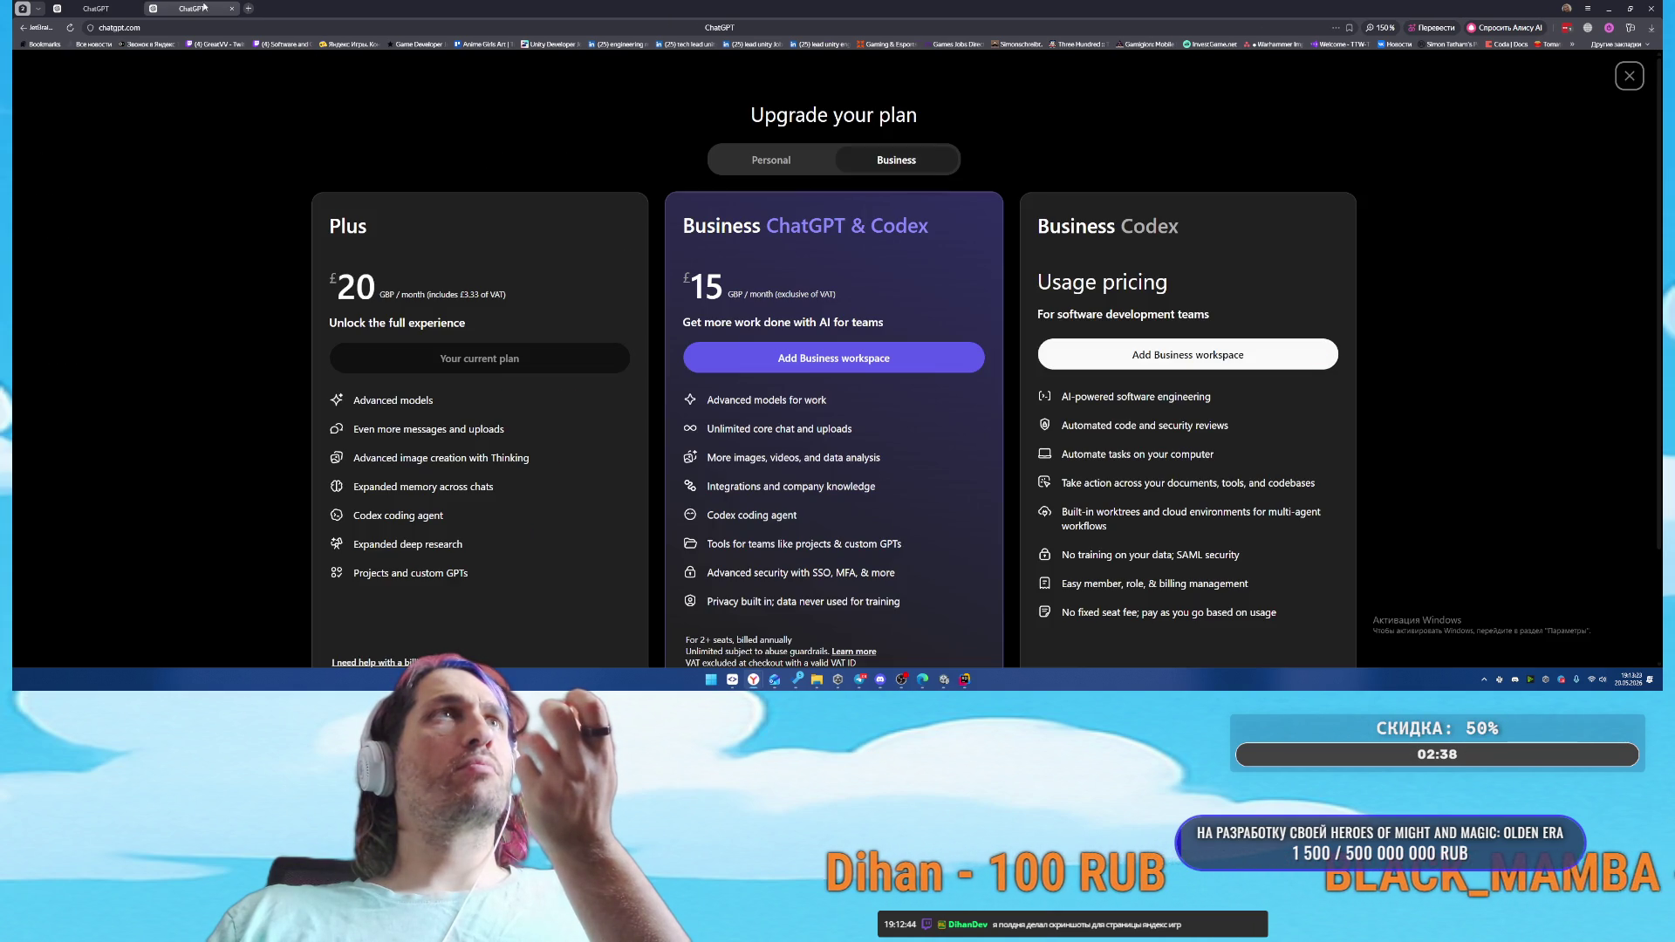
{"action": "left_click", "coordinate": [168, 7]}
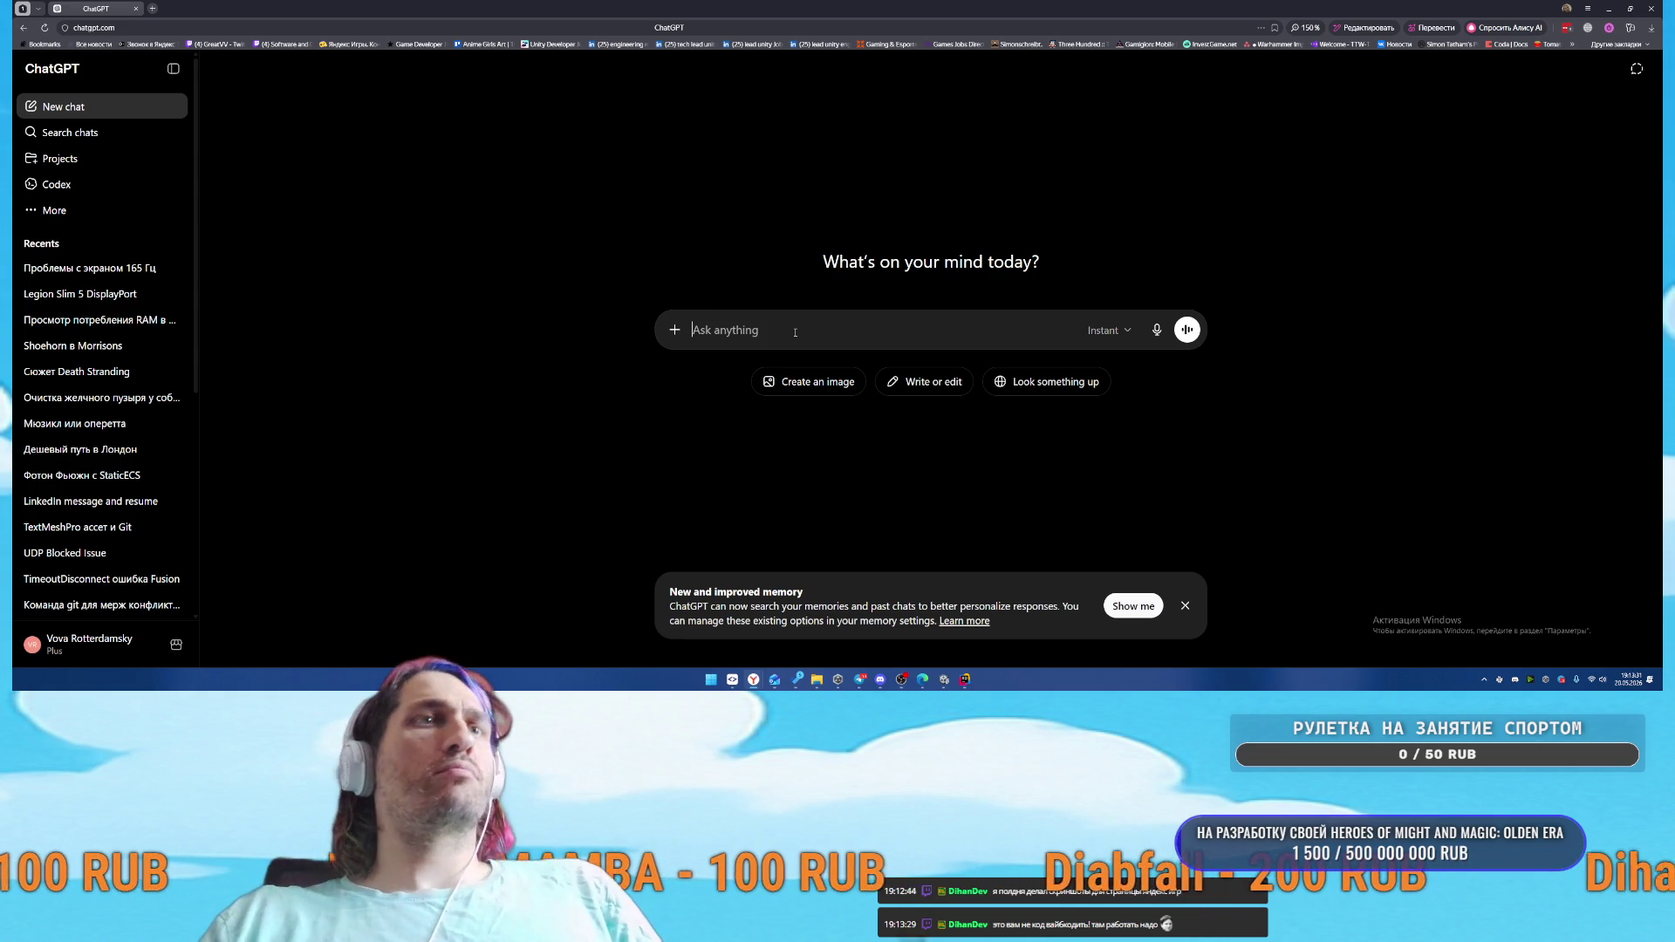
{"action": "type", "text": "п"}
Ask ChatGPT 'как в unitext сделать чтобы unitextworld рисовался по верх всего'
{"action": "key", "text": "BackSpace"}
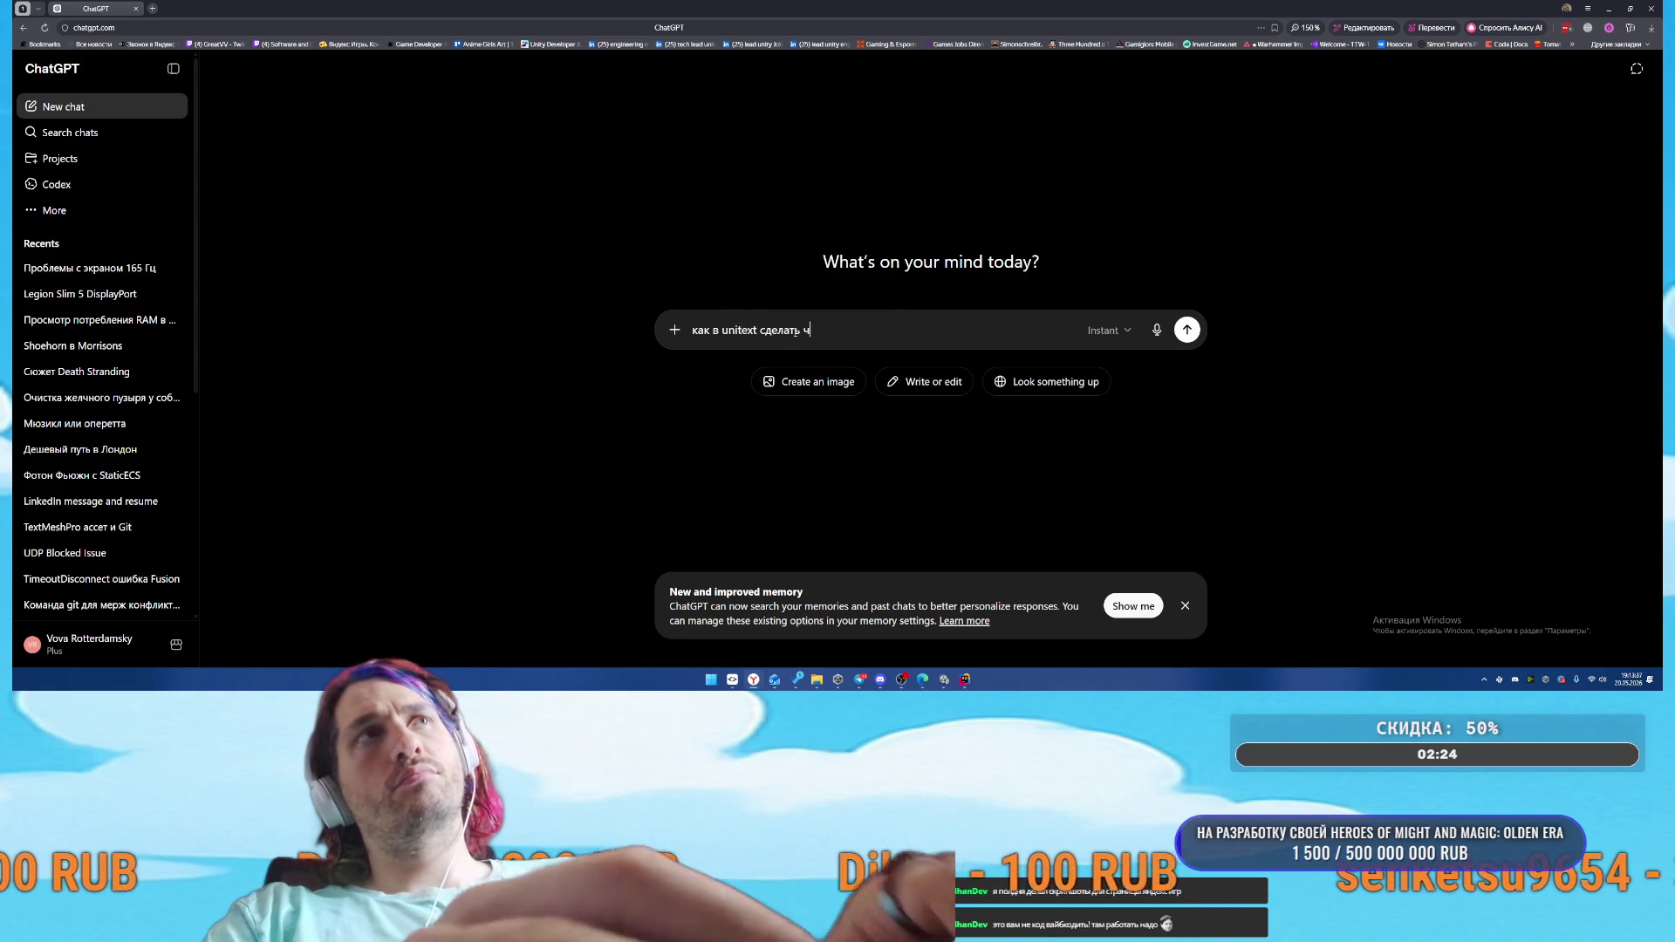
{"action": "type", "text": "тобы unitextworld"}
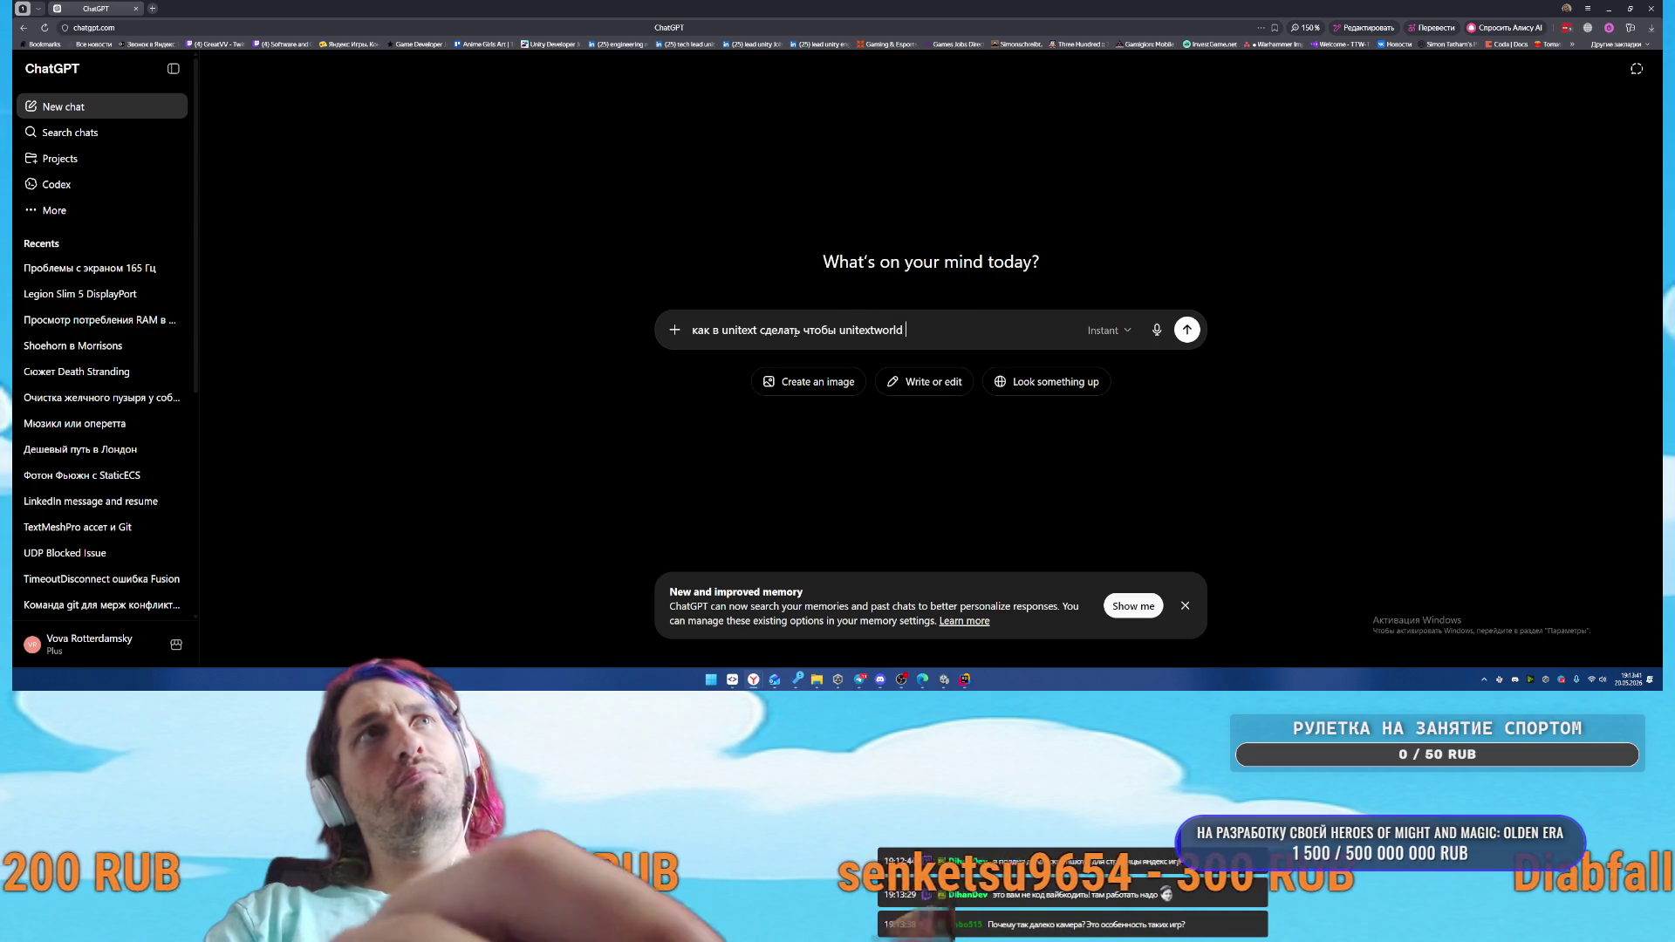
{"action": "type", "text": "ался по"}
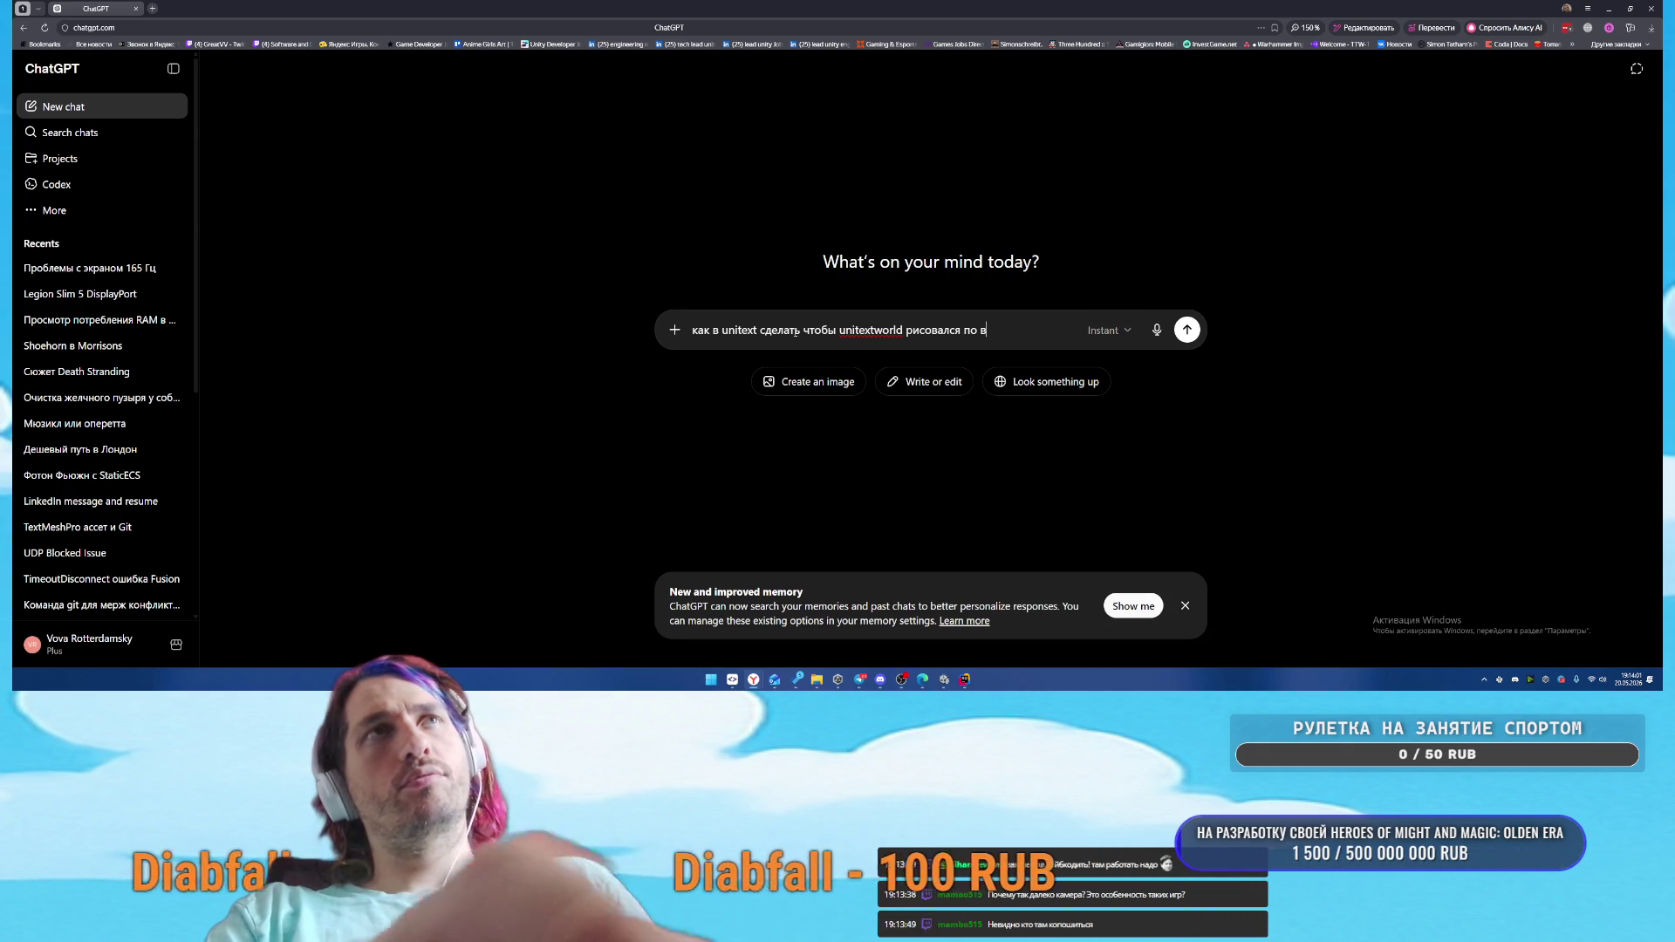
{"action": "type", "text": "всего"}
{"action": "key", "text": "Return"}
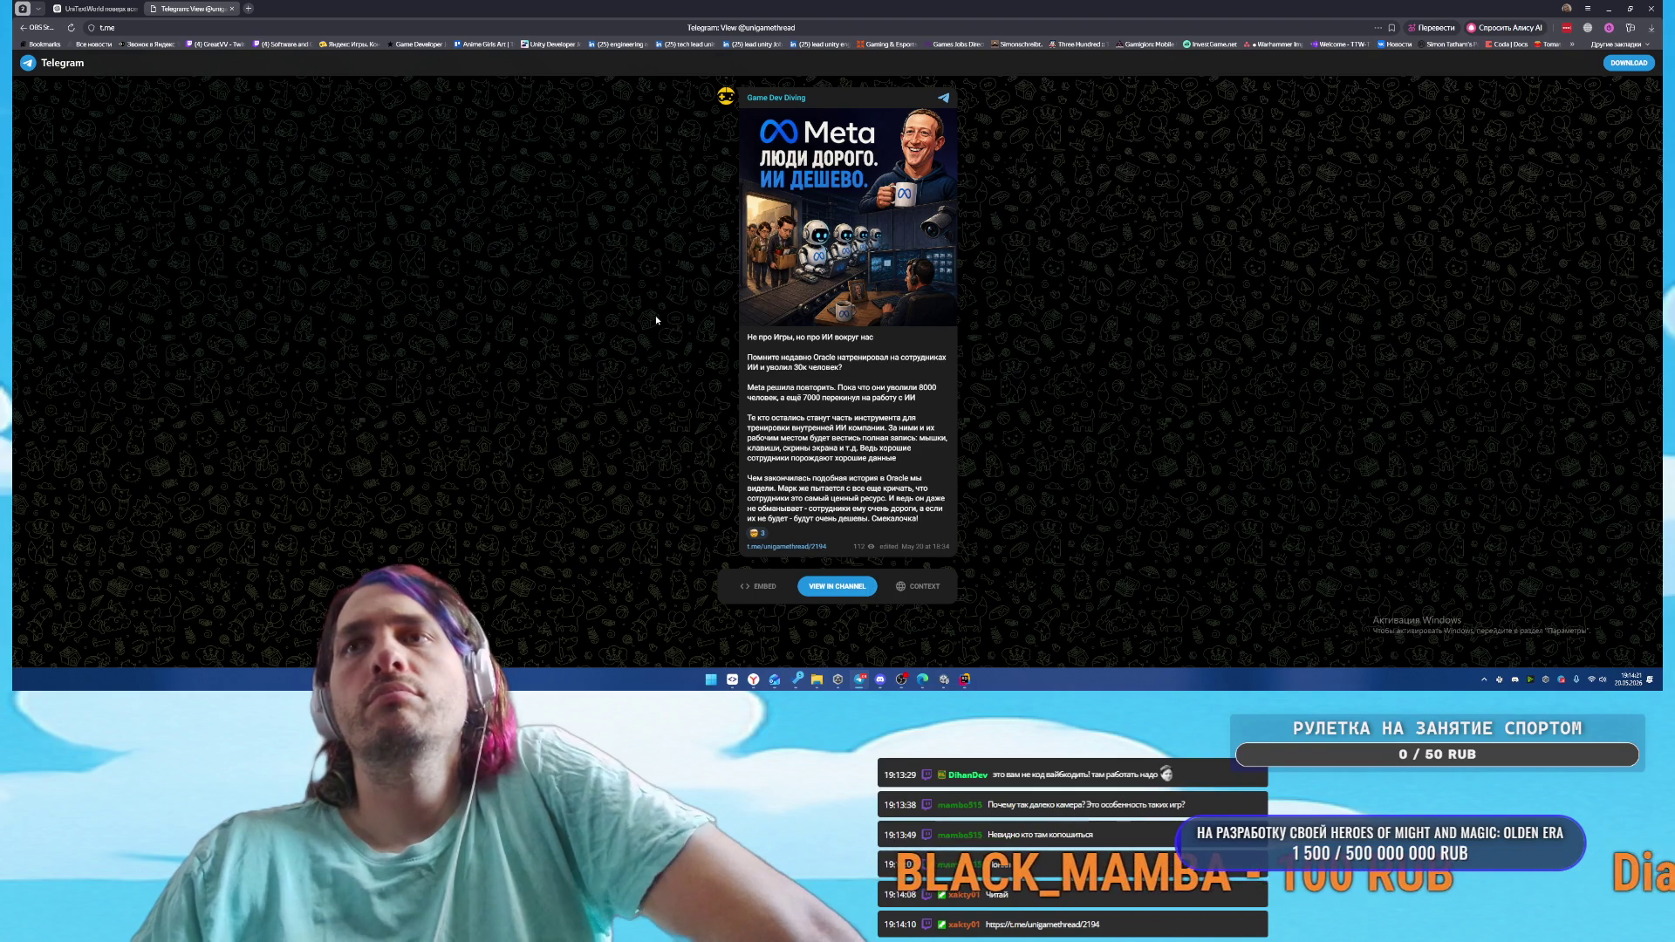
Close the Telegram post tab to get back to ChatGPT's answer
{"action": "middle_click", "coordinate": [222, 6]}
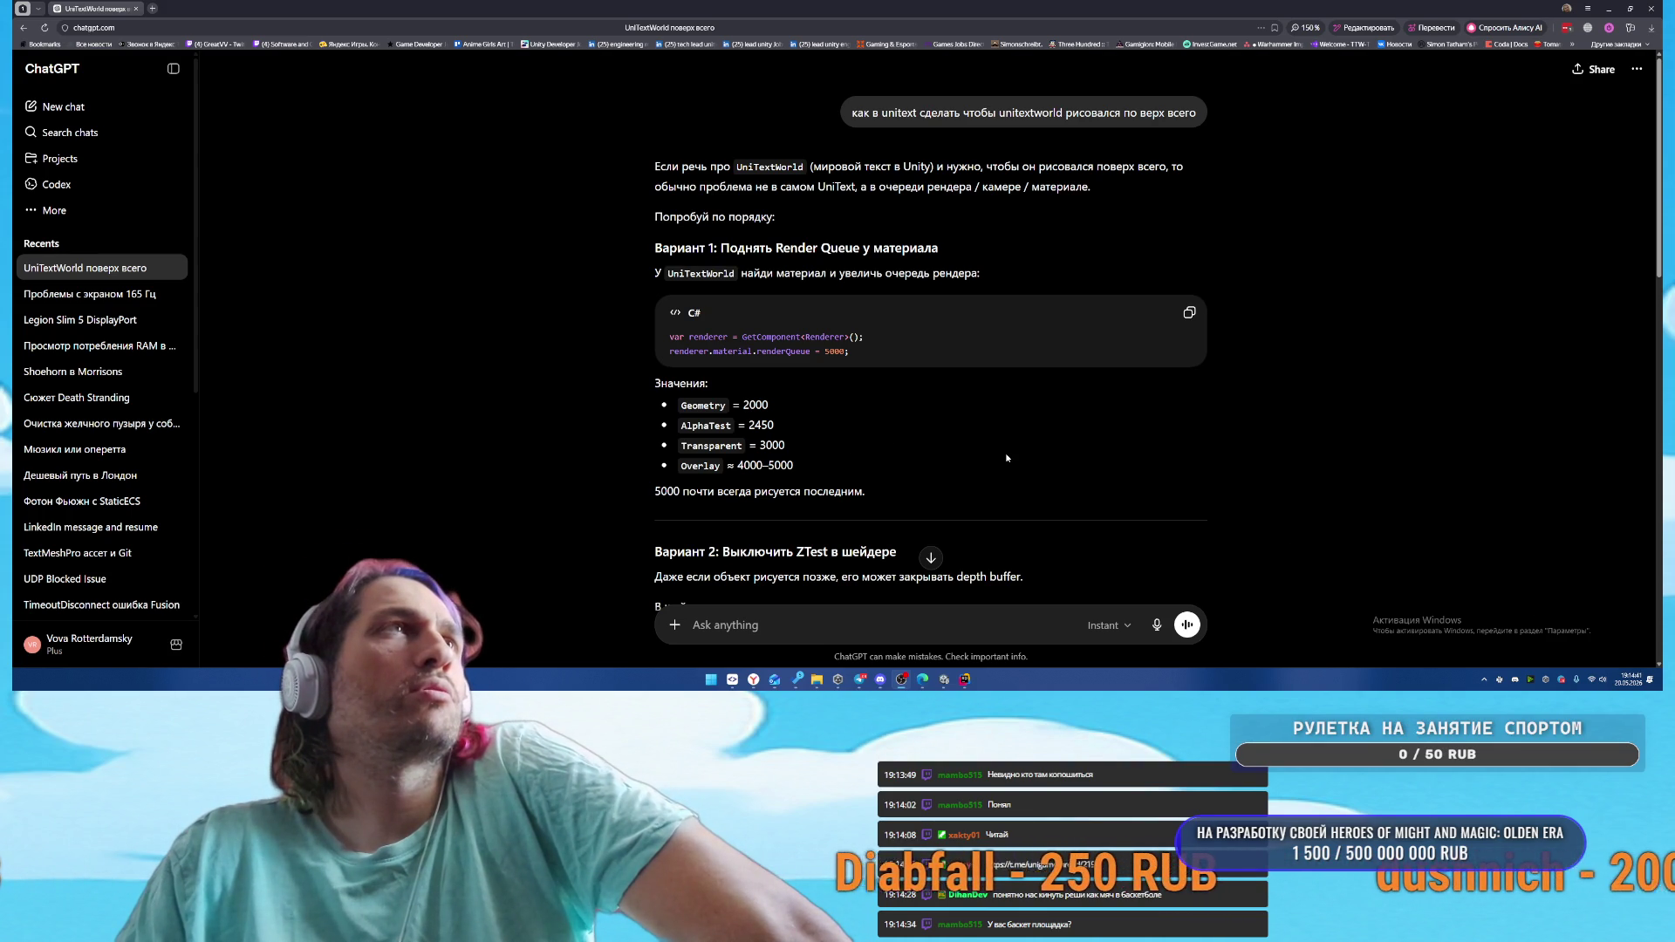
Read to the end of the reply, select the _ZTest Always line, and switch to Rider
{"action": "scroll", "coordinate": [1006, 457], "scroll_direction": "down", "scroll_amount": 2}
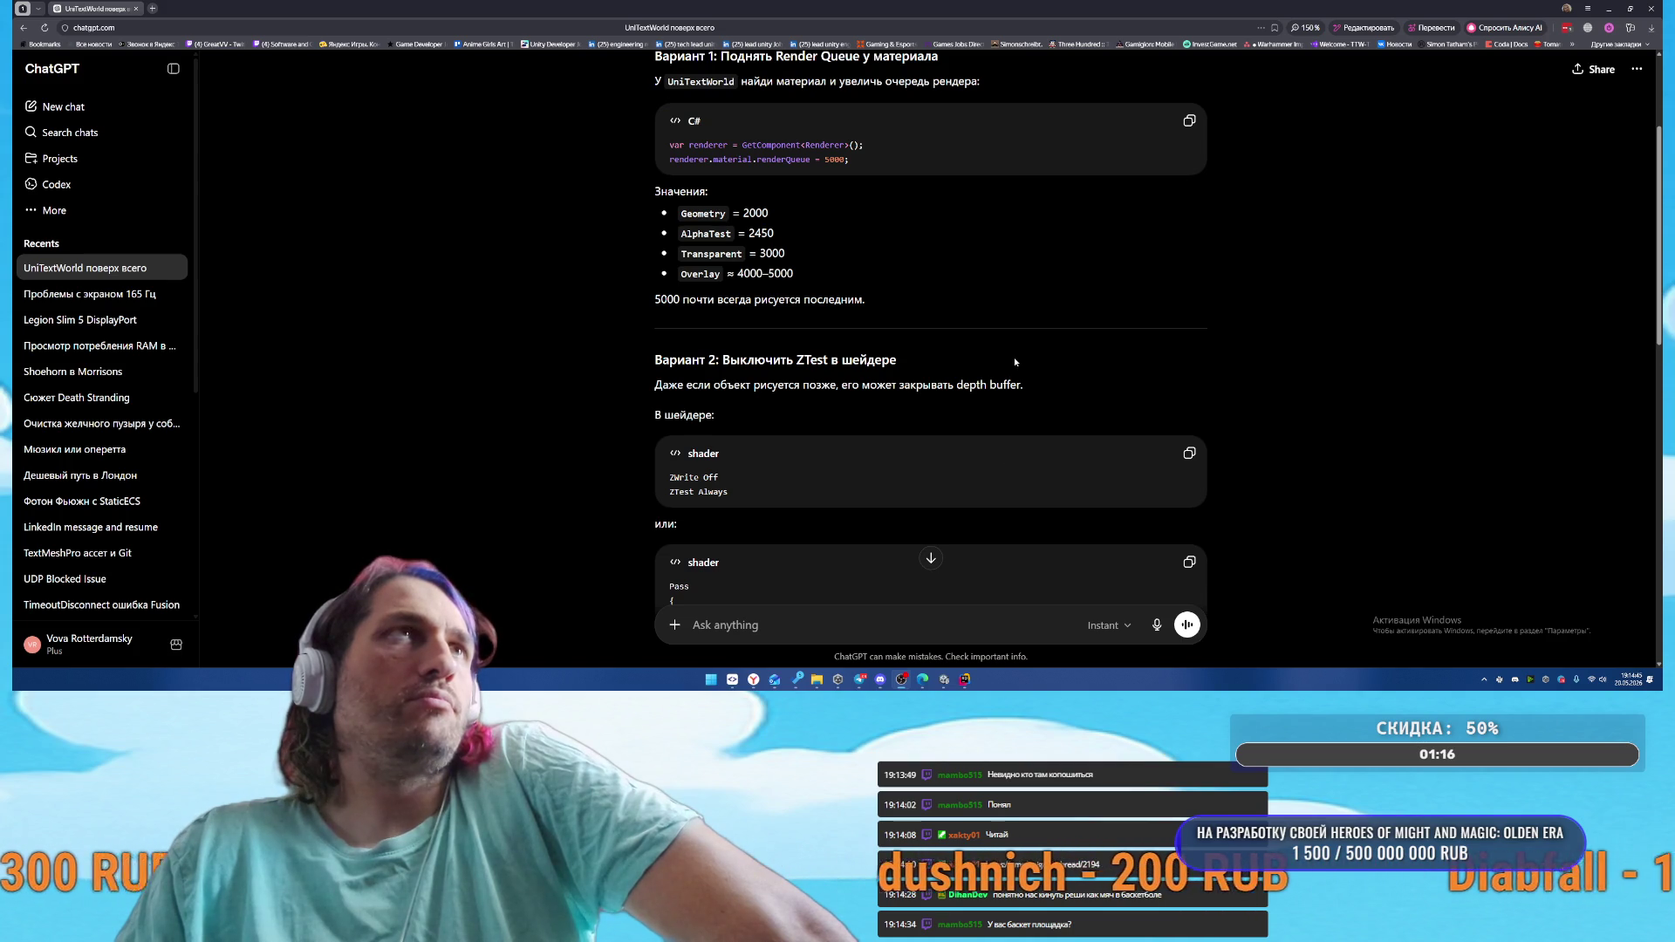
{"action": "scroll", "coordinate": [1014, 357], "scroll_direction": "down", "scroll_amount": 3}
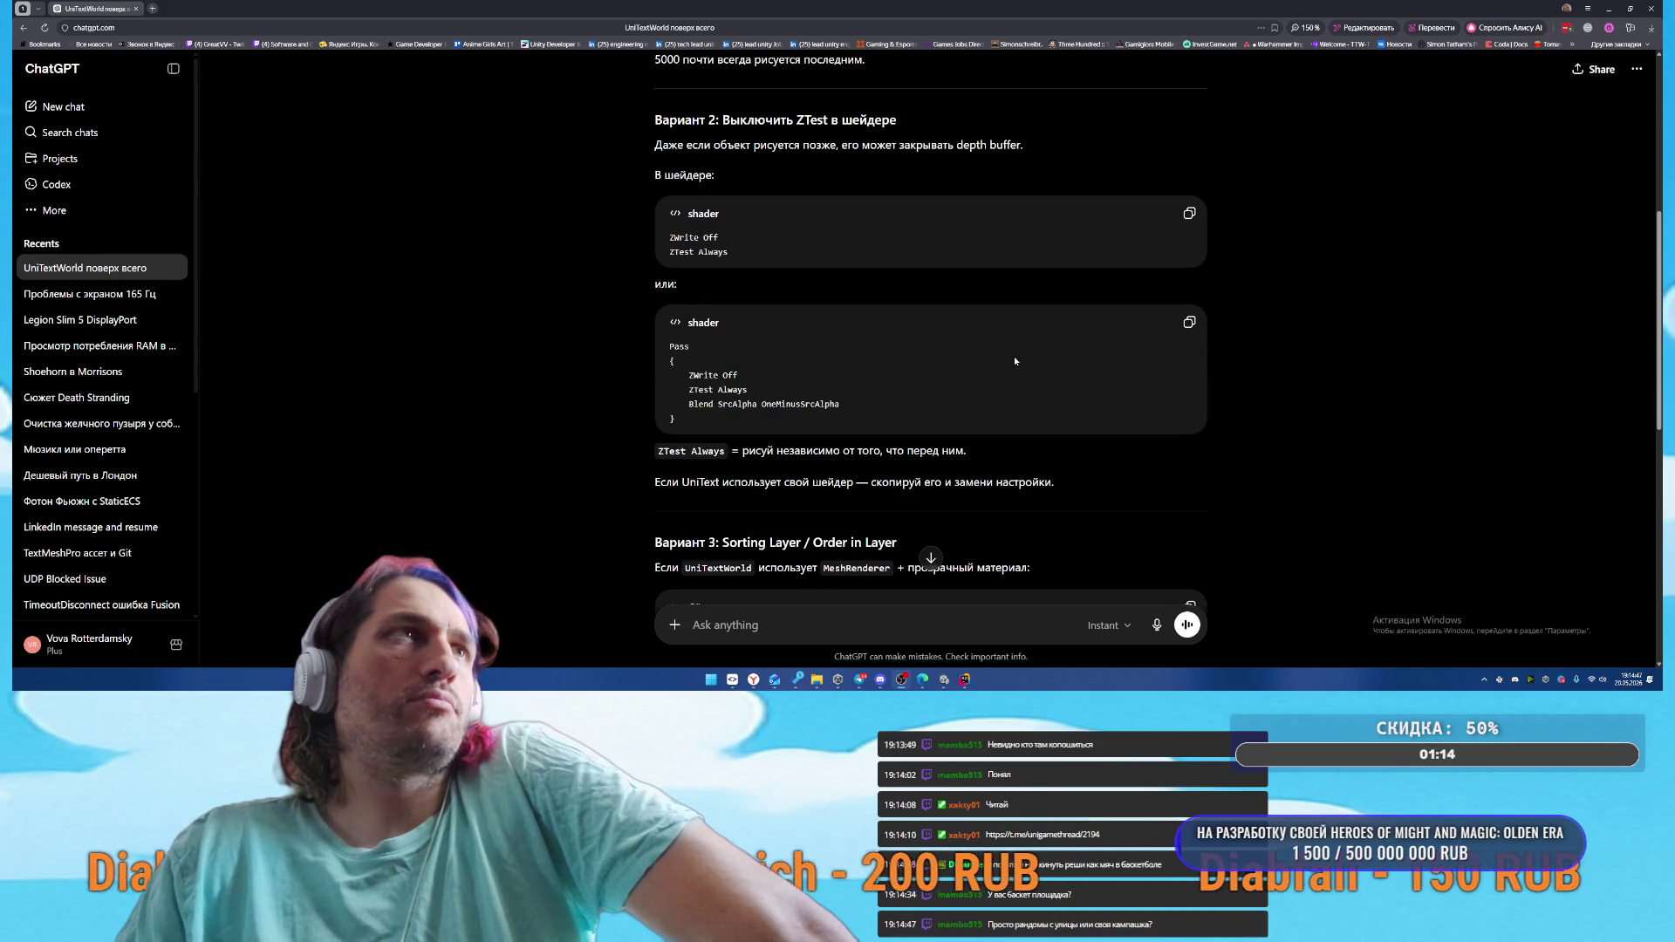
{"action": "scroll", "coordinate": [1014, 360], "scroll_direction": "down", "scroll_amount": 4}
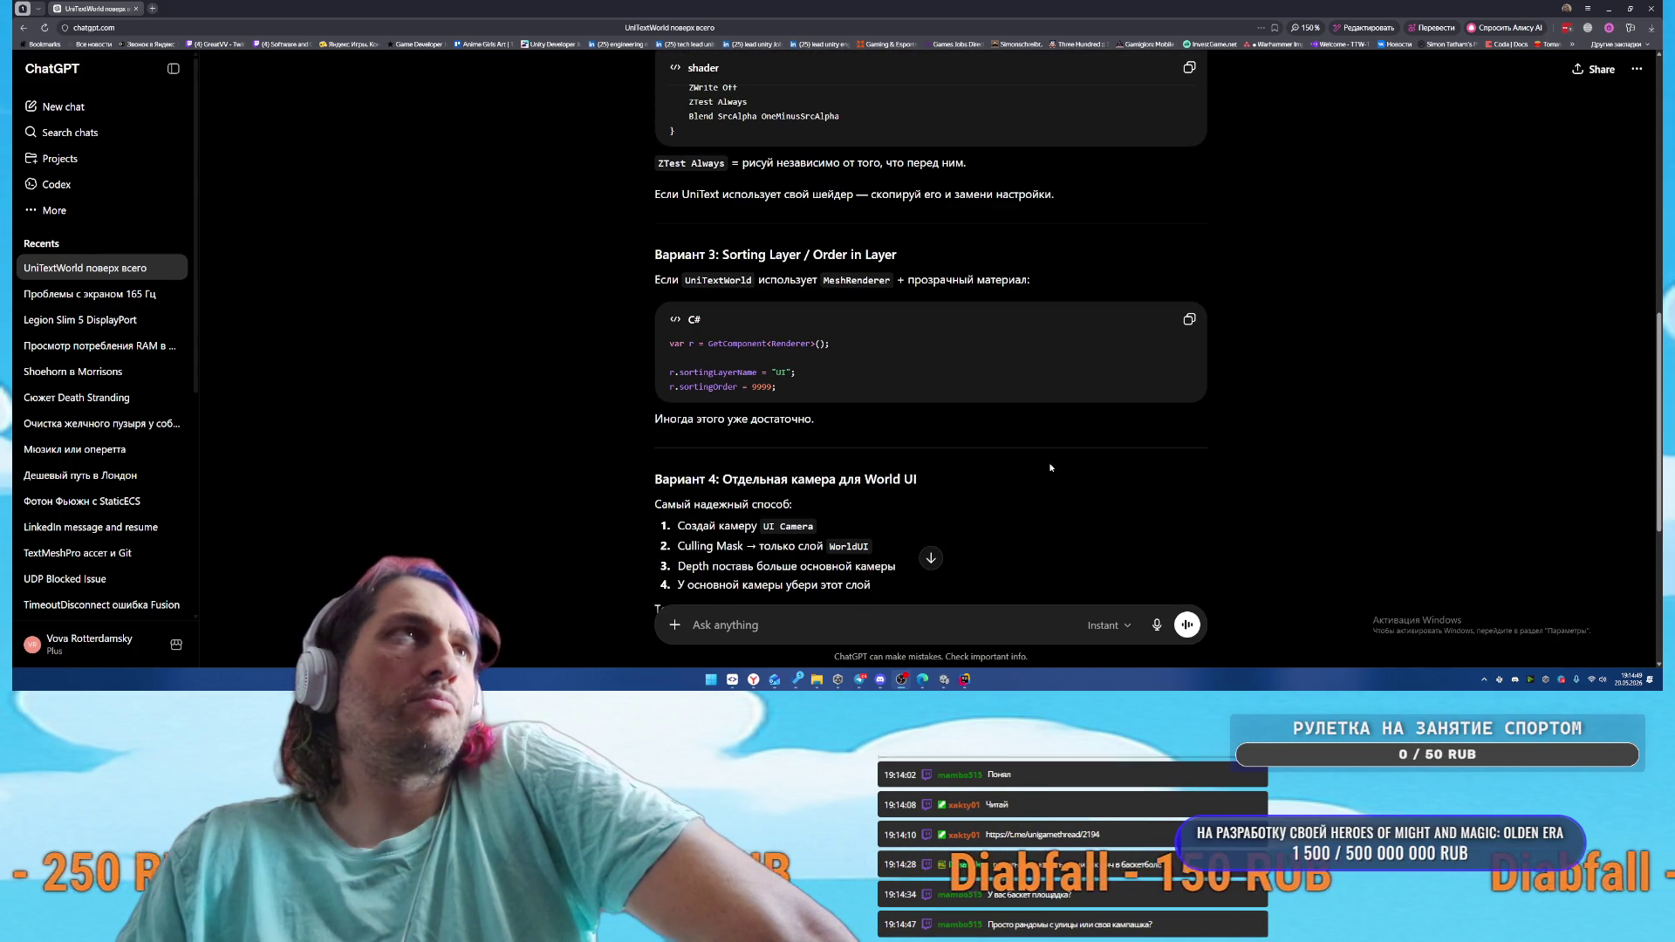
{"action": "scroll", "coordinate": [1024, 450], "scroll_direction": "down", "scroll_amount": 1}
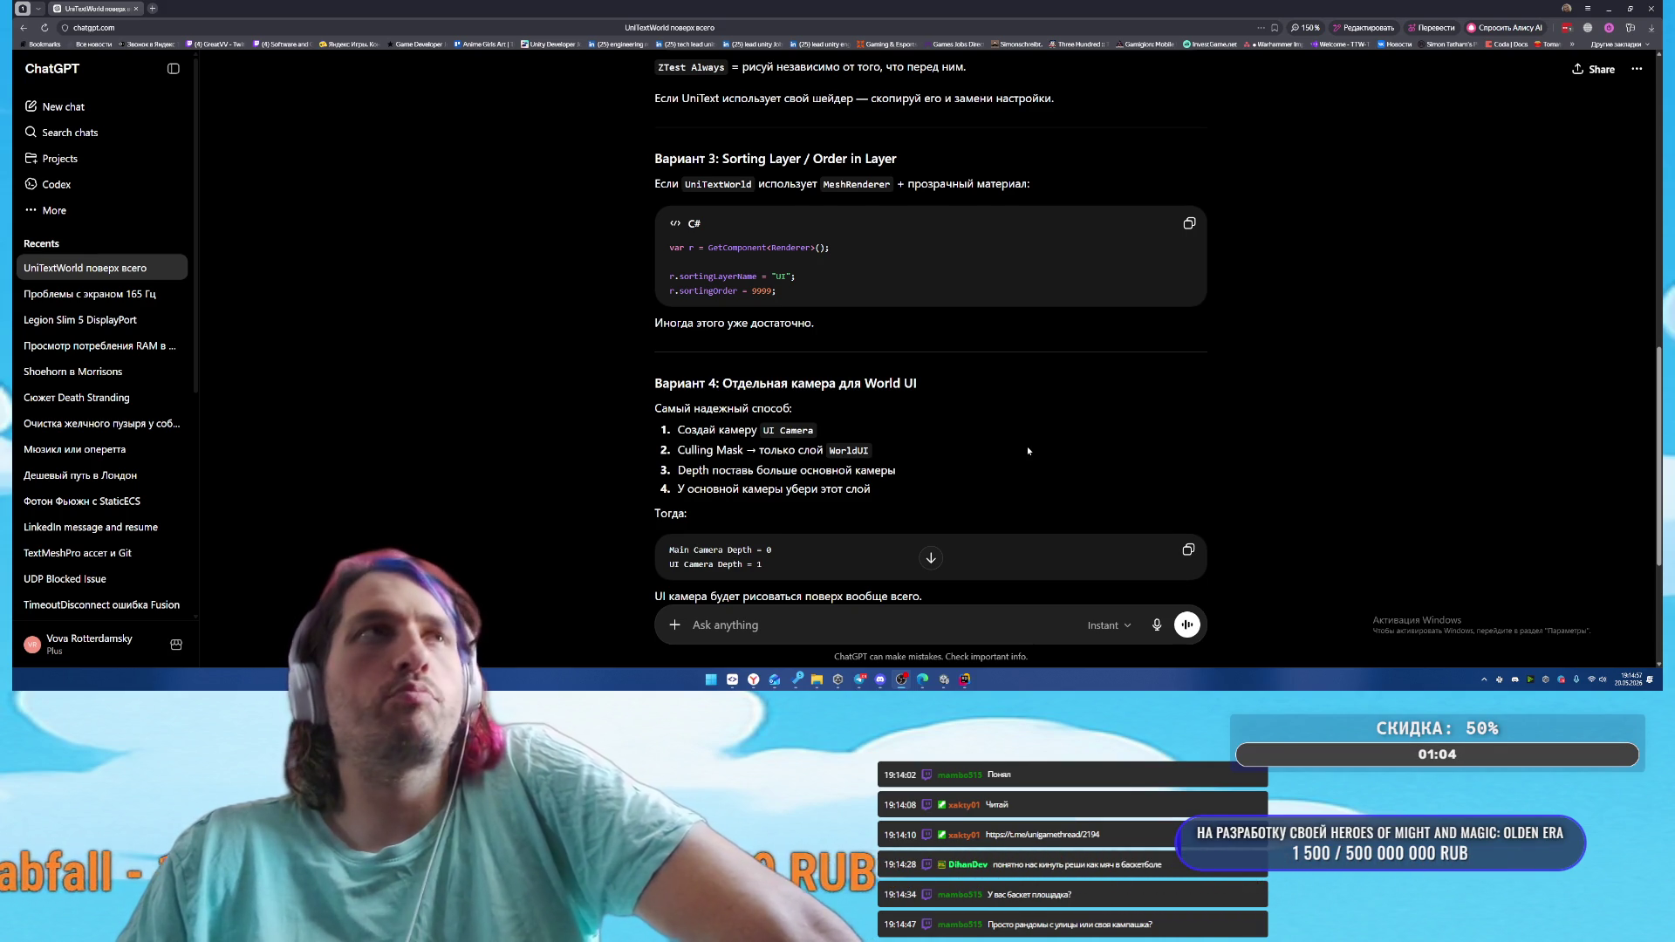
{"action": "scroll", "coordinate": [1027, 451], "scroll_direction": "down", "scroll_amount": 2}
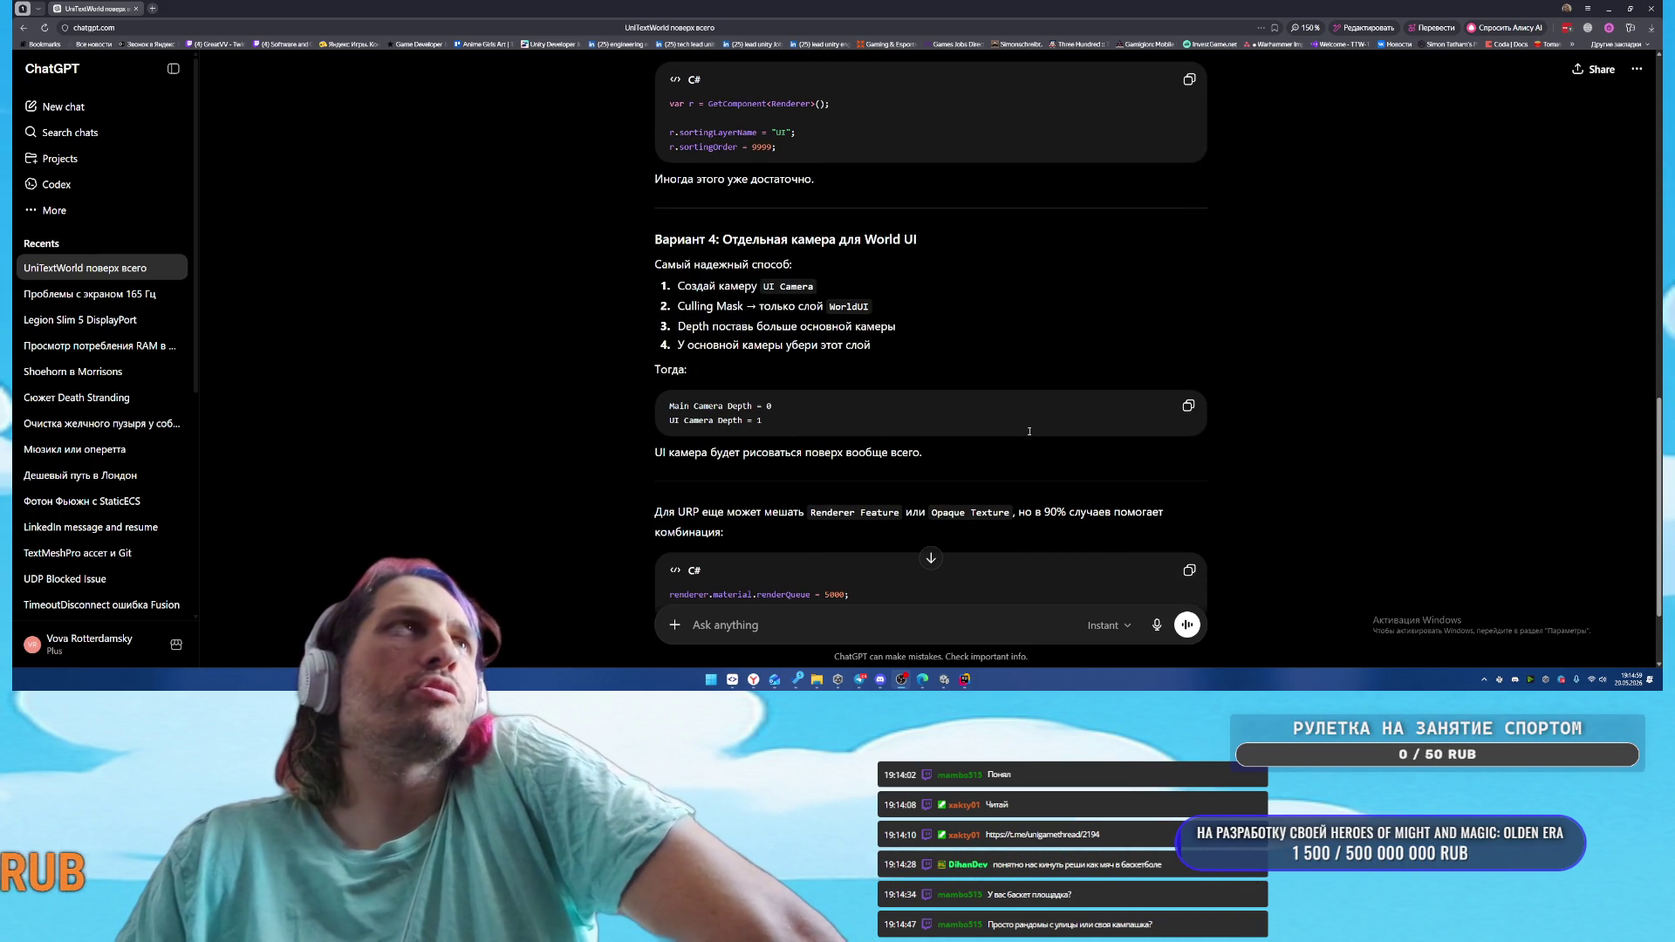
{"action": "scroll", "coordinate": [1029, 431], "scroll_direction": "down", "scroll_amount": 2}
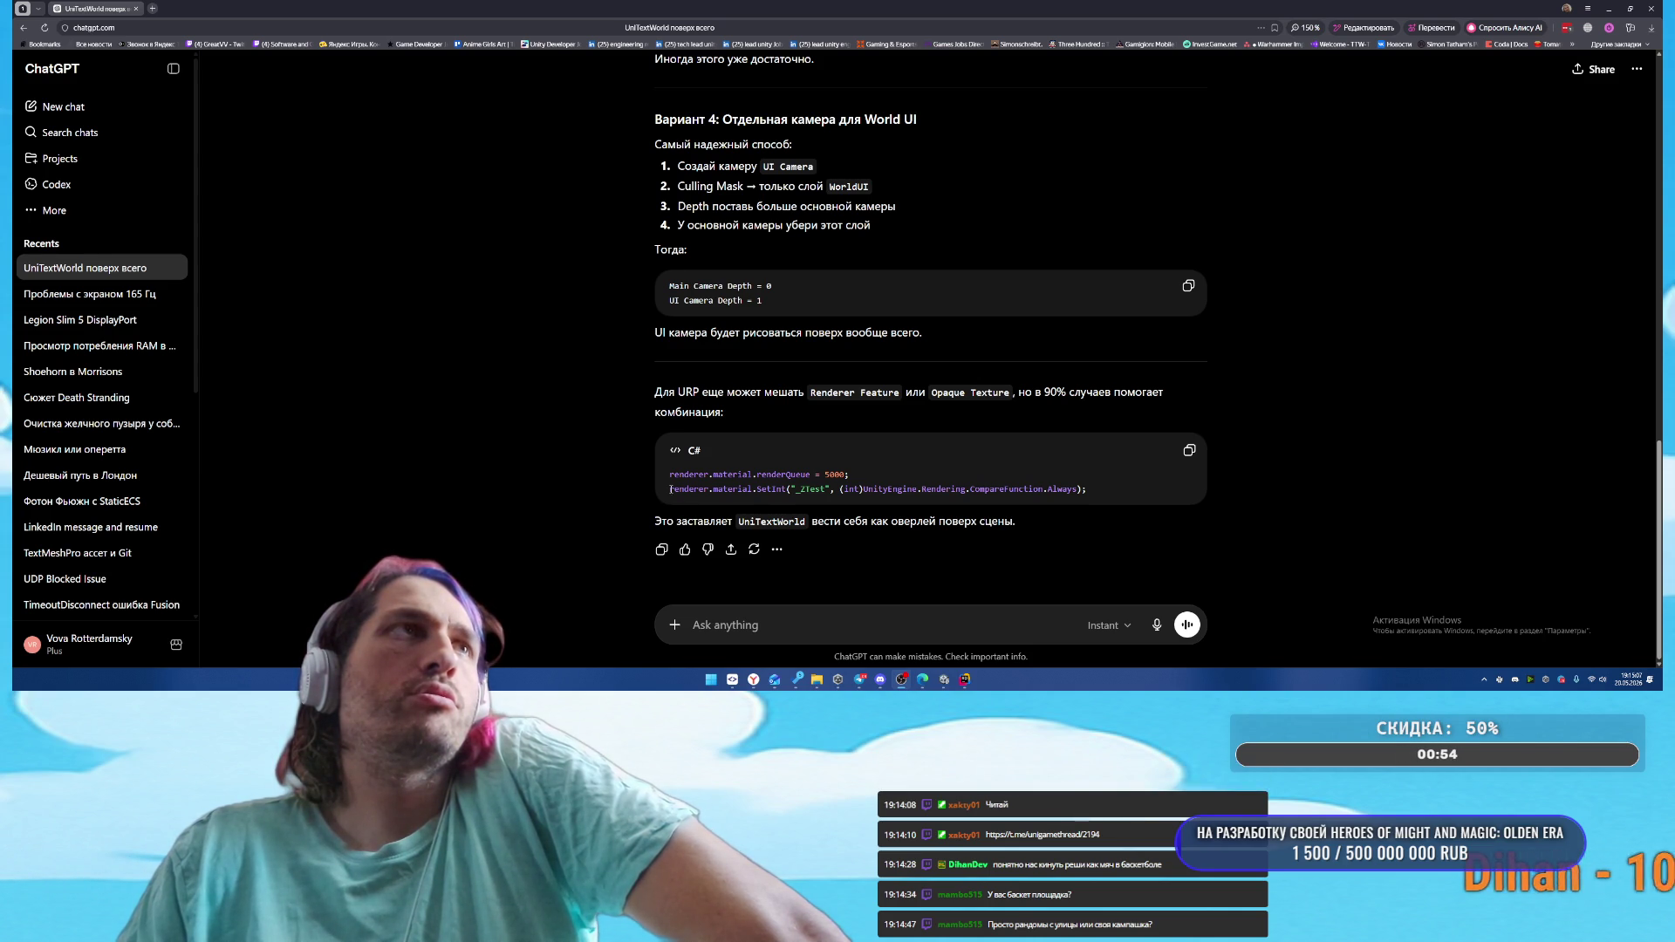
{"action": "left_click_drag", "start_coordinate": [669, 489], "coordinate": [1084, 488]}
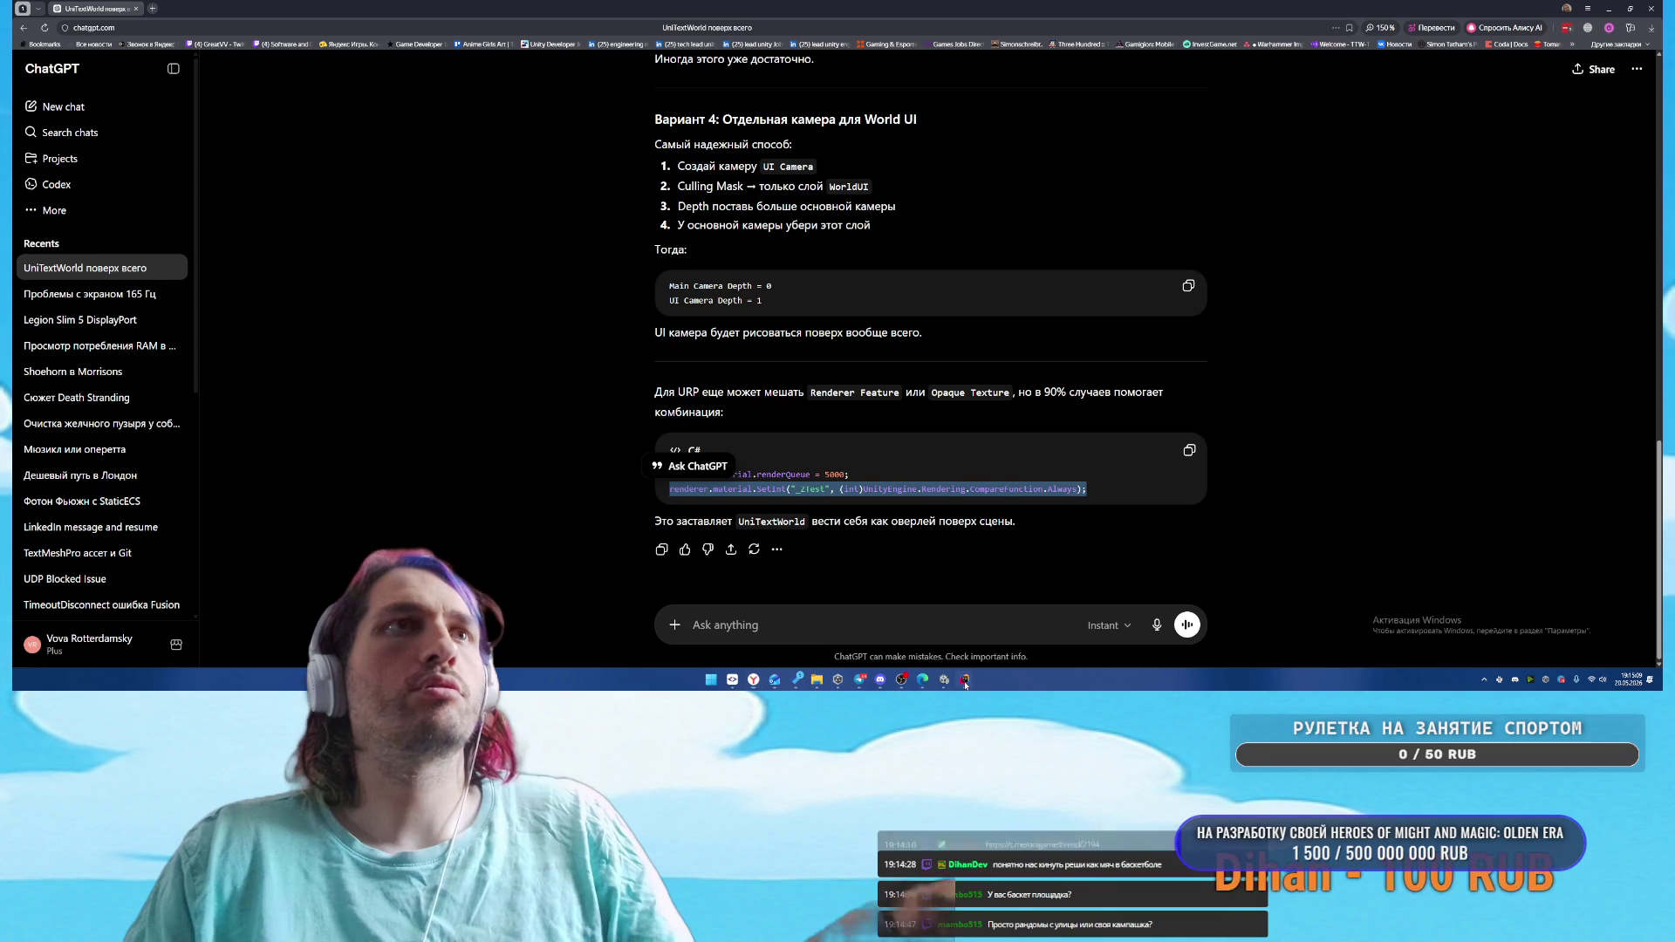
{"action": "mouse_move", "coordinate": [964, 679]}
{"action": "left_click", "coordinate": [999, 634]}
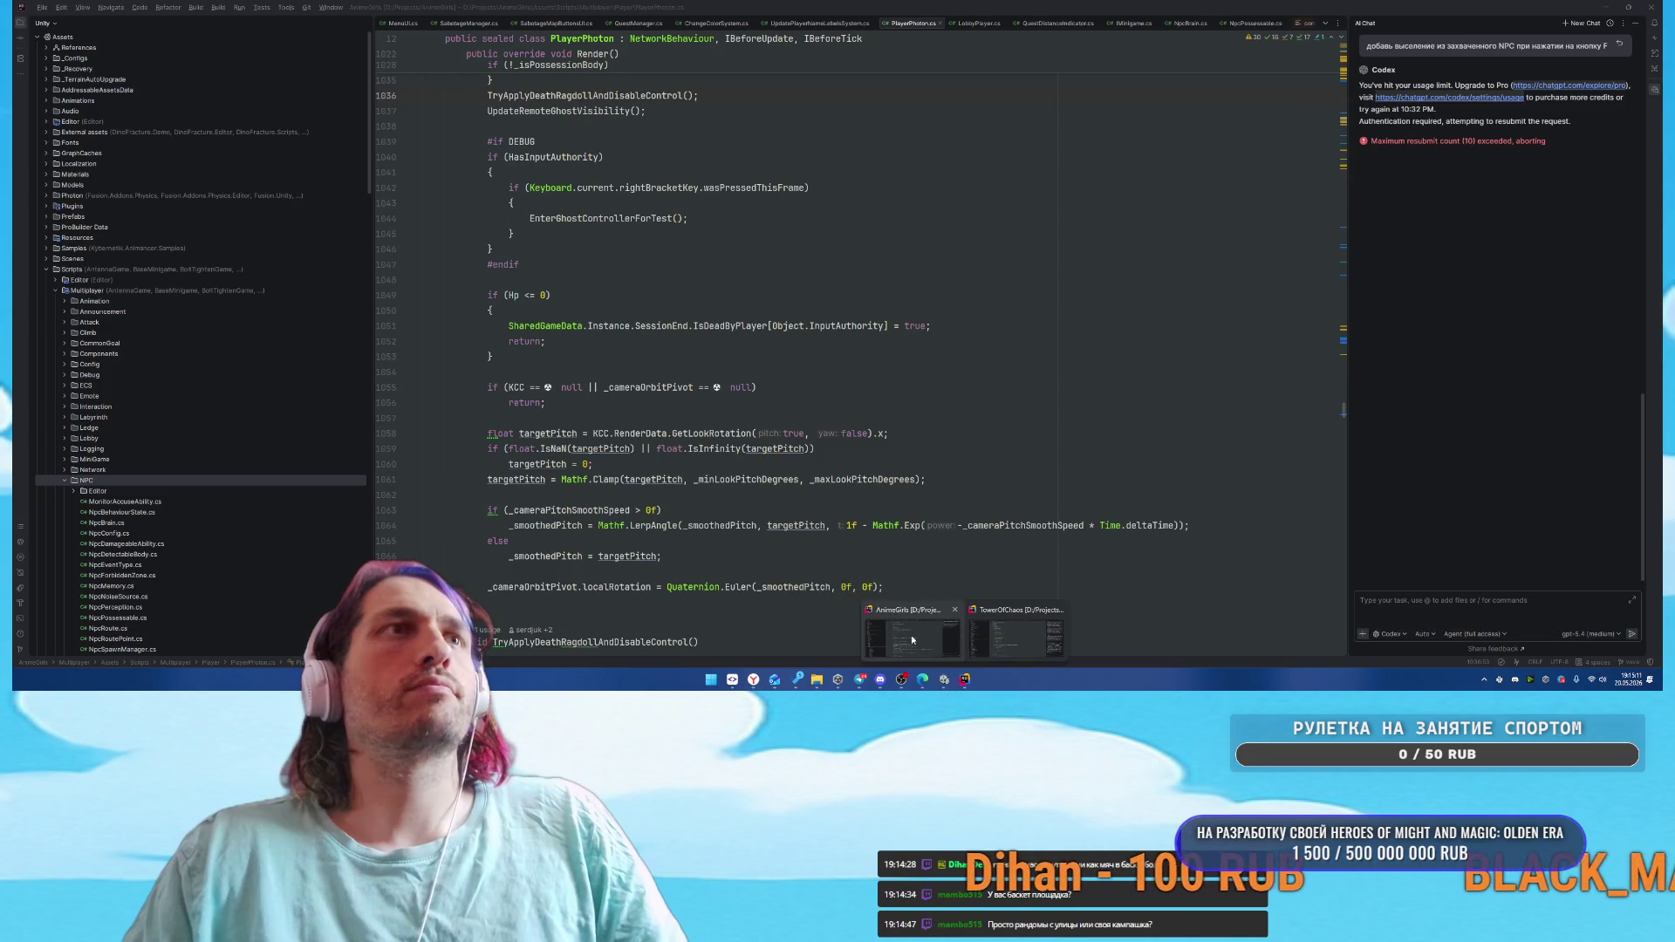
In the TowerOfChaos project, run the game, place three cards, and start the battle
{"action": "mouse_move", "coordinate": [965, 678]}
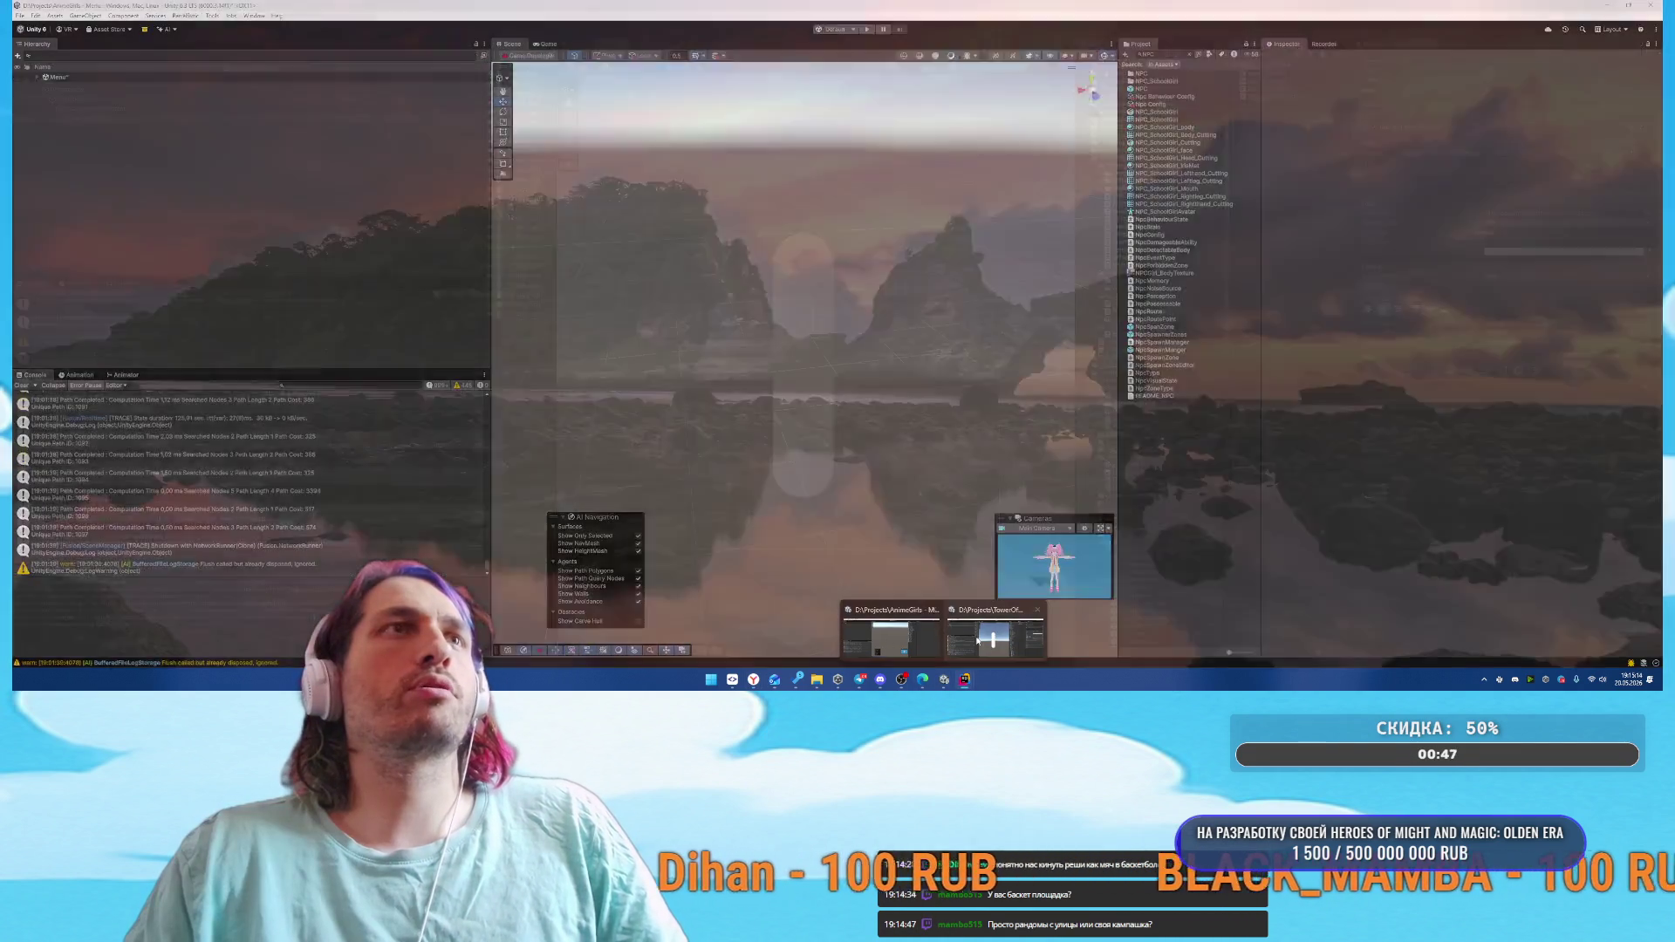
{"action": "left_click", "coordinate": [978, 641]}
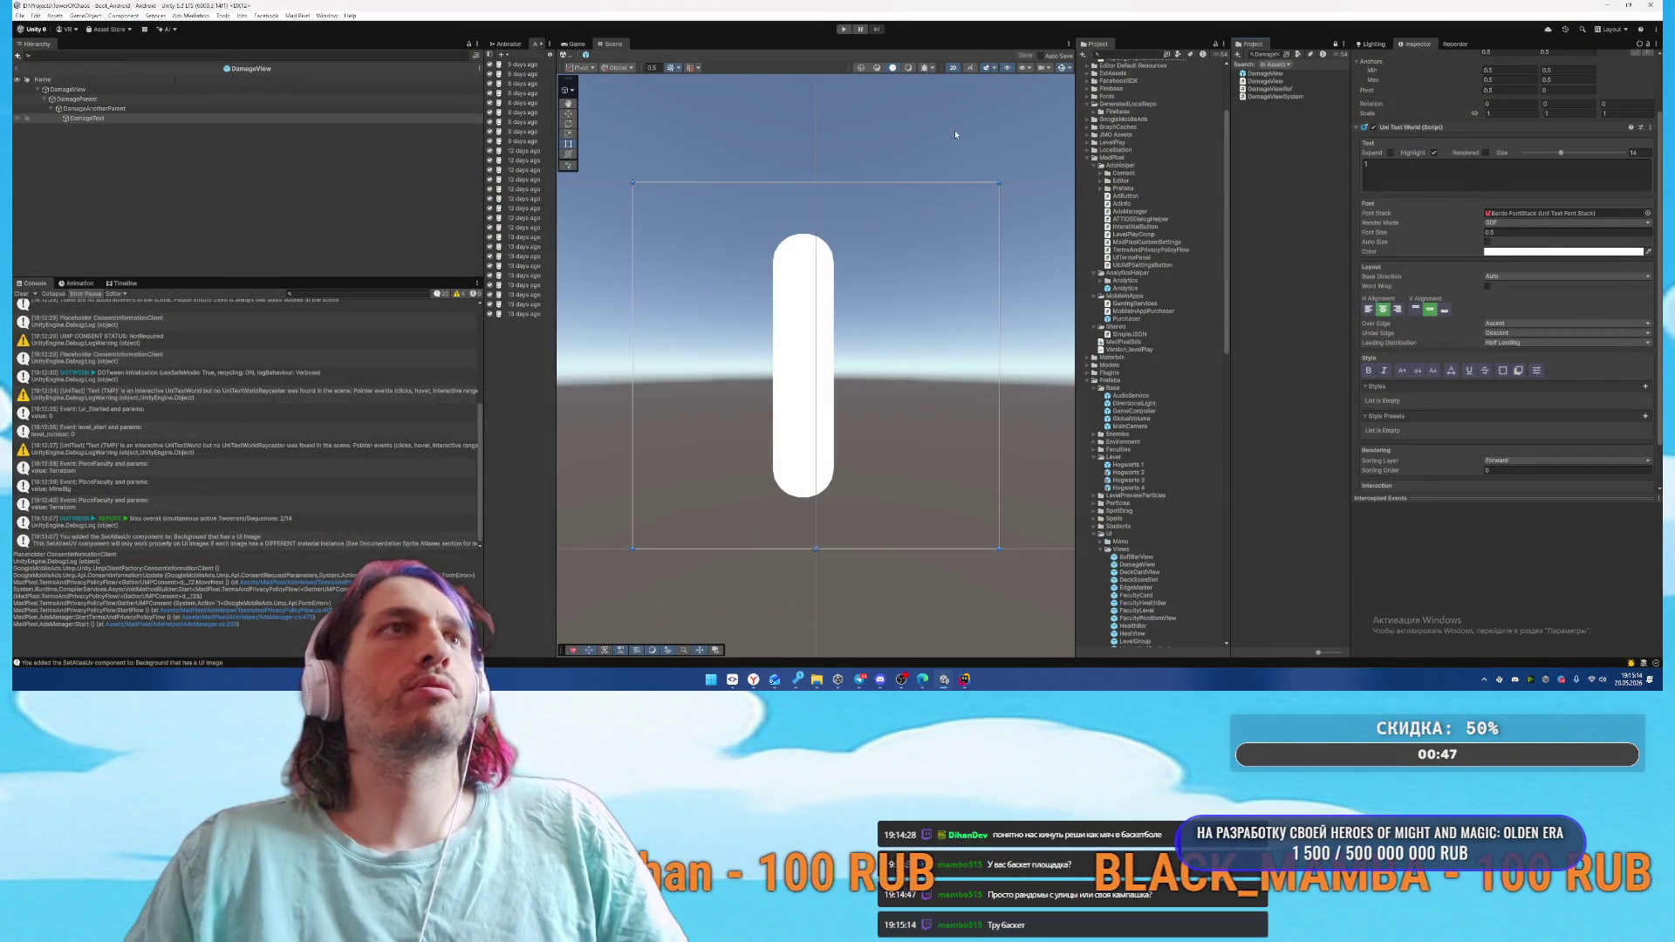
{"action": "left_click", "coordinate": [843, 29]}
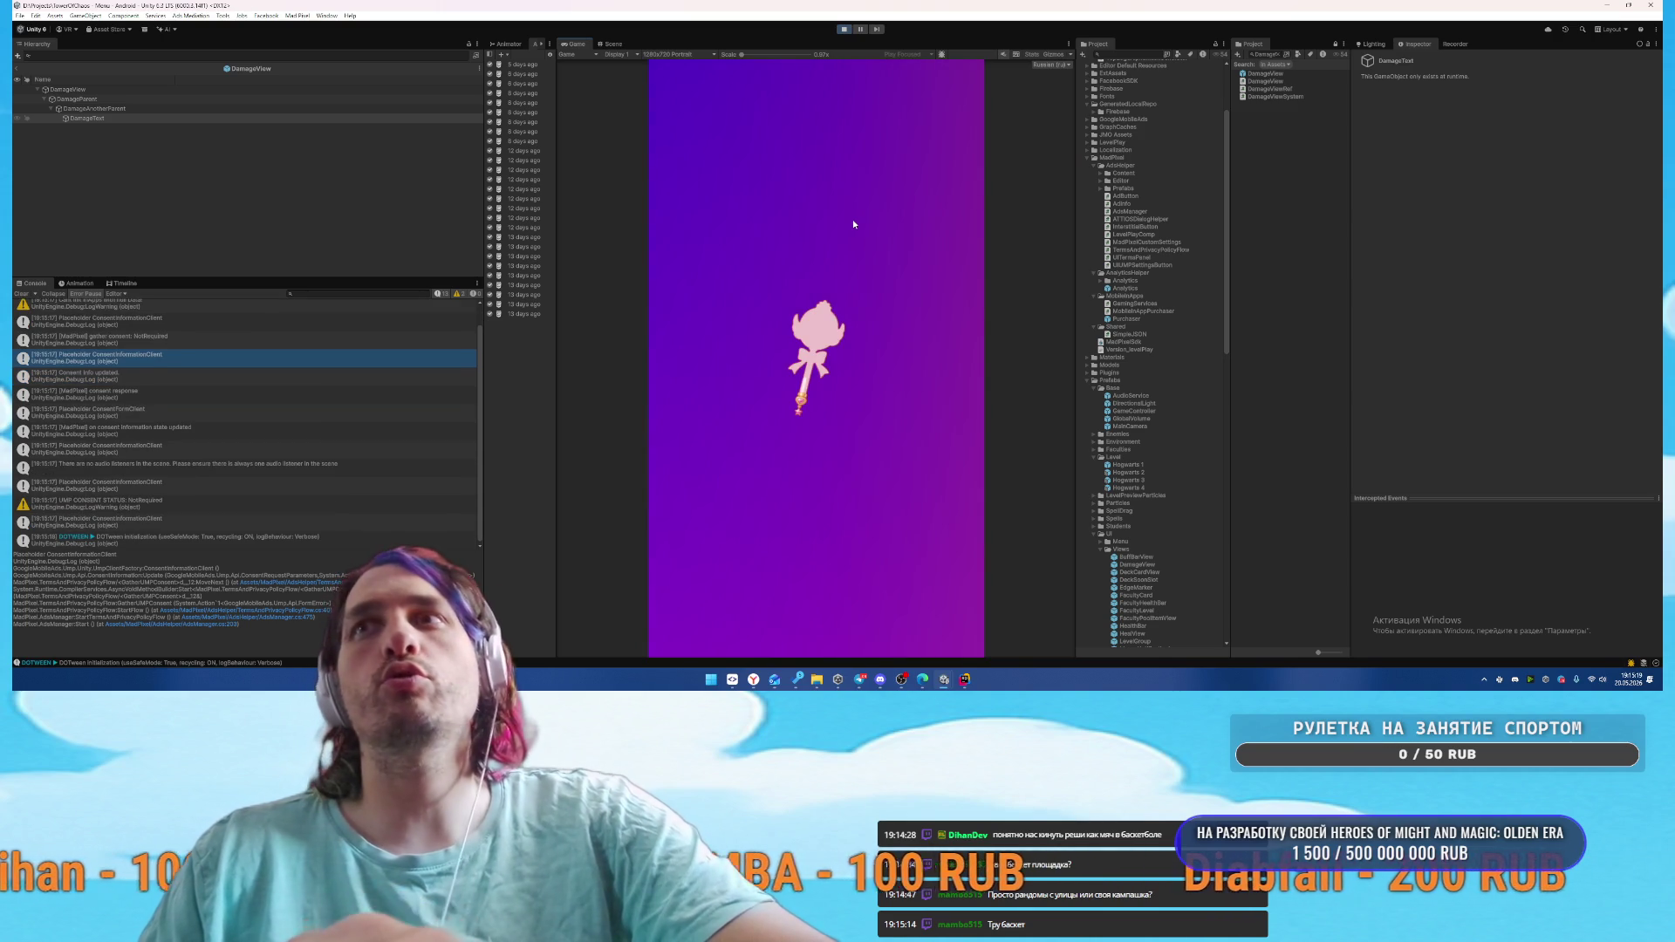
{"action": "left_click", "coordinate": [856, 489]}
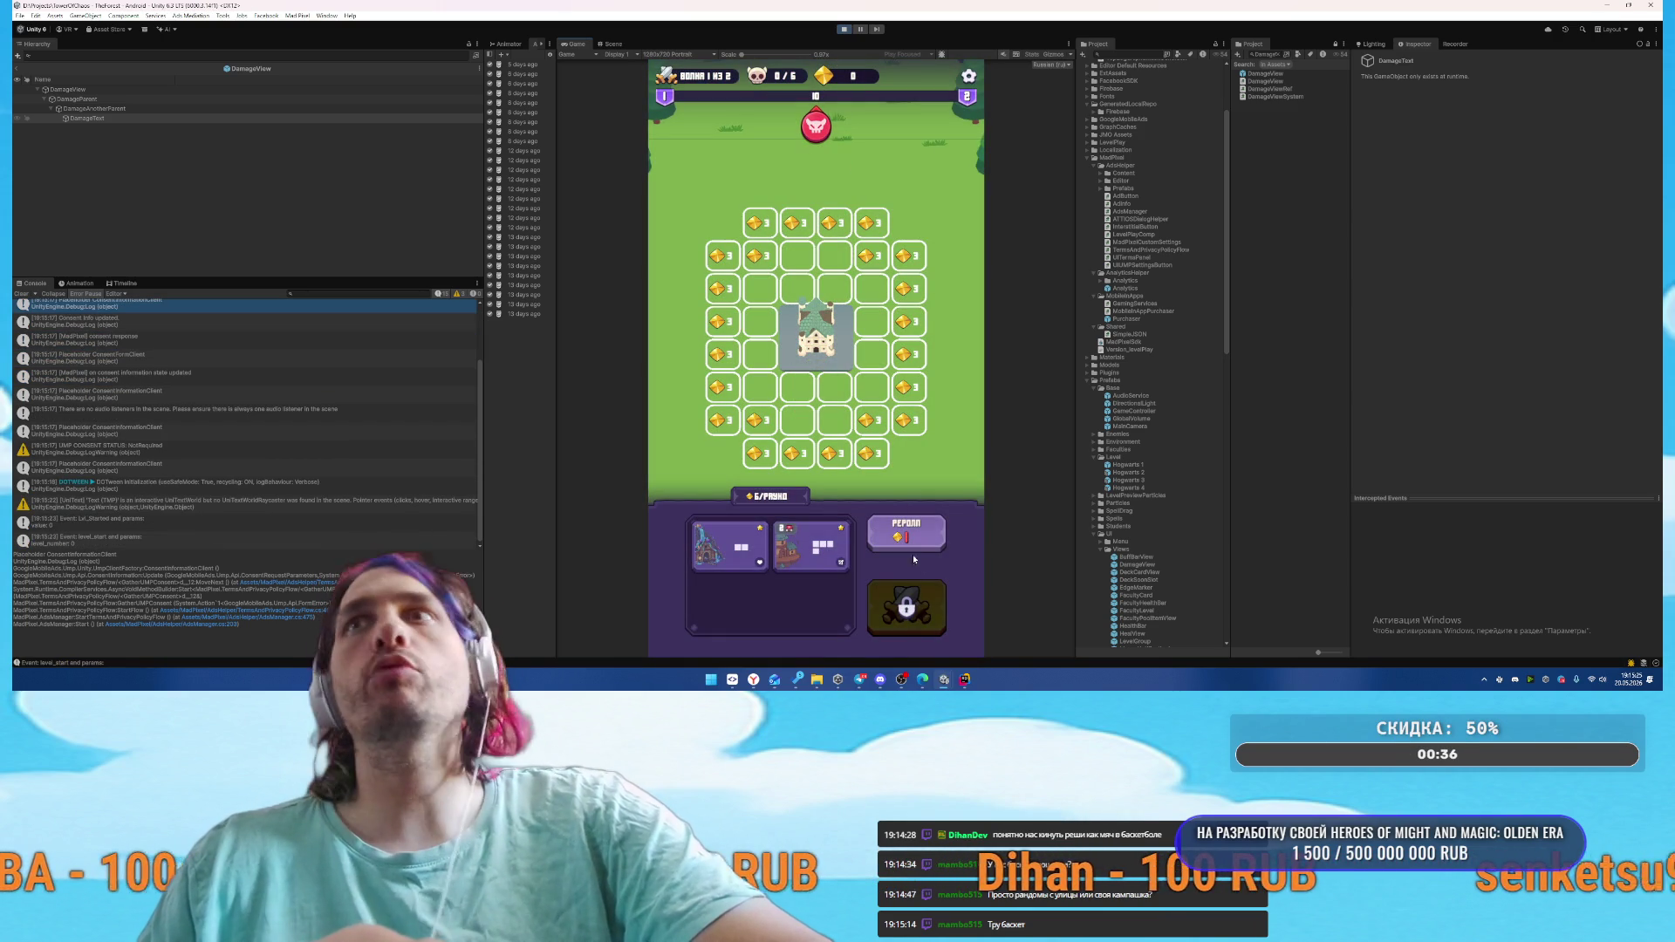
{"action": "left_click_drag", "start_coordinate": [812, 545], "coordinate": [760, 301]}
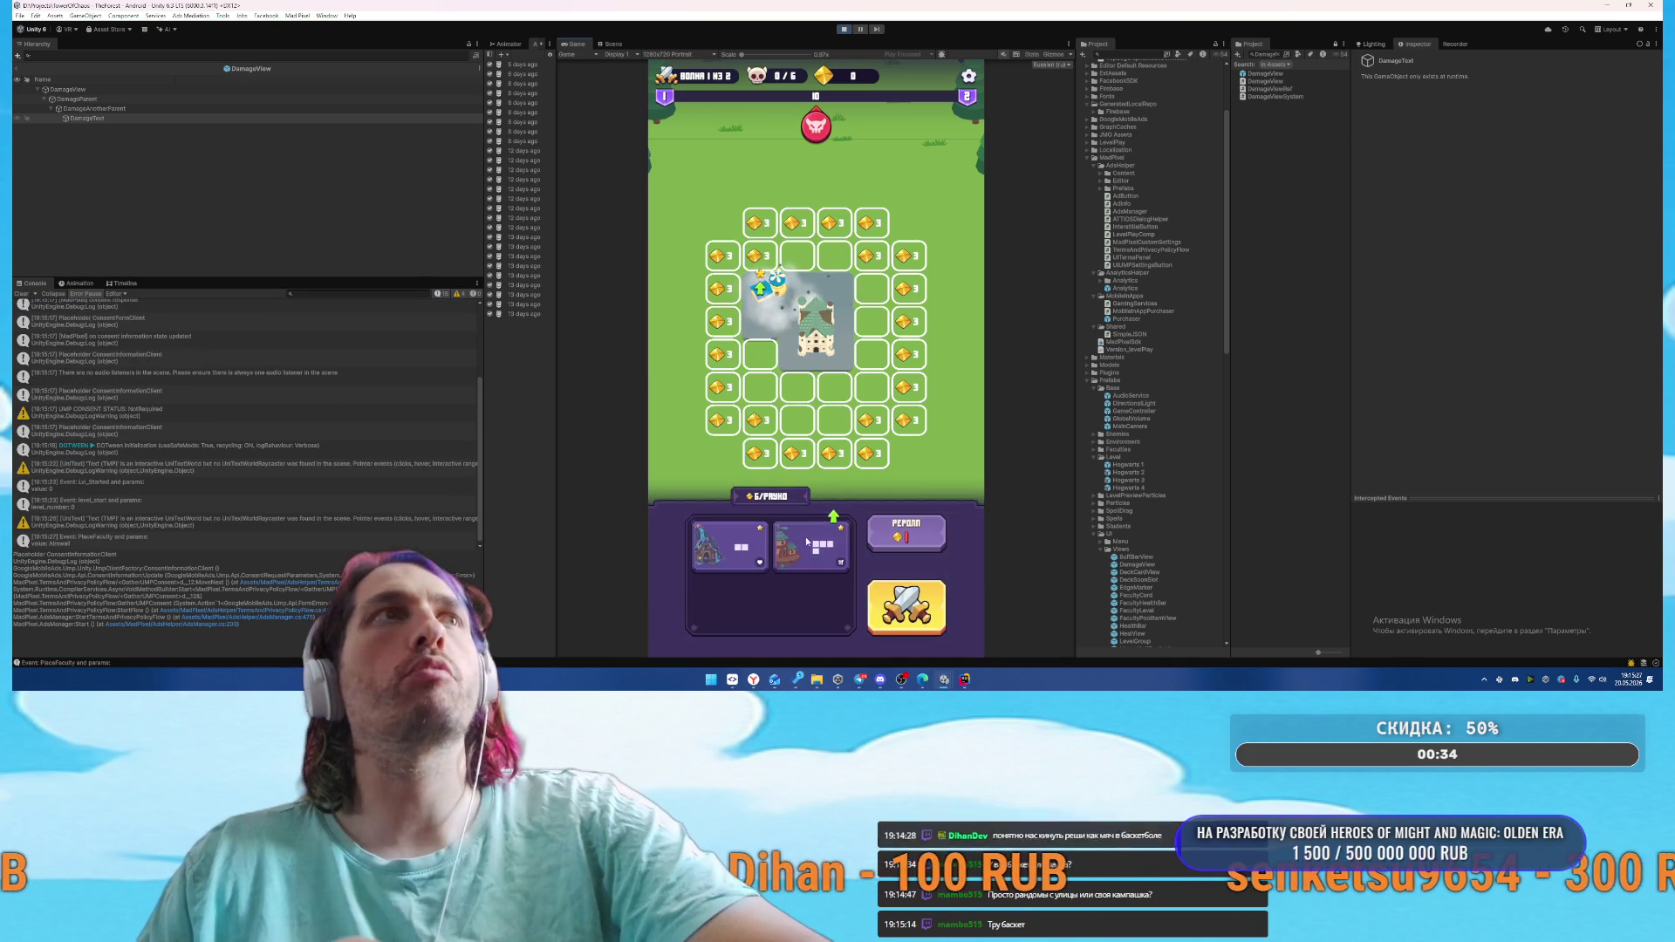
{"action": "left_click_drag", "start_coordinate": [812, 545], "coordinate": [864, 380]}
{"action": "left_click_drag", "start_coordinate": [731, 545], "coordinate": [816, 249]}
{"action": "left_click", "coordinate": [890, 626]}
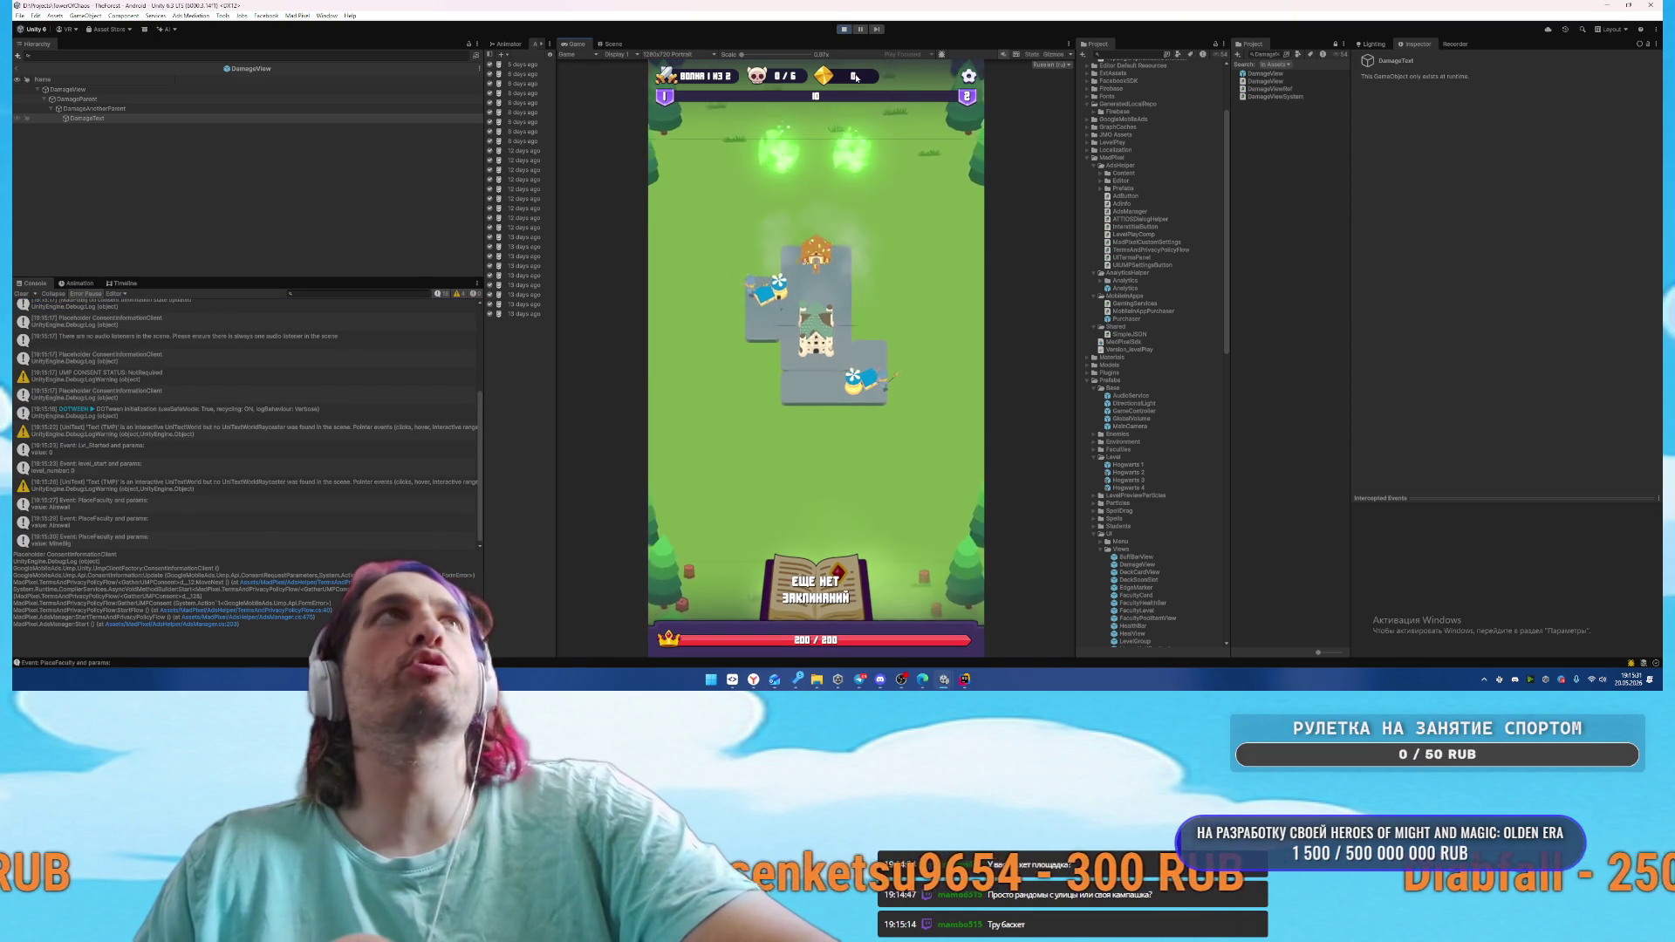
Pause the battle and leave DamageView prefab mode to show the forest scene
{"action": "left_click", "coordinate": [860, 30]}
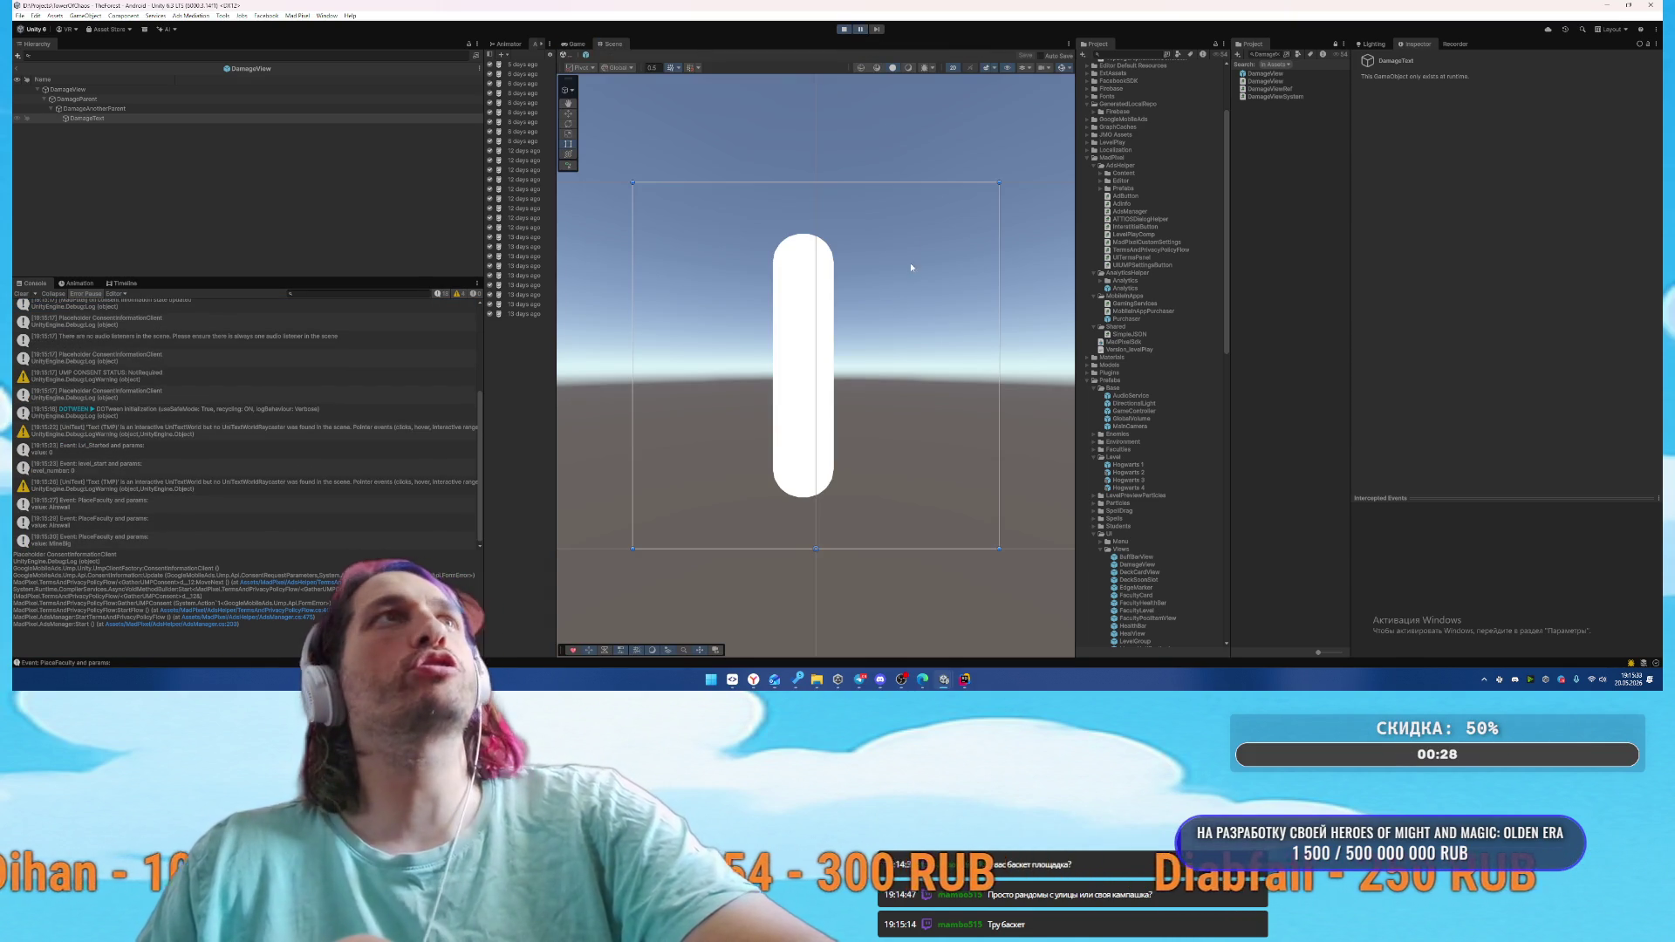
{"action": "left_click", "coordinate": [860, 29]}
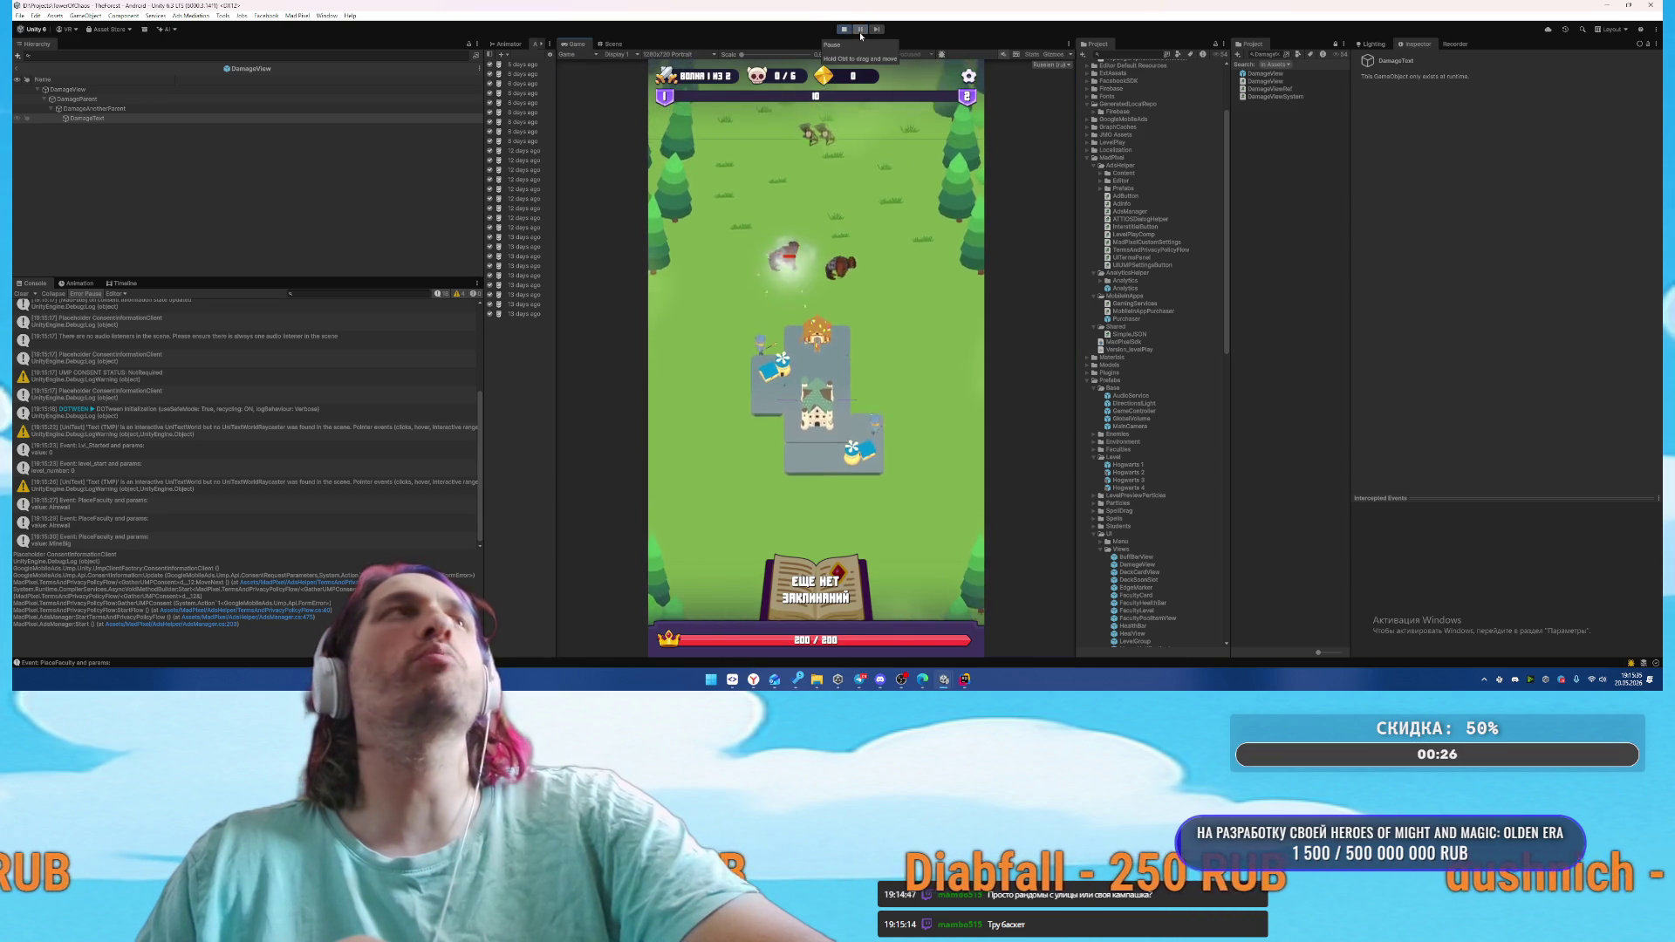
{"action": "left_click", "coordinate": [860, 30]}
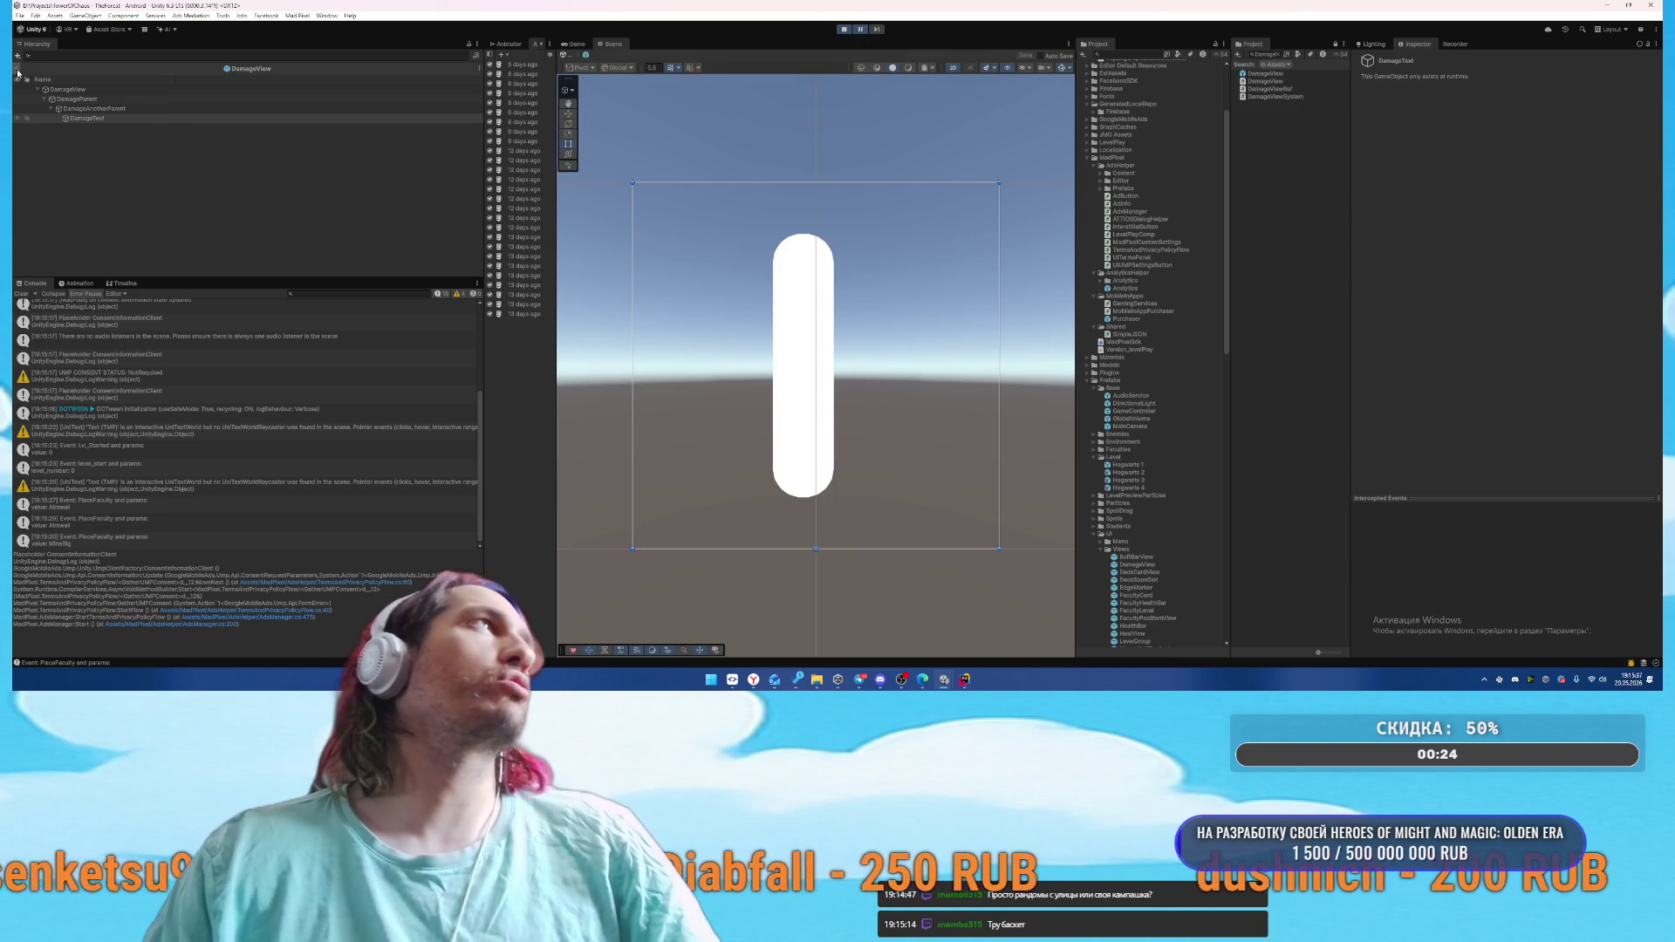
{"action": "left_click", "coordinate": [18, 73]}
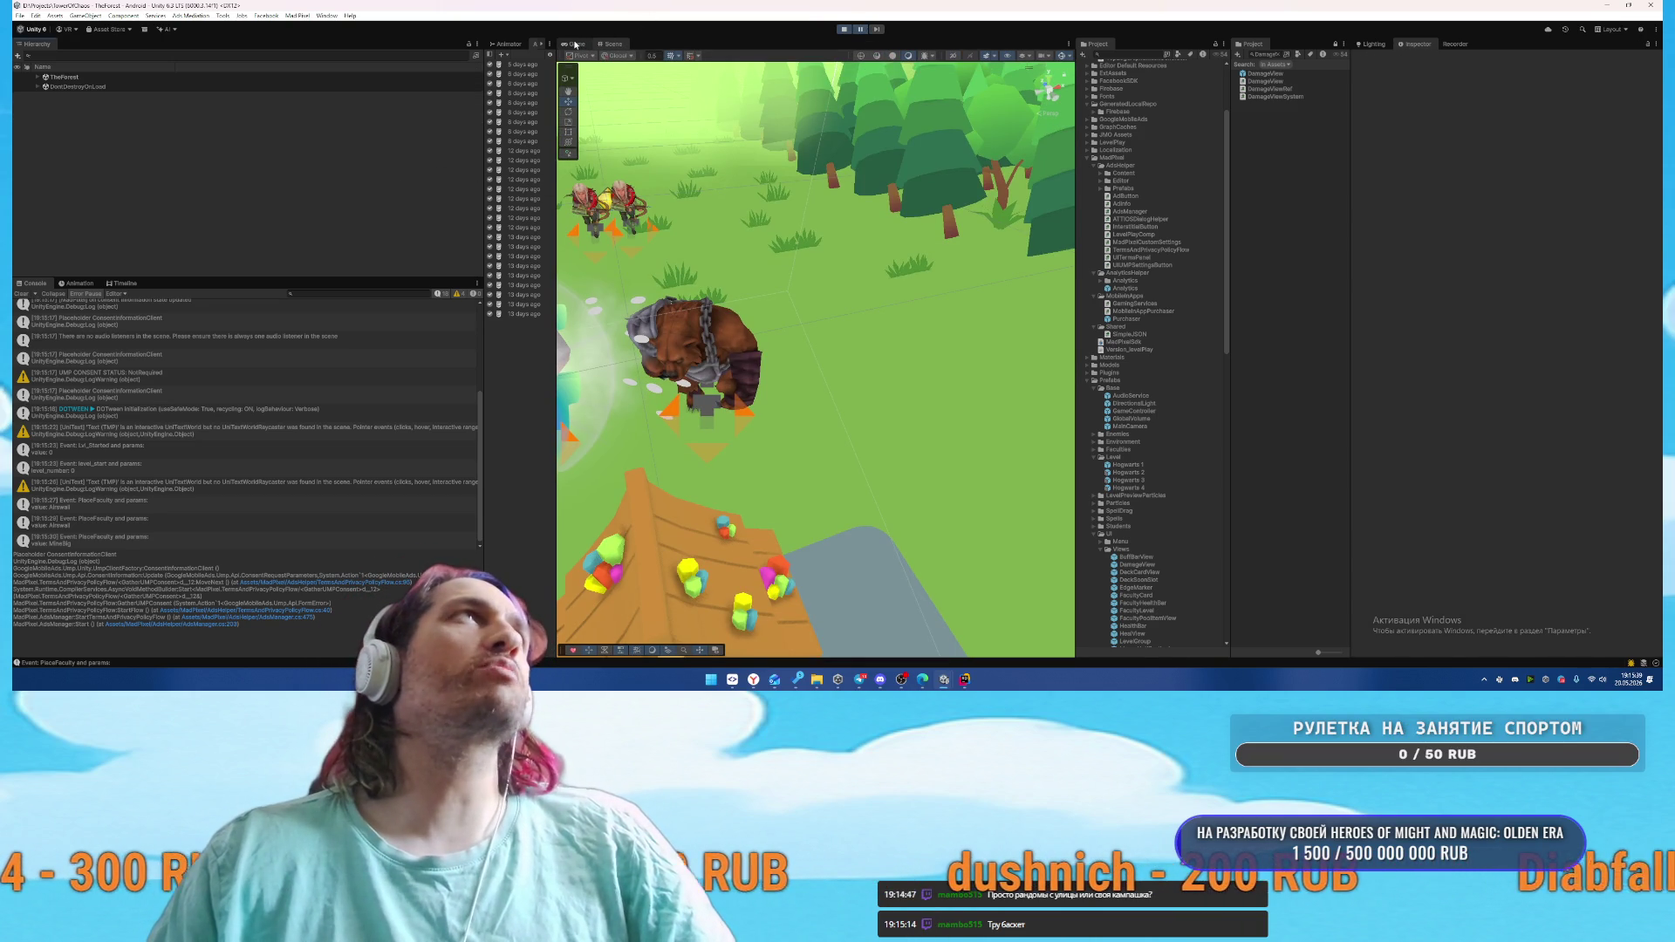
Select DamageText from the overlapping objects at the battle centre and switch the Inspector to Debug
{"action": "scroll", "coordinate": [609, 264], "scroll_direction": "down", "scroll_amount": 5}
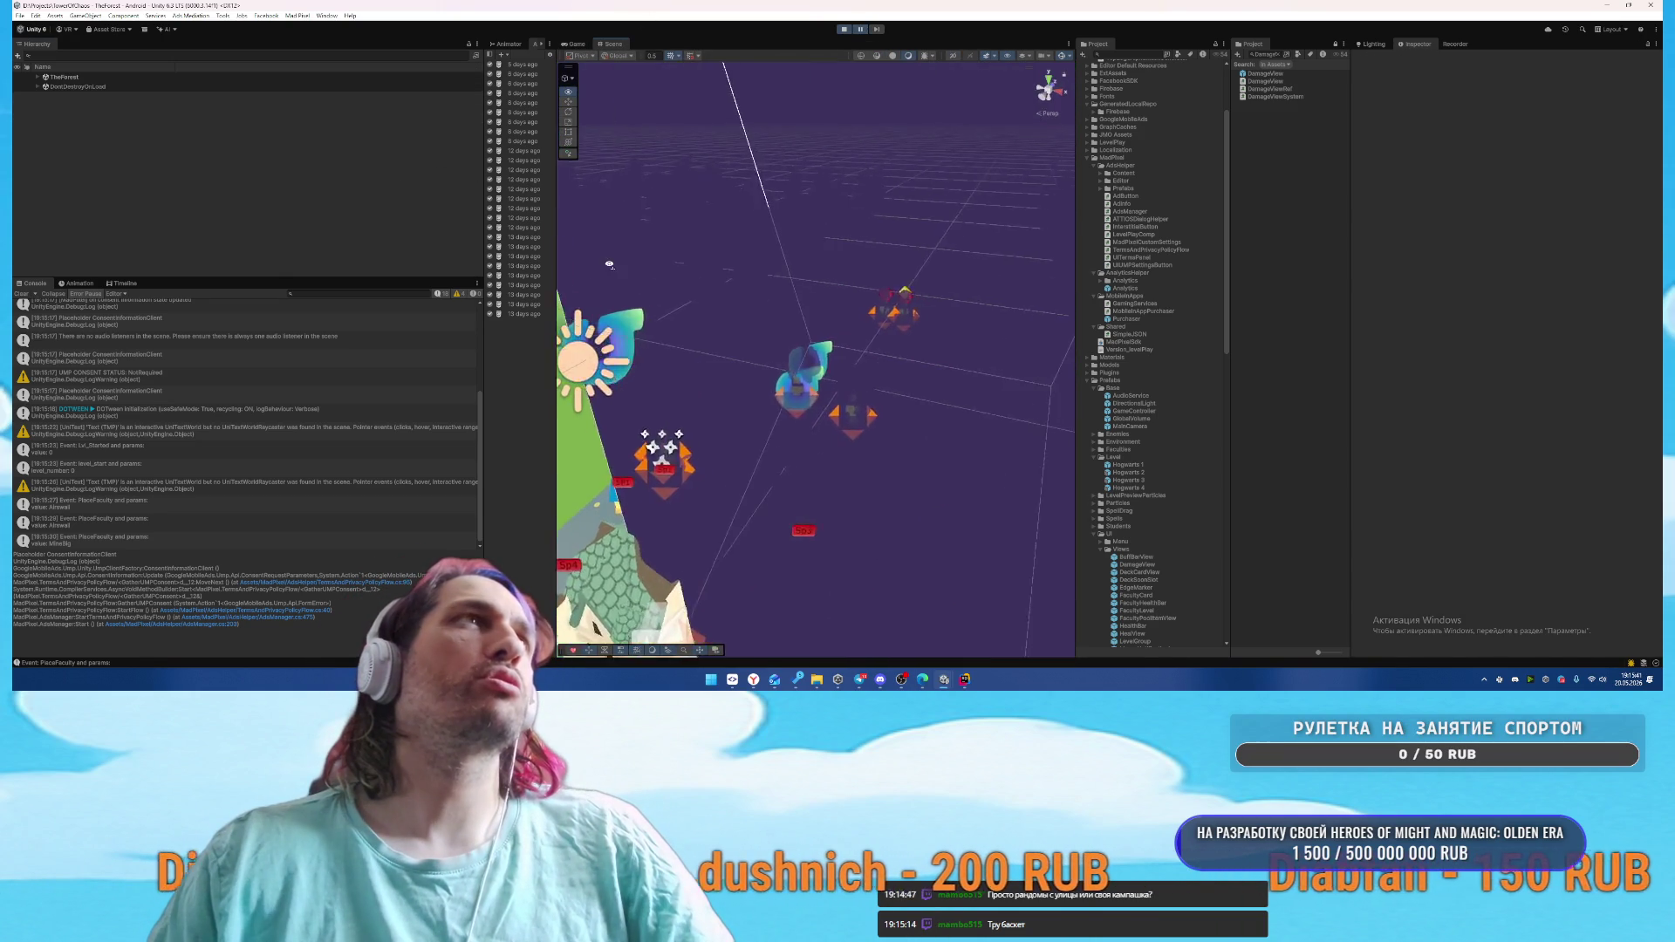
{"action": "scroll", "coordinate": [609, 264], "scroll_direction": "up", "scroll_amount": 6}
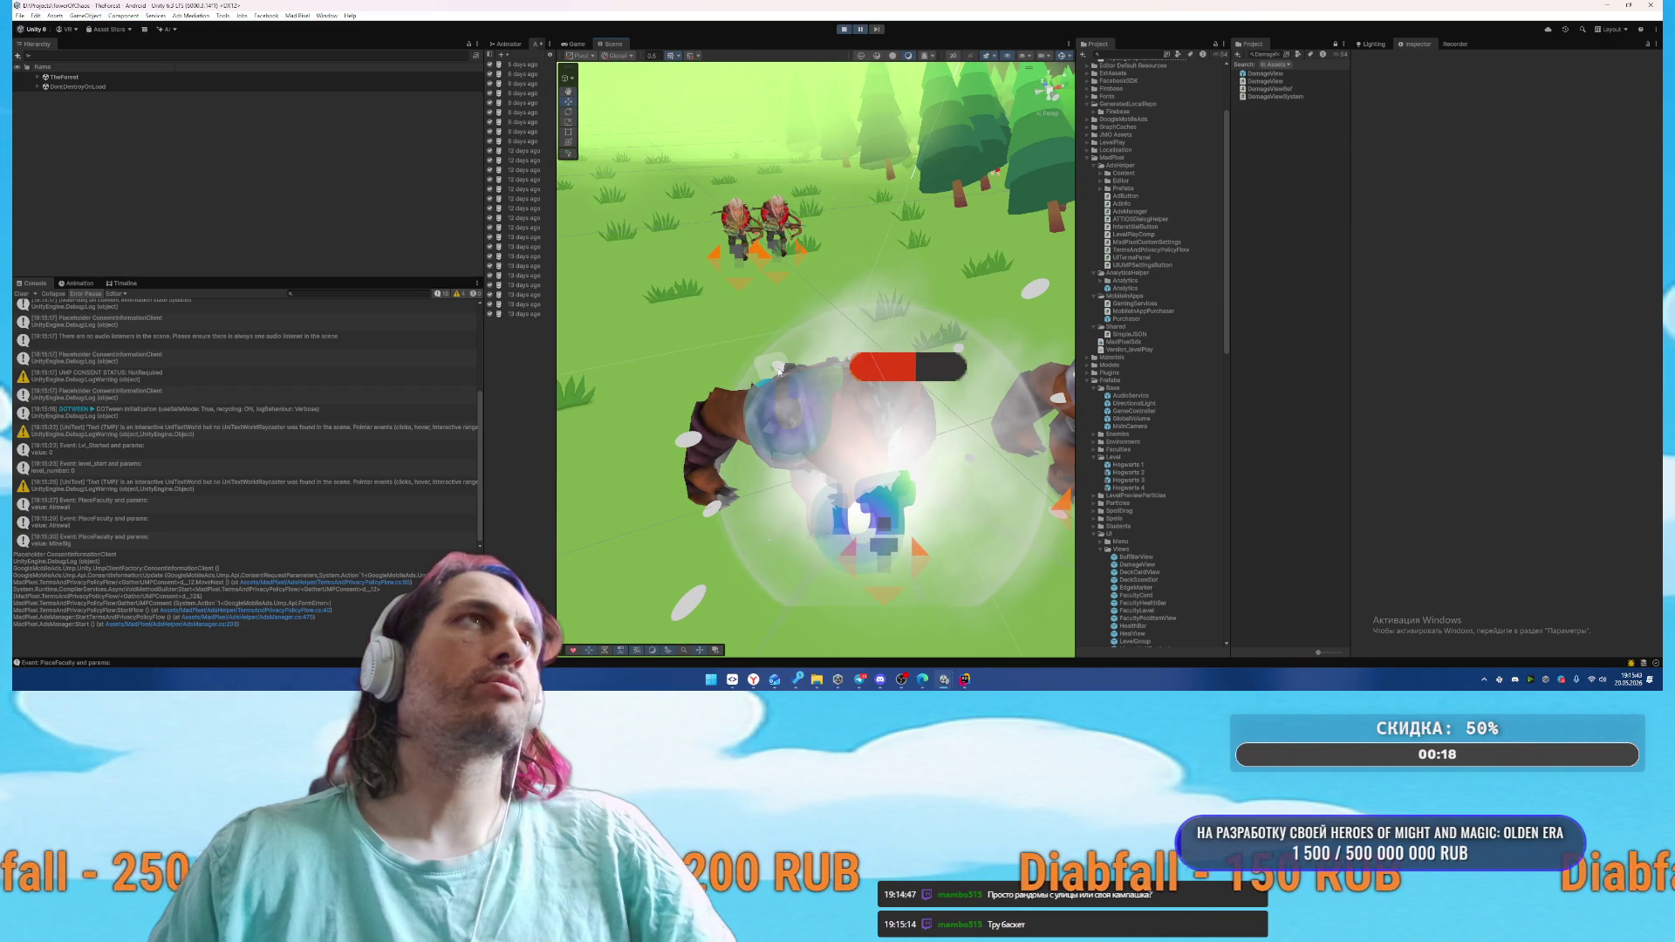
{"action": "left_click", "coordinate": [779, 371]}
{"action": "right_click", "coordinate": [820, 400]}
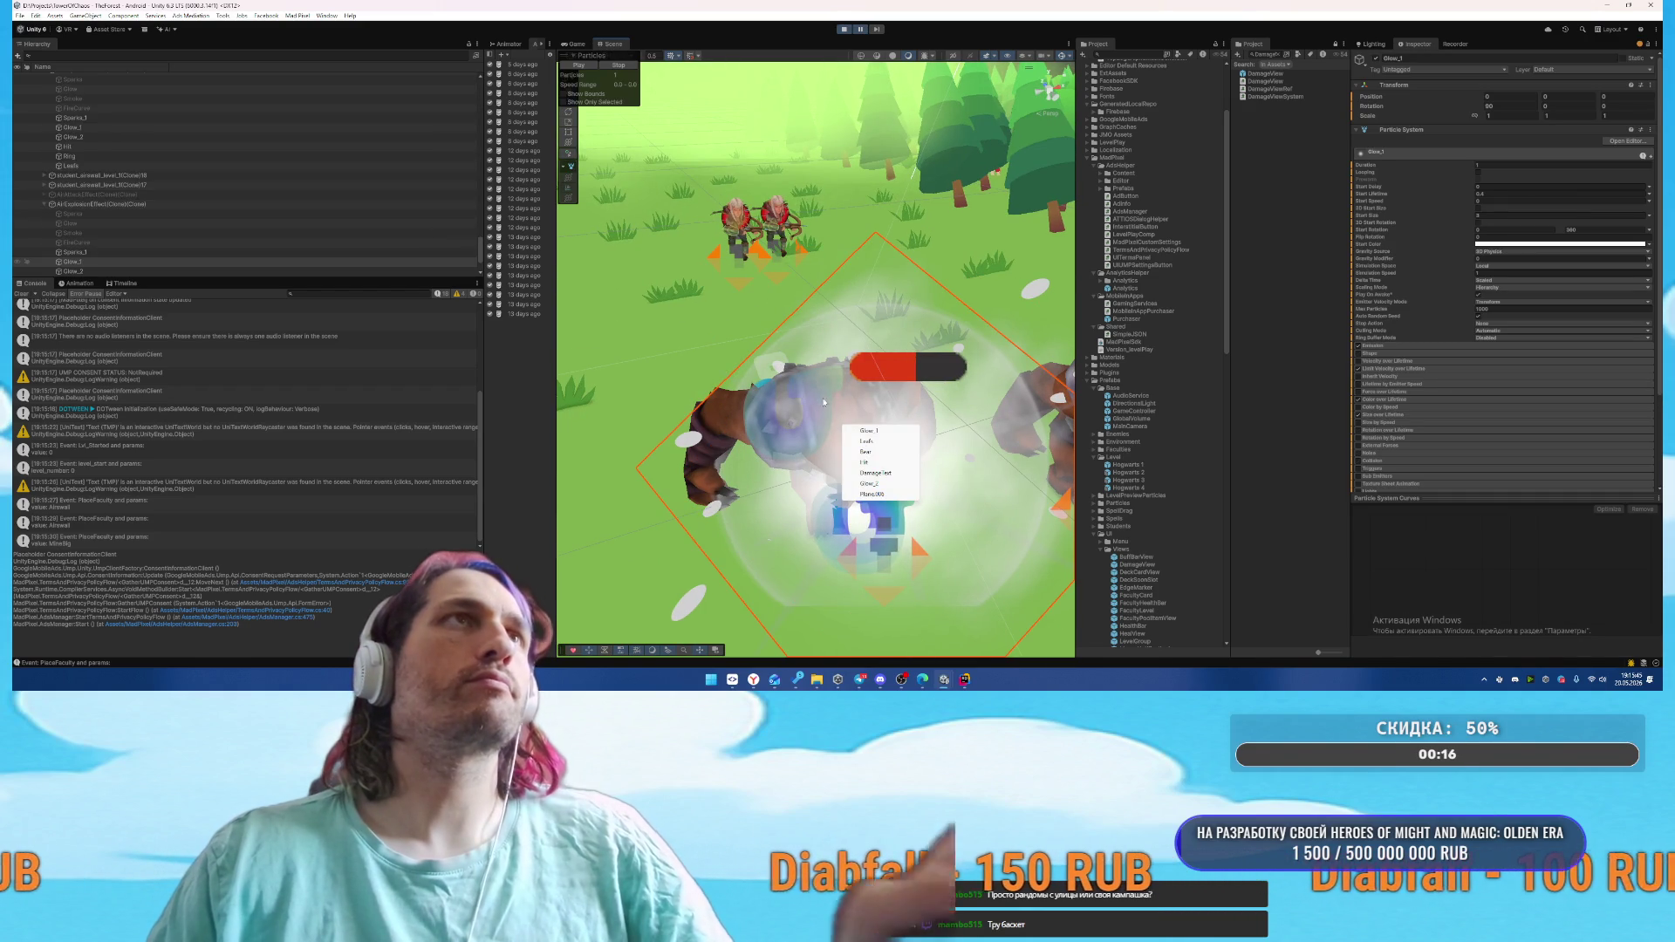
{"action": "left_click", "coordinate": [875, 472]}
{"action": "scroll", "coordinate": [1504, 308], "scroll_direction": "up", "scroll_amount": 1}
{"action": "scroll", "coordinate": [1411, 359], "scroll_direction": "up", "scroll_amount": 1}
{"action": "left_click", "coordinate": [1652, 59]}
{"action": "left_click", "coordinate": [1570, 86]}
Expand and collapse the Highlighter, Style Presets, Styles and Raycast Padding fields
{"action": "scroll", "coordinate": [1496, 277], "scroll_direction": "down", "scroll_amount": 3}
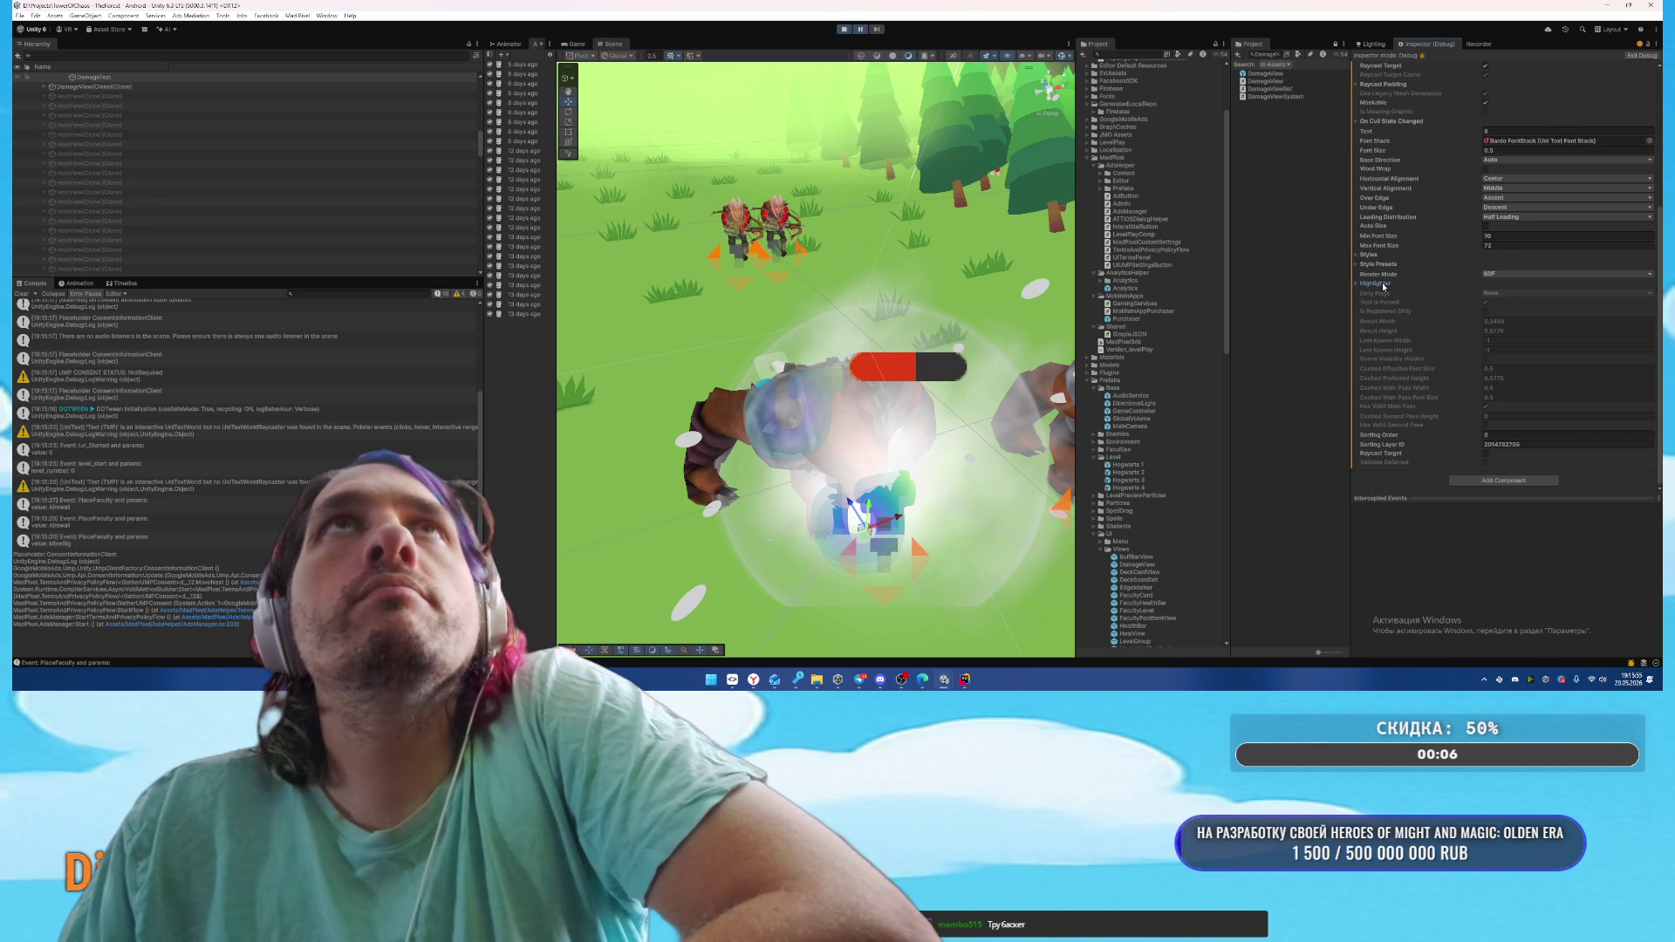
{"action": "left_click", "coordinate": [1380, 284]}
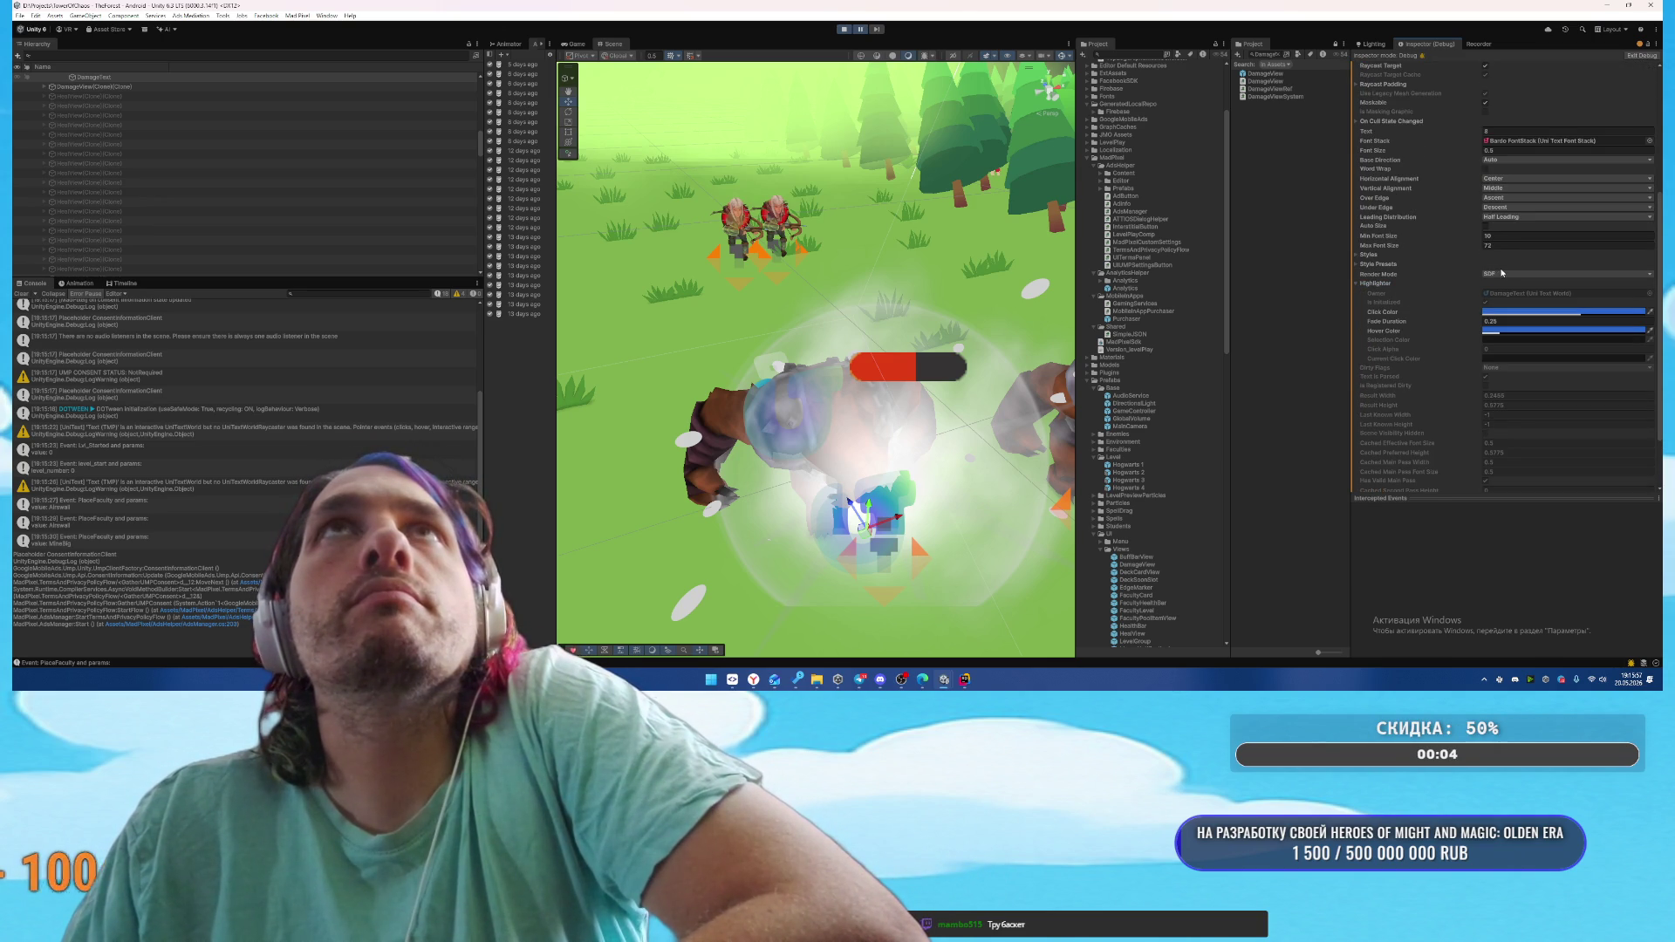
{"action": "left_click", "coordinate": [1377, 284]}
{"action": "left_click", "coordinate": [1378, 265]}
{"action": "left_click", "coordinate": [1378, 264]}
{"action": "left_click", "coordinate": [1375, 255]}
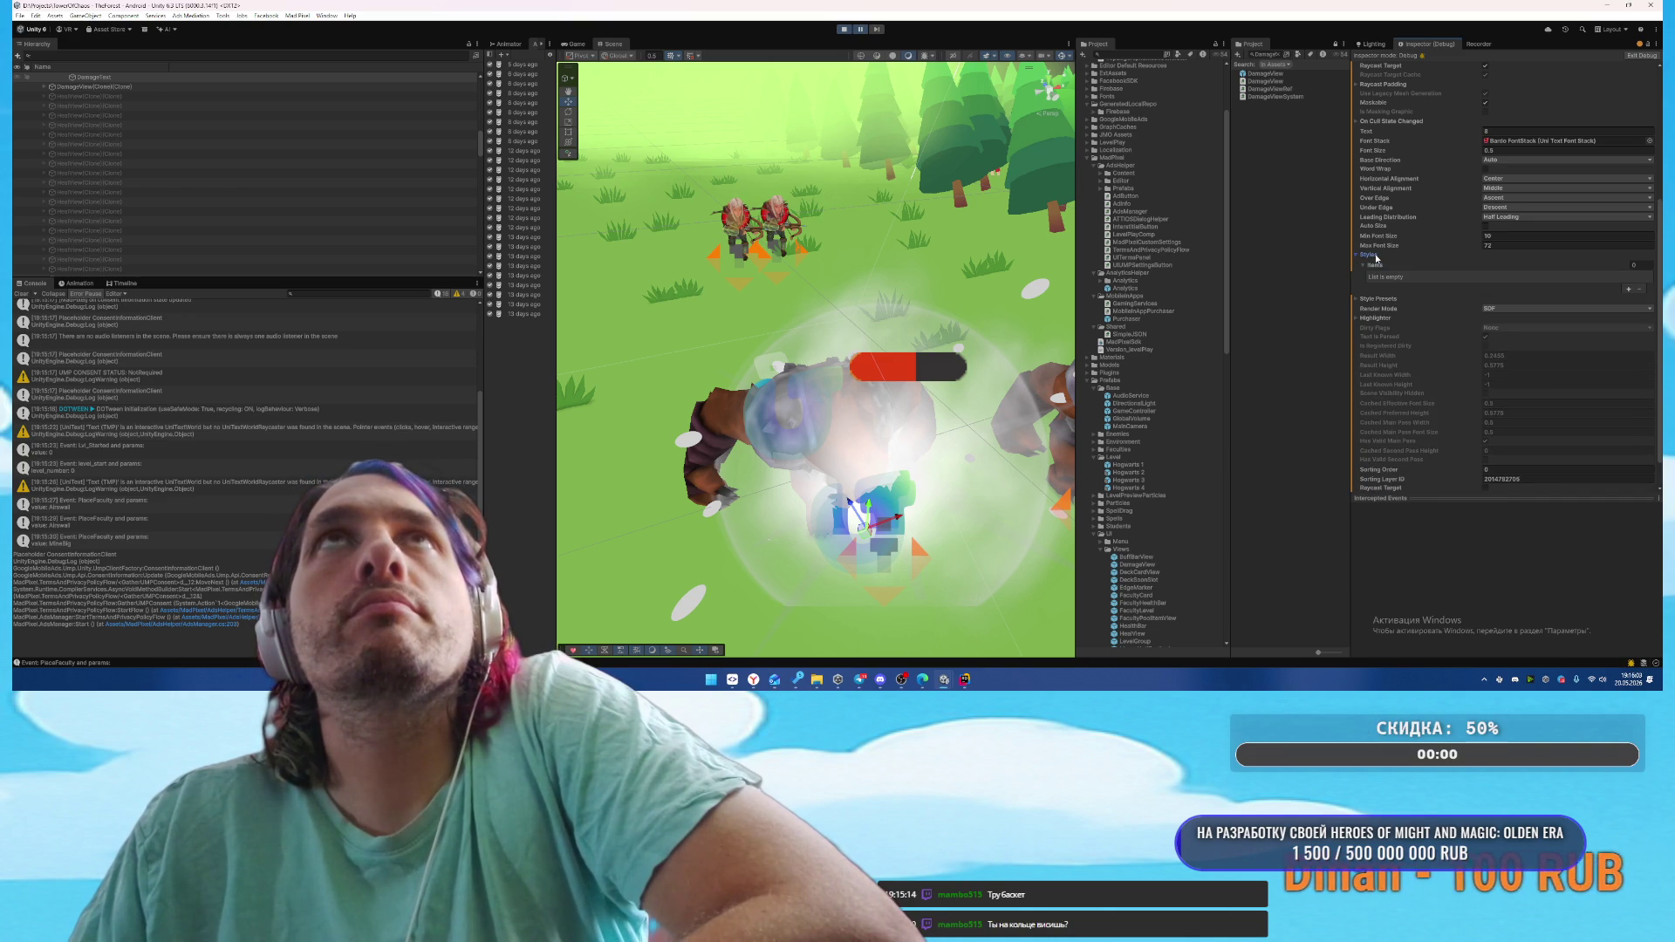
{"action": "left_click", "coordinate": [1376, 255]}
{"action": "scroll", "coordinate": [1376, 258], "scroll_direction": "up", "scroll_amount": 3}
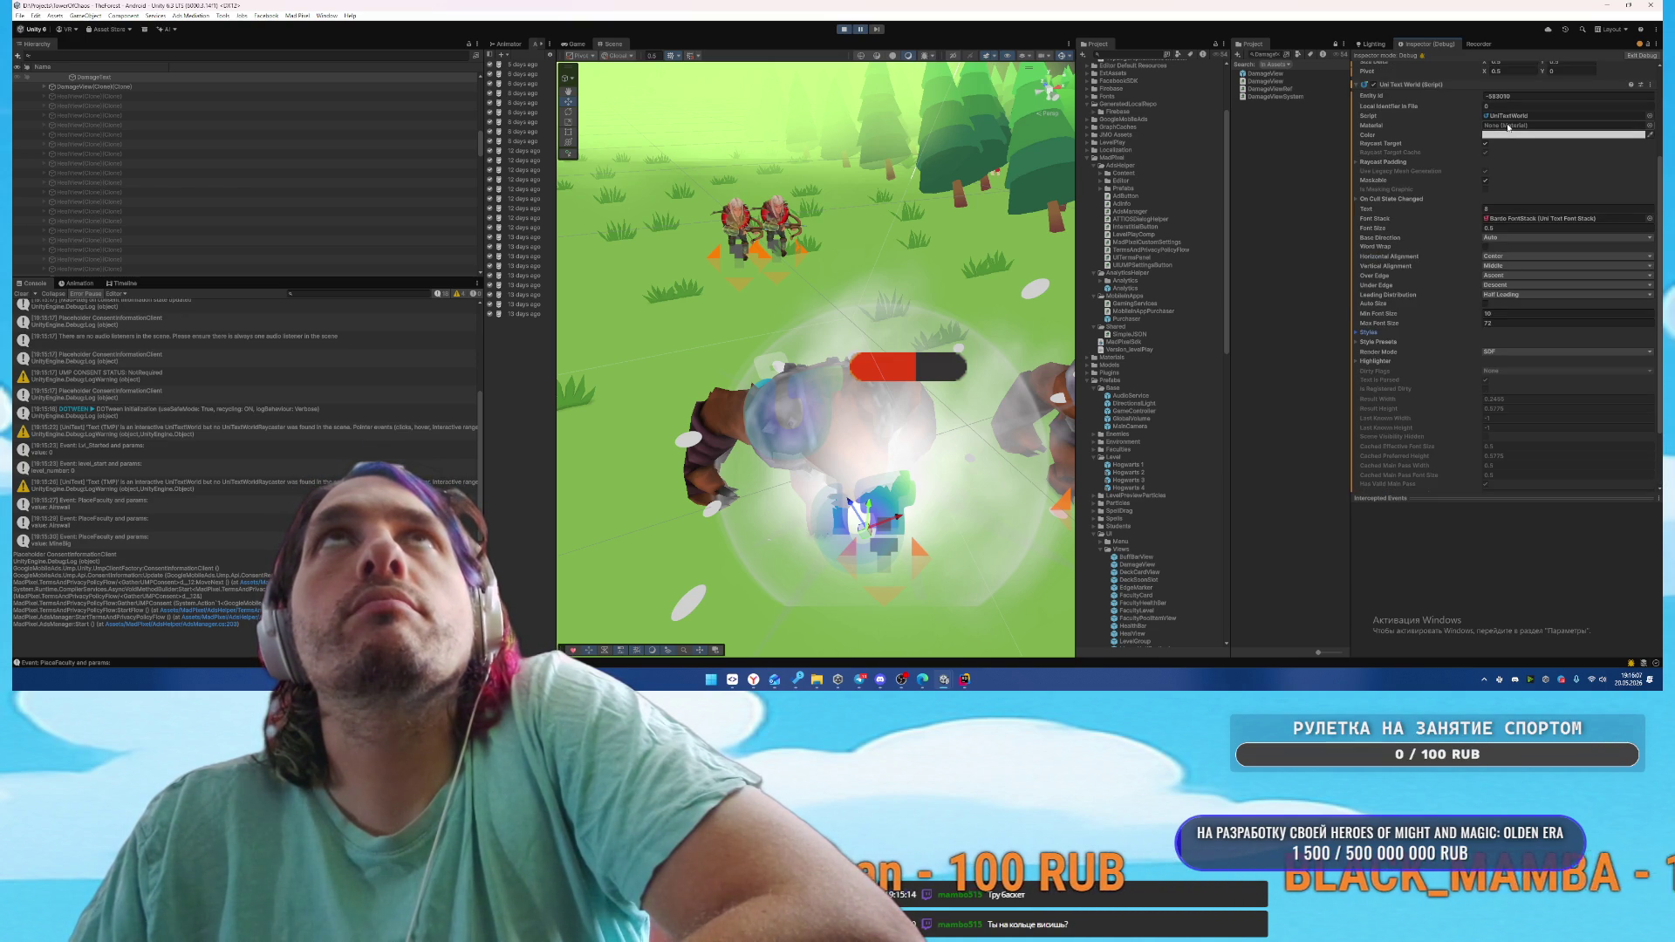
{"action": "left_click", "coordinate": [1363, 163]}
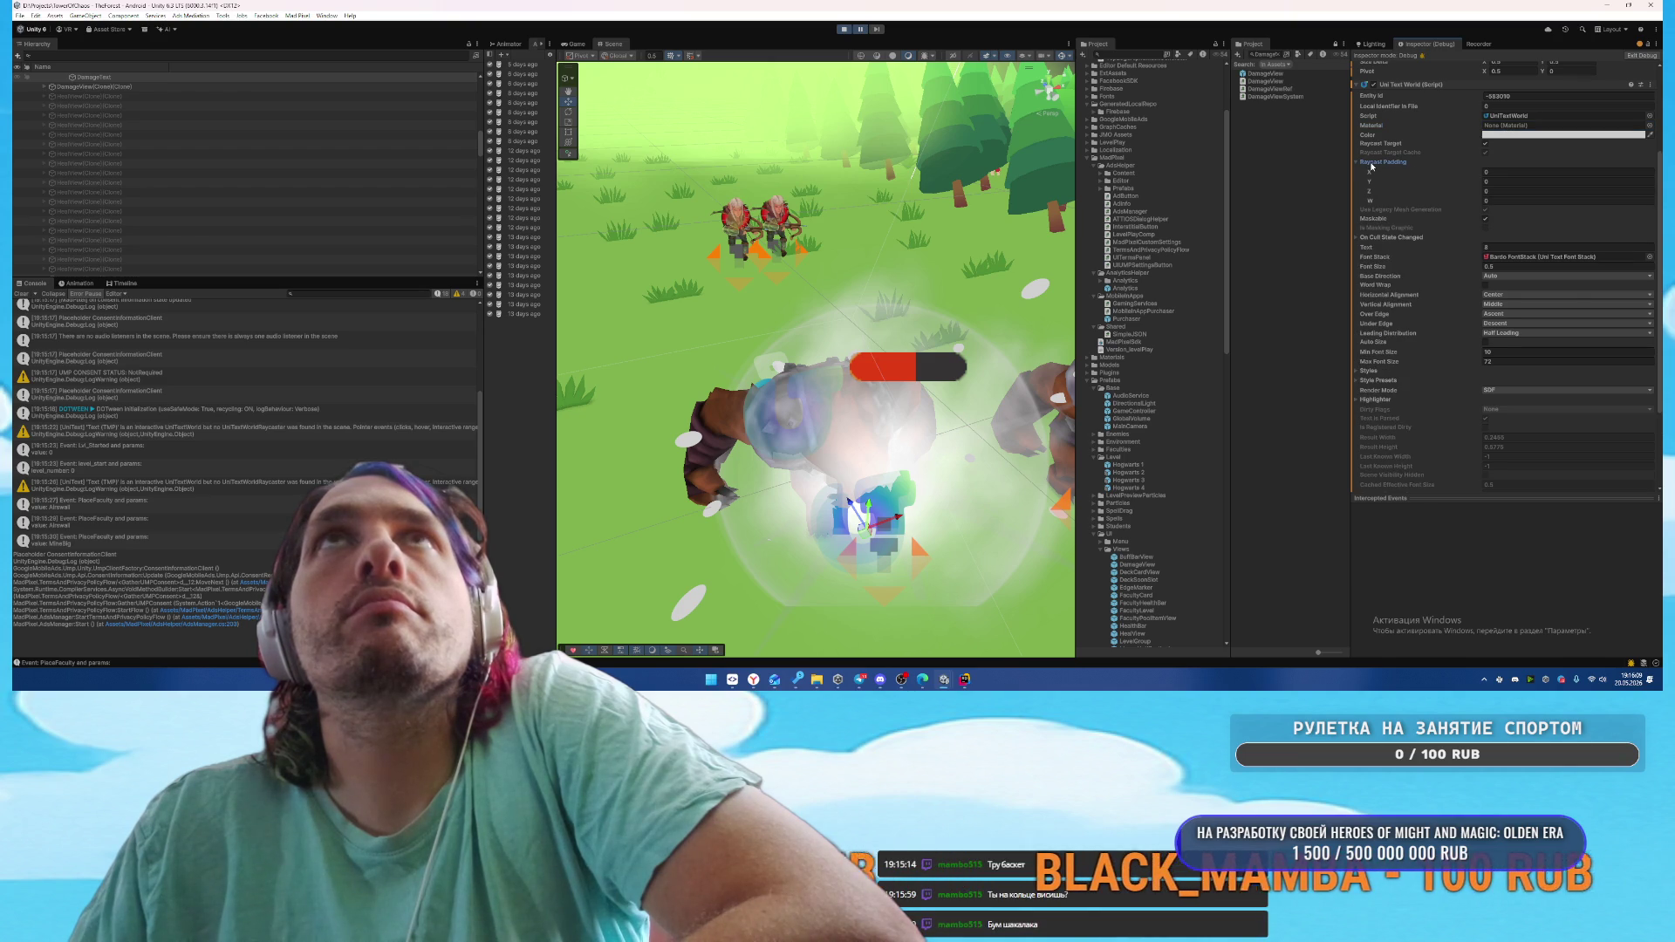
{"action": "left_click", "coordinate": [1371, 164]}
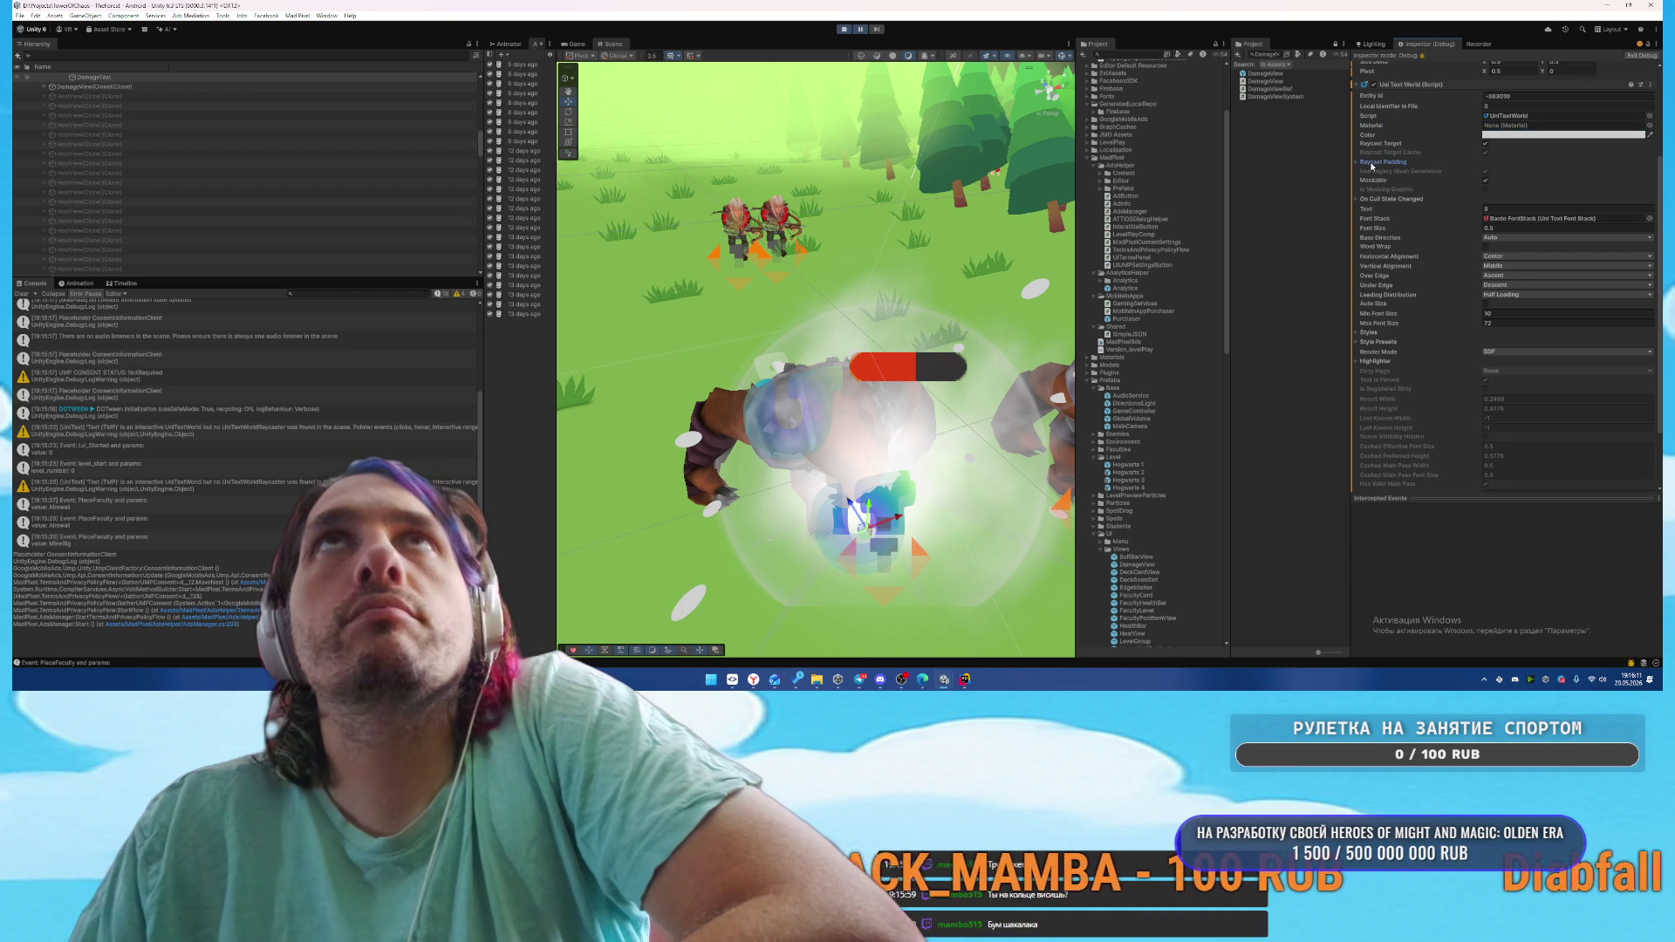
{"action": "mouse_move", "coordinate": [878, 685]}
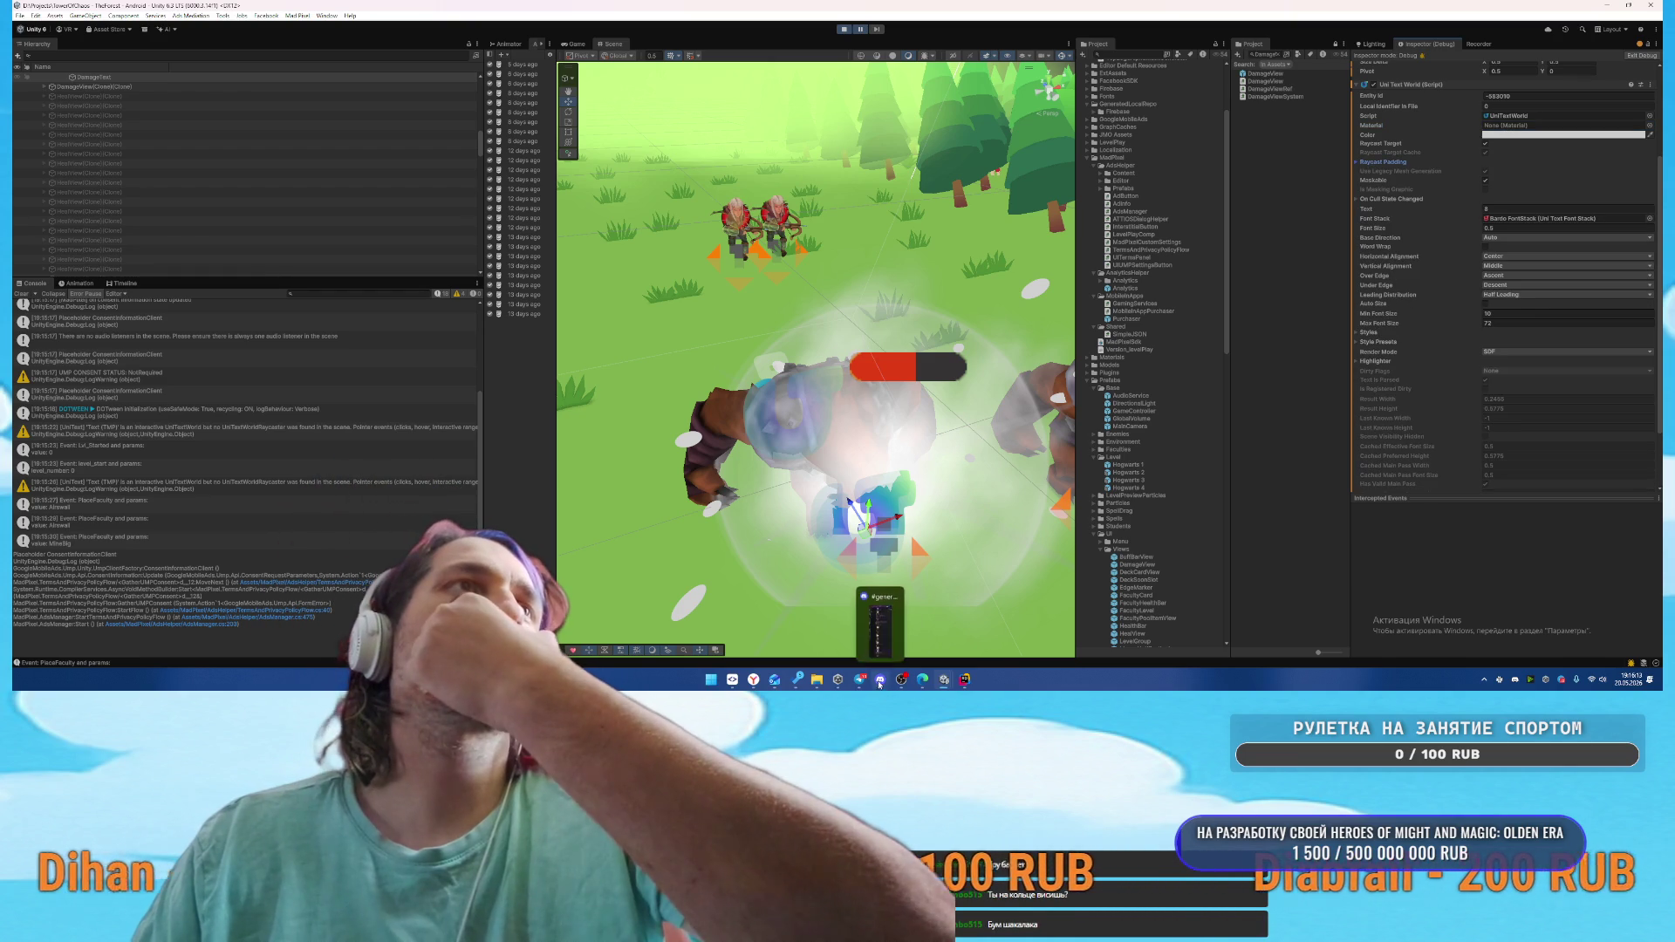
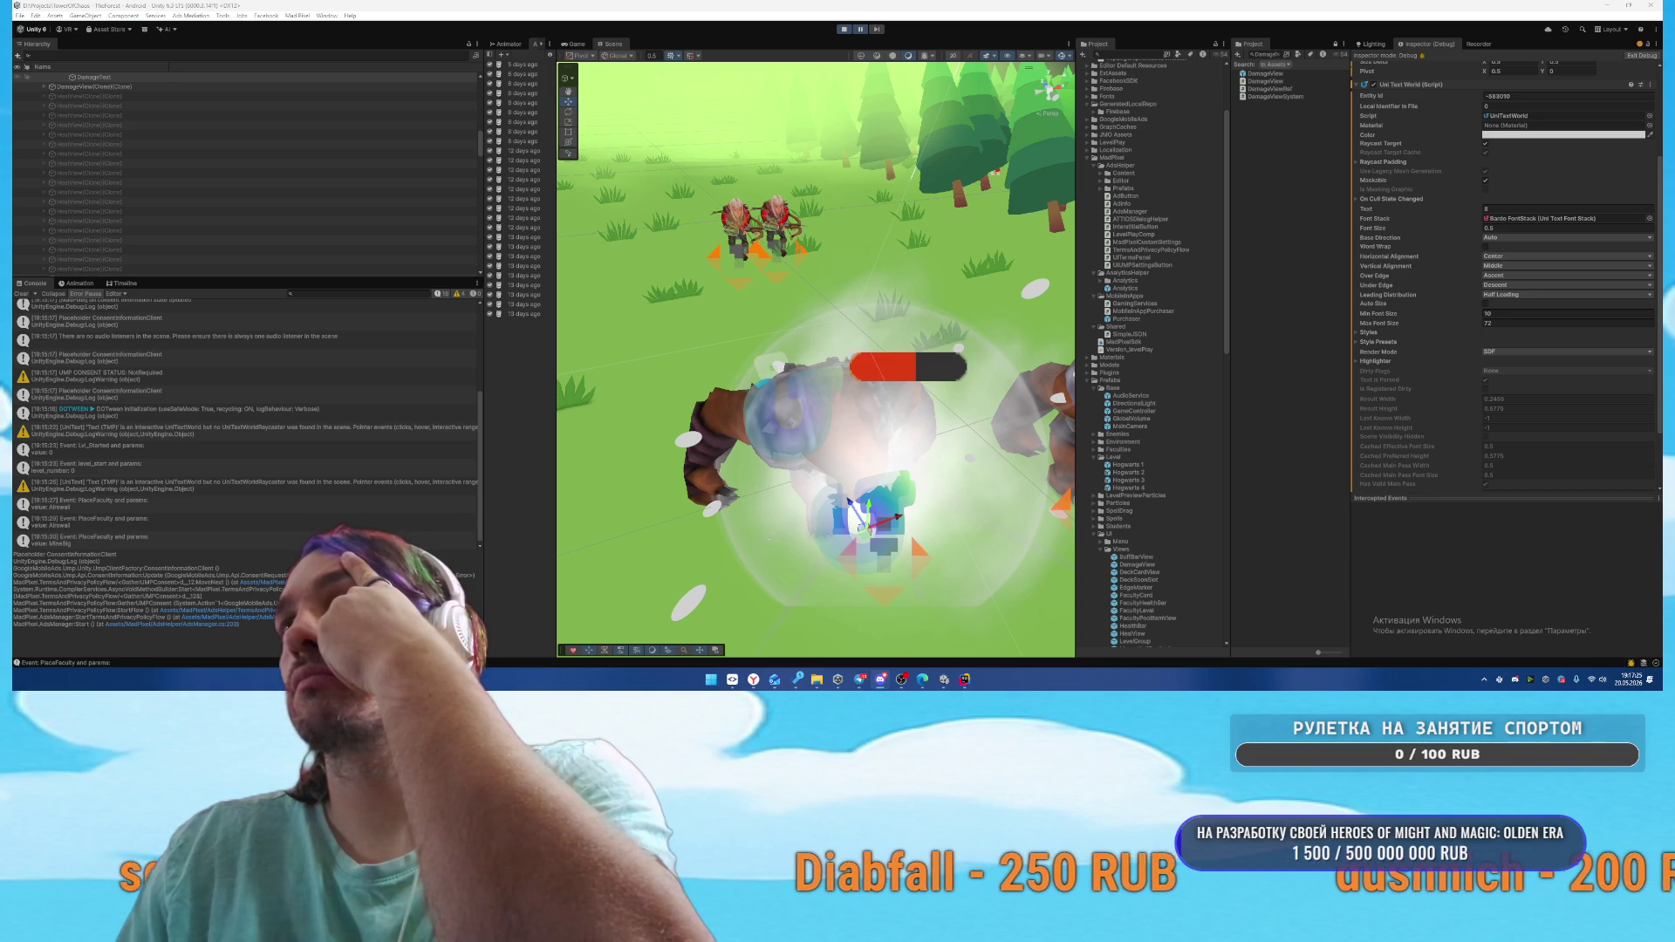
Switch the Inspector out of Debug mode and open UniTextWorld.cs via Edit Script
{"action": "scroll", "coordinate": [1505, 262], "scroll_direction": "up", "scroll_amount": 5}
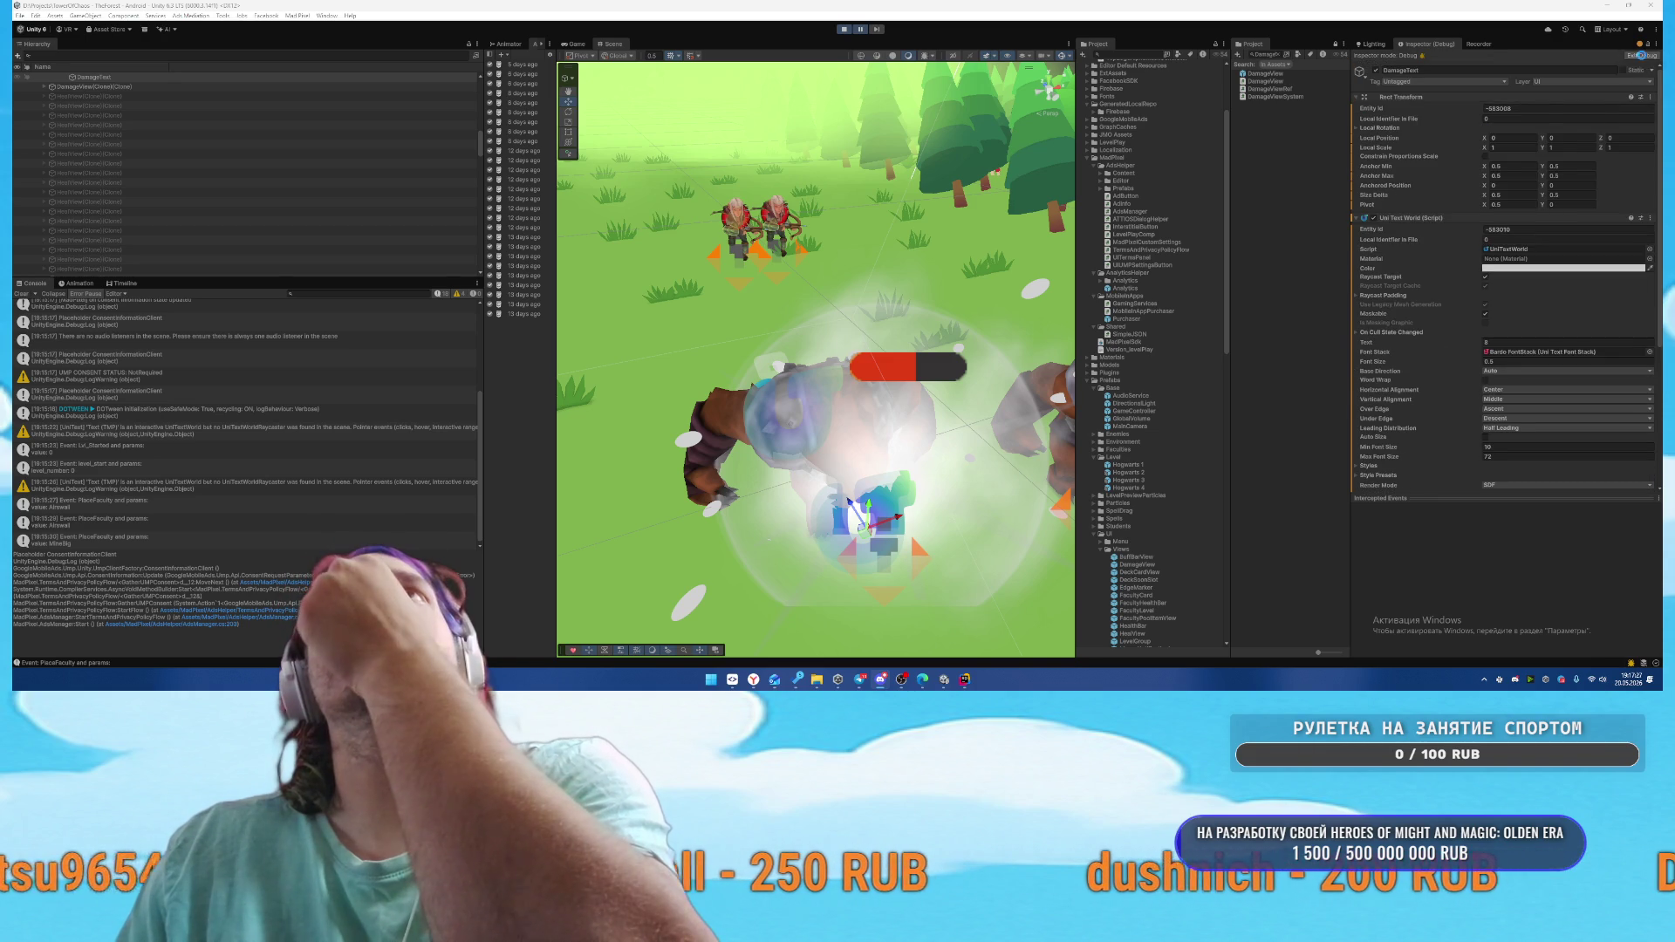
{"action": "left_click", "coordinate": [1642, 55]}
{"action": "scroll", "coordinate": [1510, 384], "scroll_direction": "down", "scroll_amount": 2}
{"action": "scroll", "coordinate": [1509, 451], "scroll_direction": "up", "scroll_amount": 3}
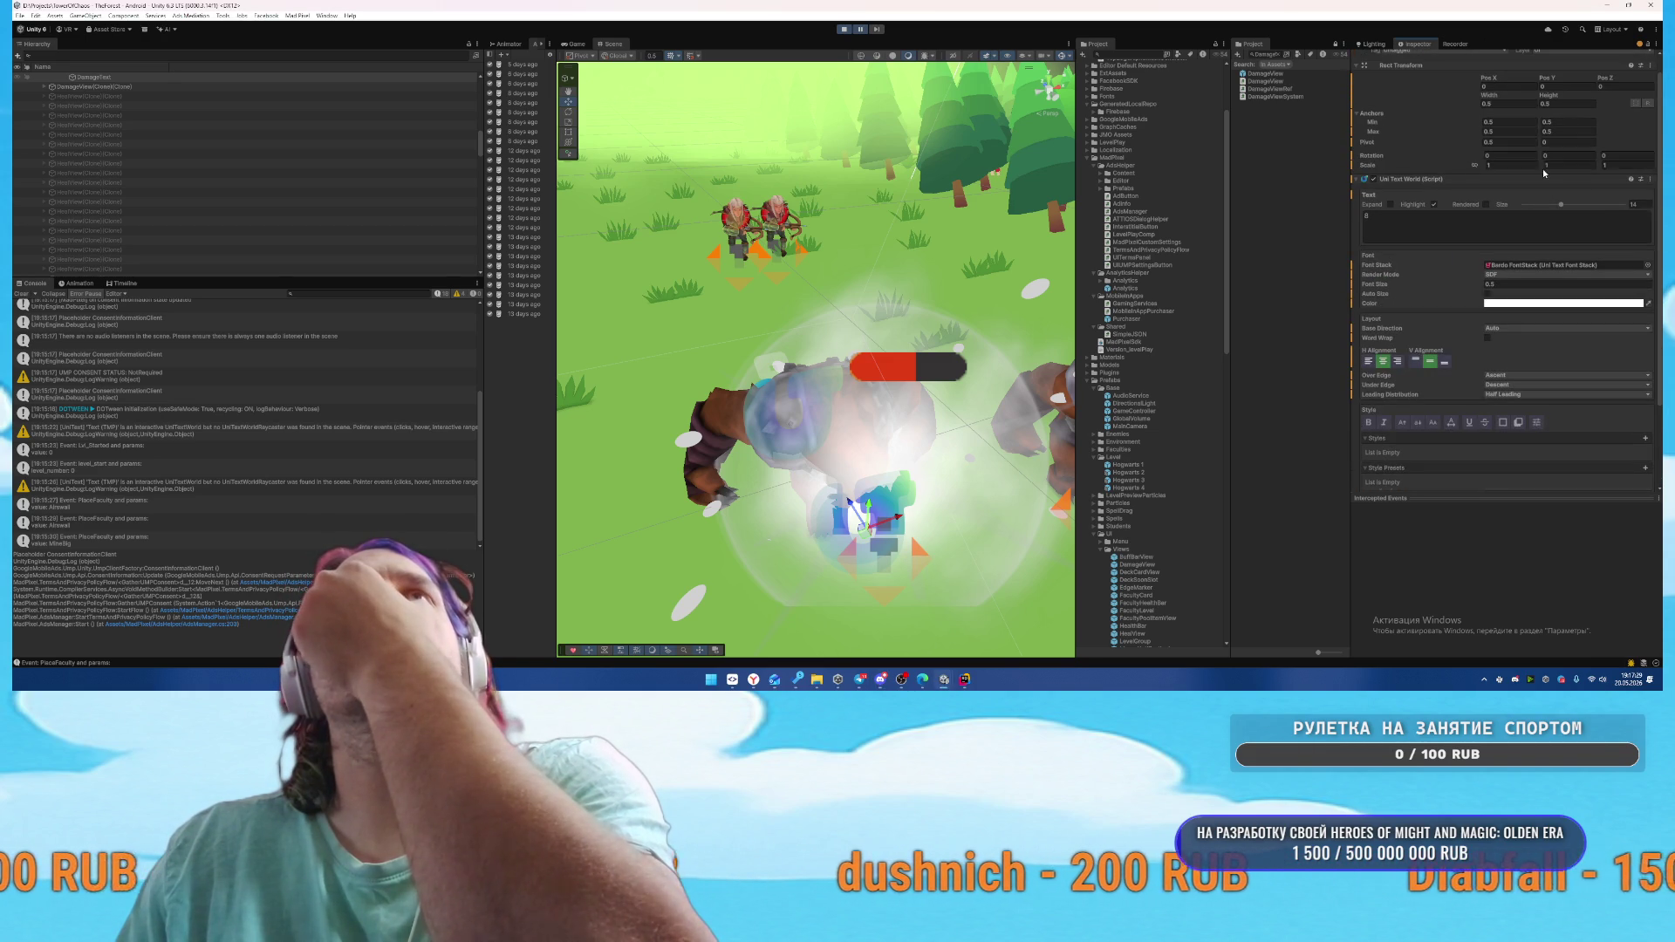
{"action": "left_click", "coordinate": [1651, 179]}
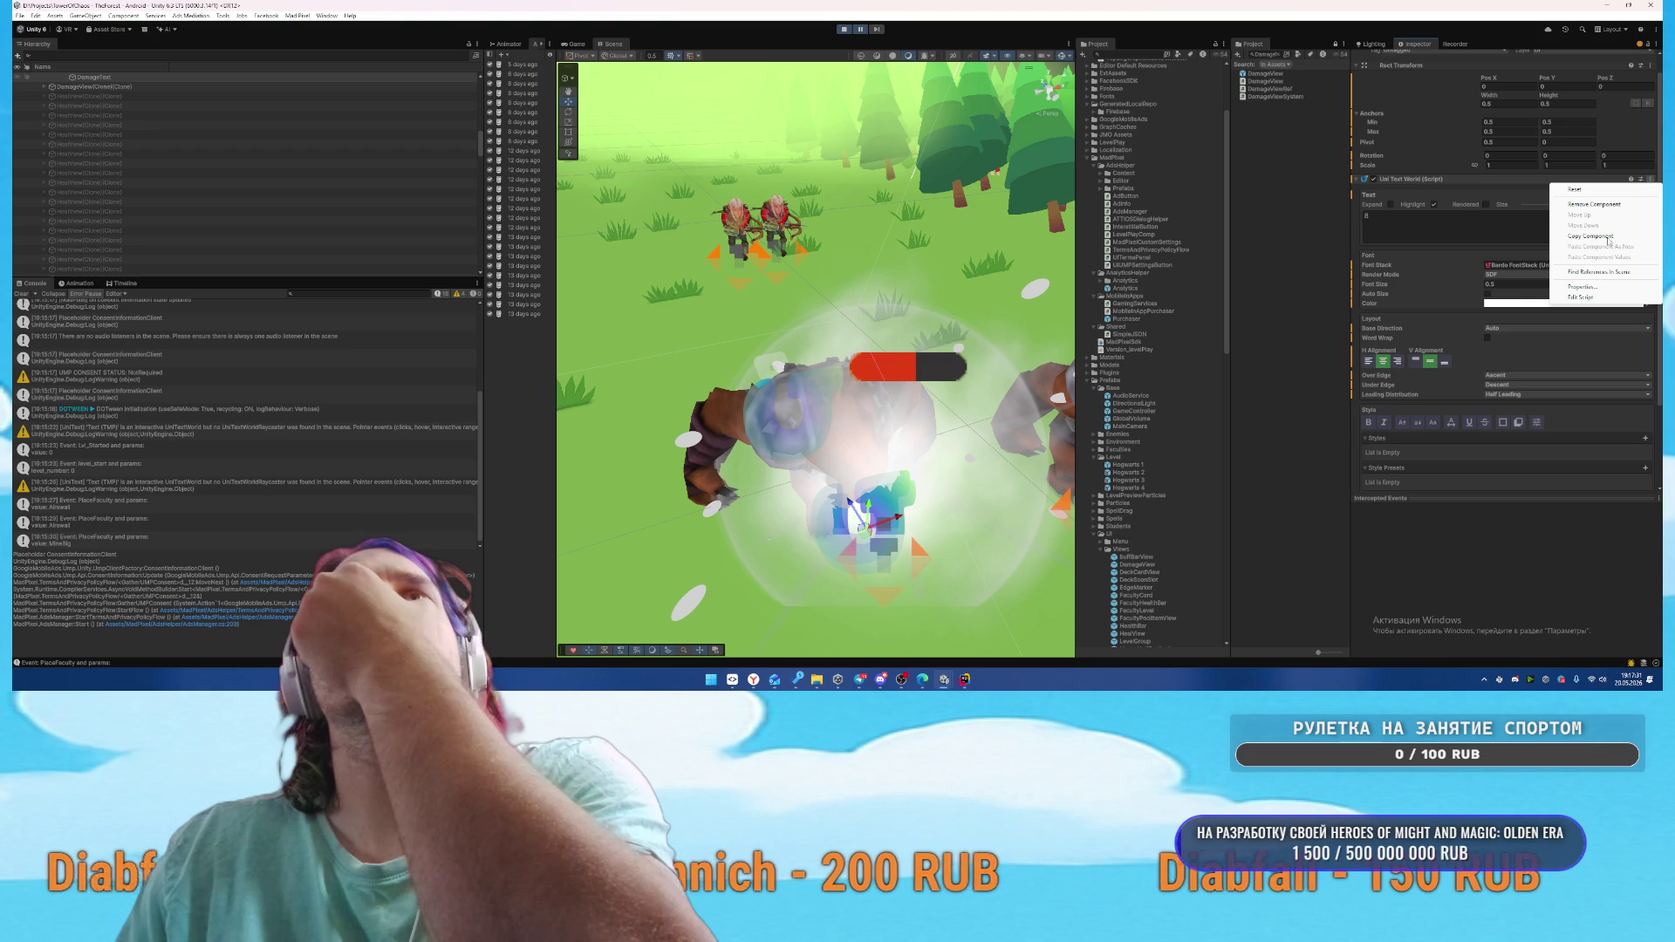
{"action": "left_click", "coordinate": [1585, 298]}
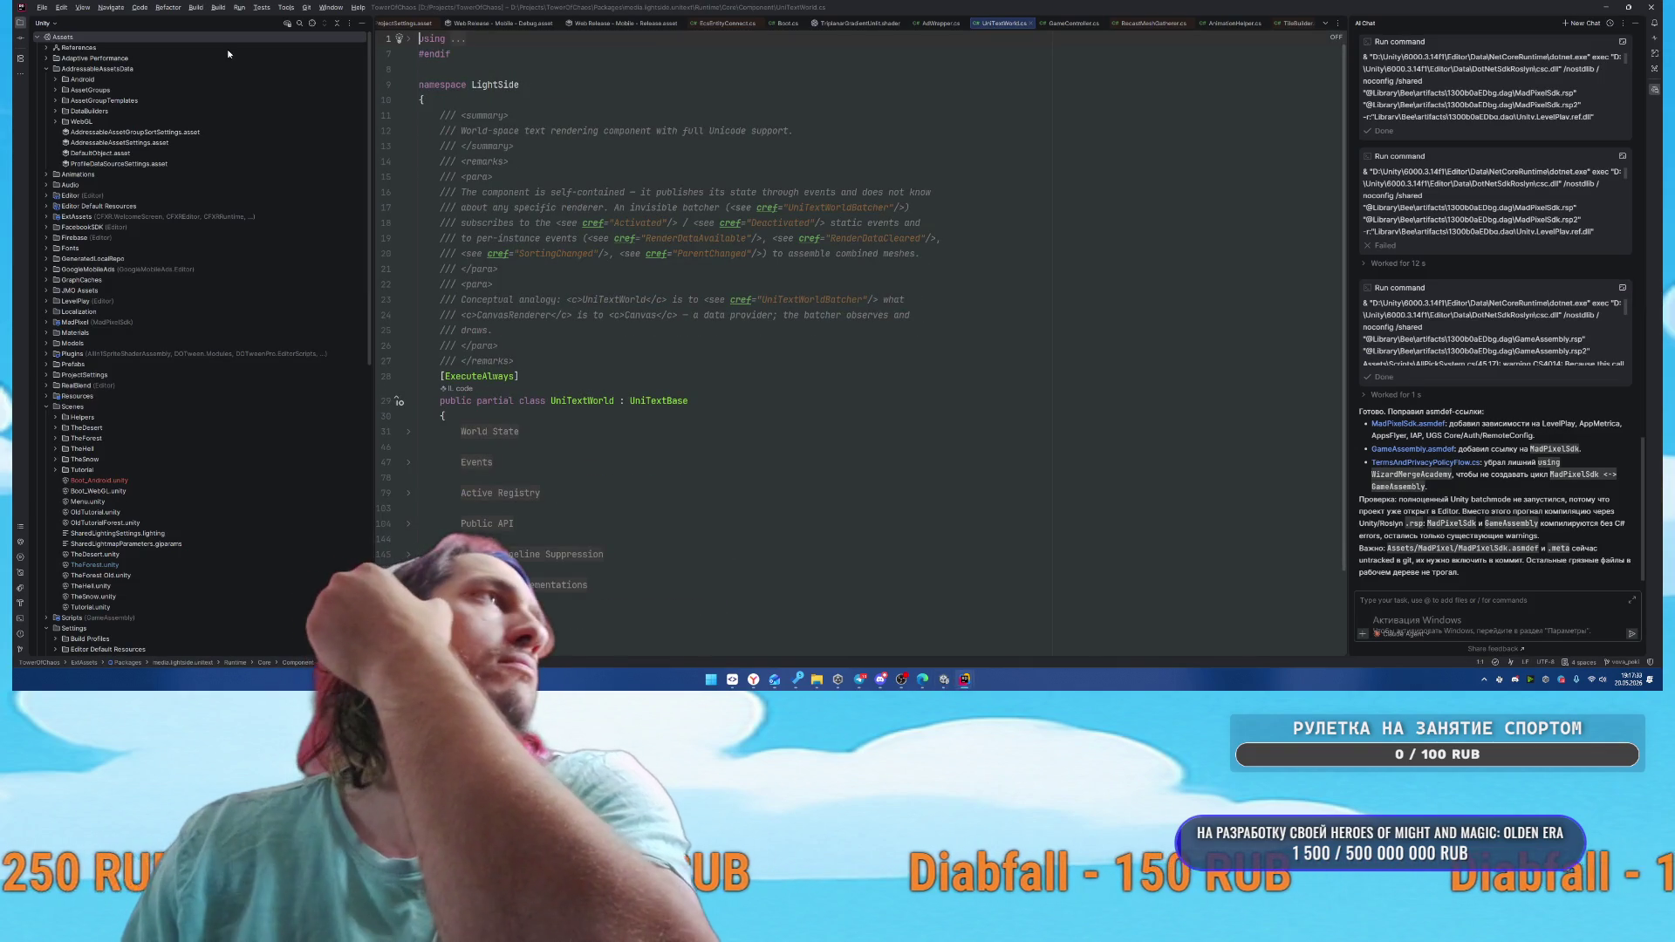
Locate UniTextWorld.cs in the project tree and return to its code
{"action": "left_click", "coordinate": [311, 24]}
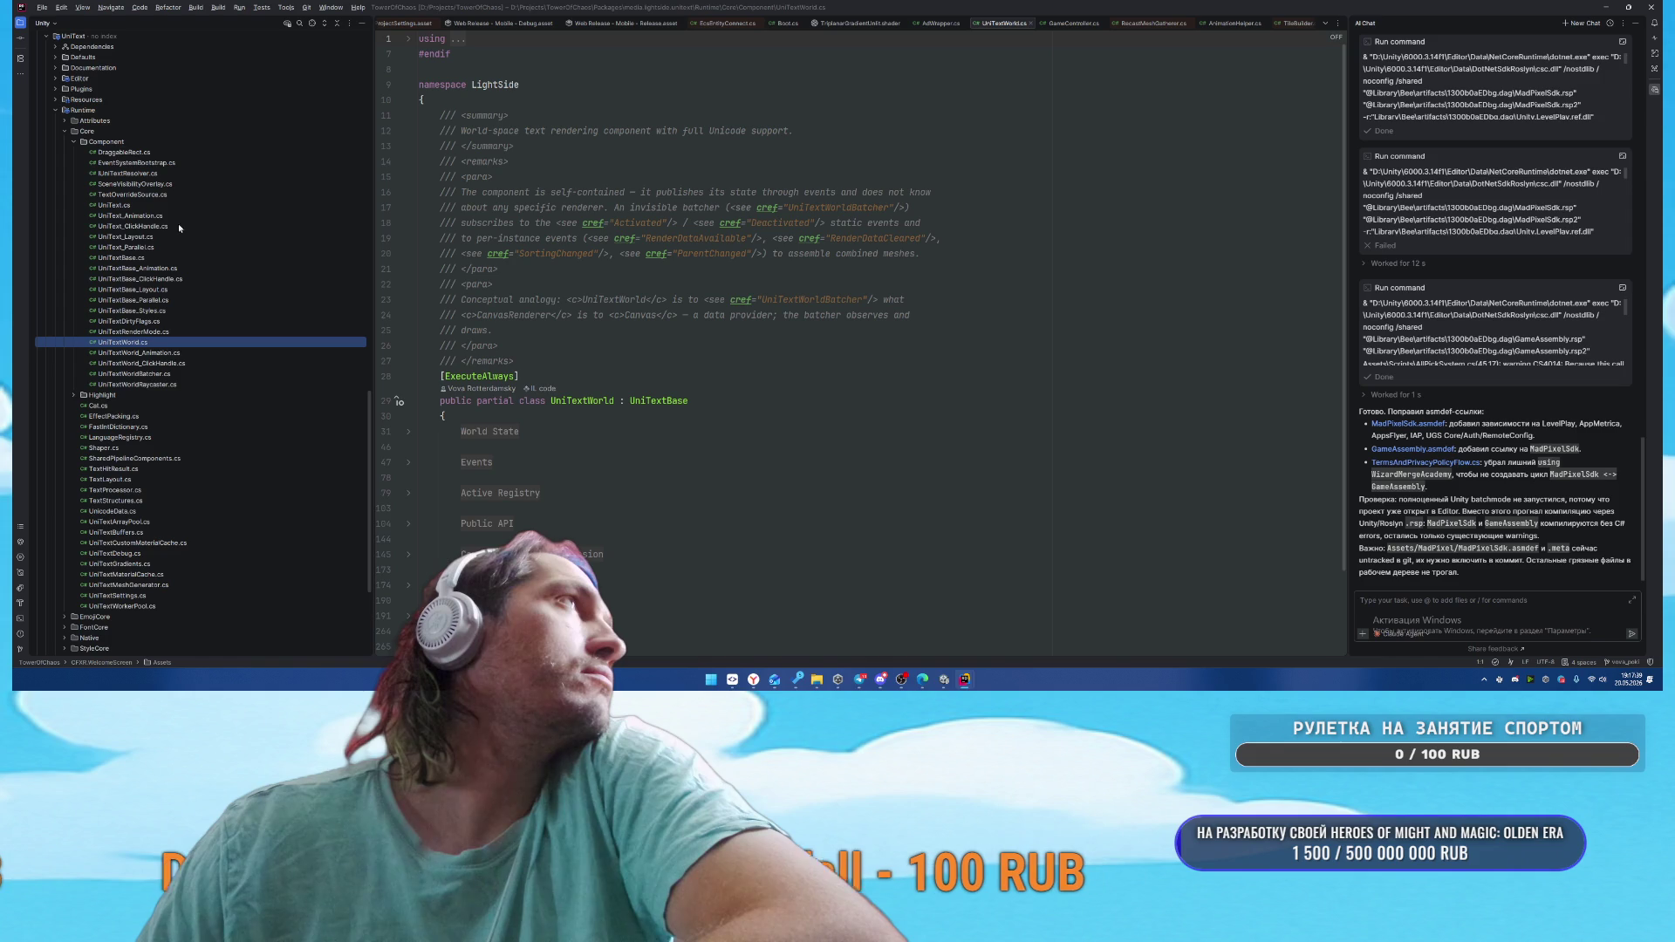
{"action": "left_click", "coordinate": [150, 184]}
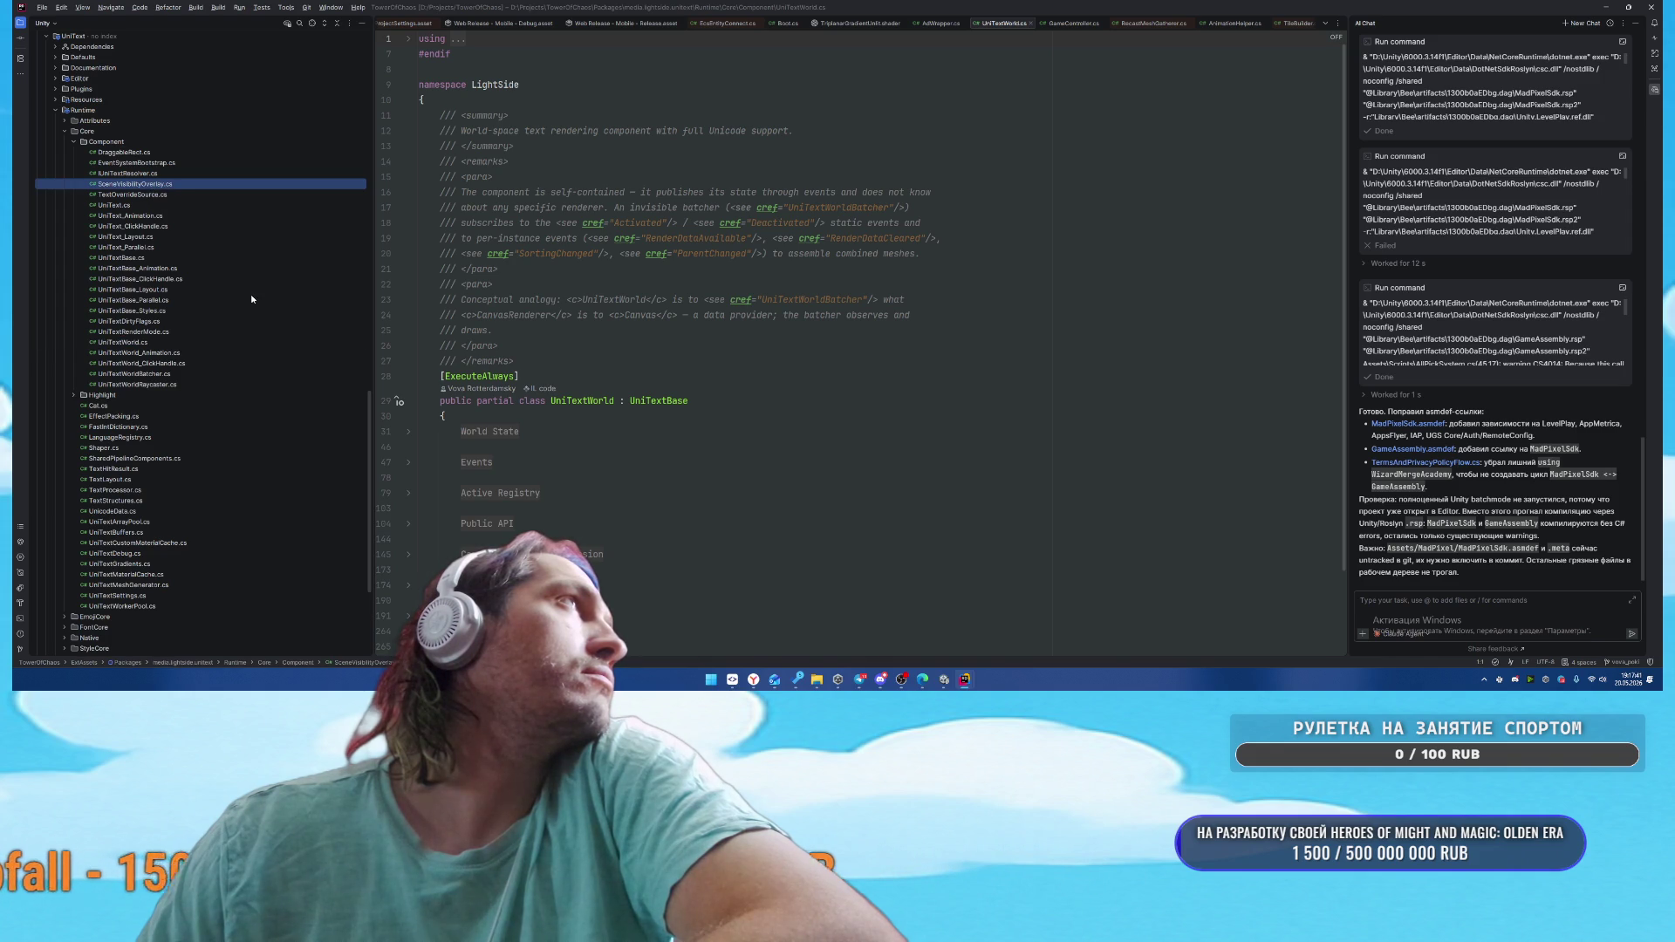
{"action": "left_click", "coordinate": [131, 342]}
{"action": "left_click", "coordinate": [802, 410]}
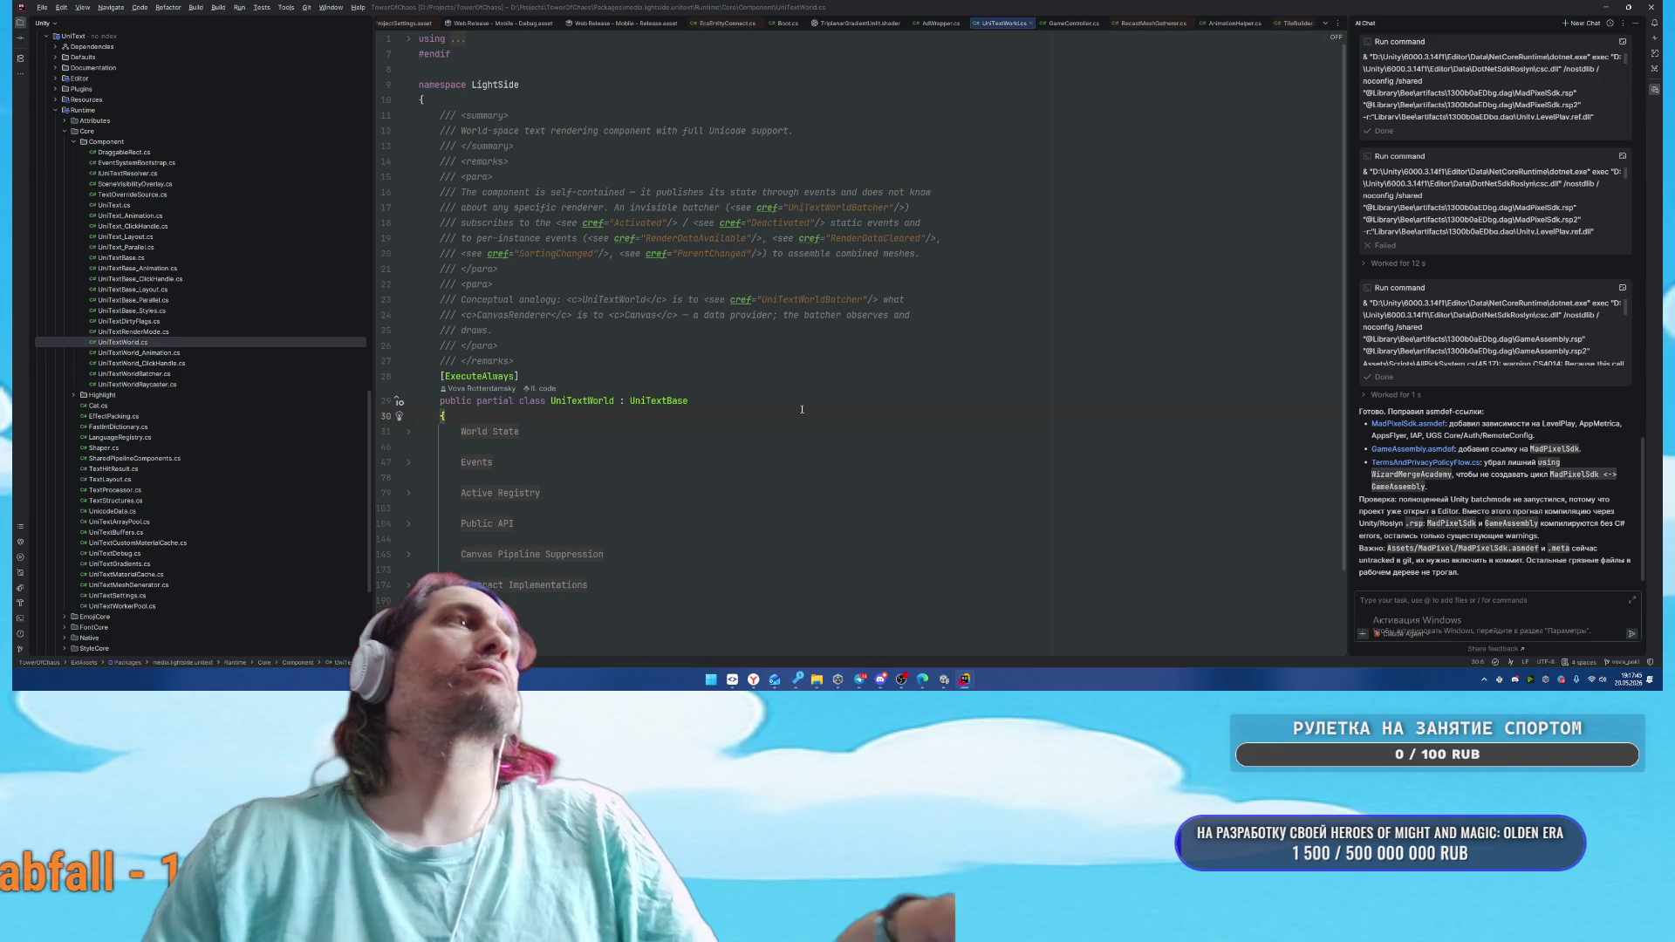
Search the file for 'ztestrender' and find all usages of sortingLayerID
{"action": "key", "text": "ctrl+shift+f"}
{"action": "key", "text": "ctrl+f"}
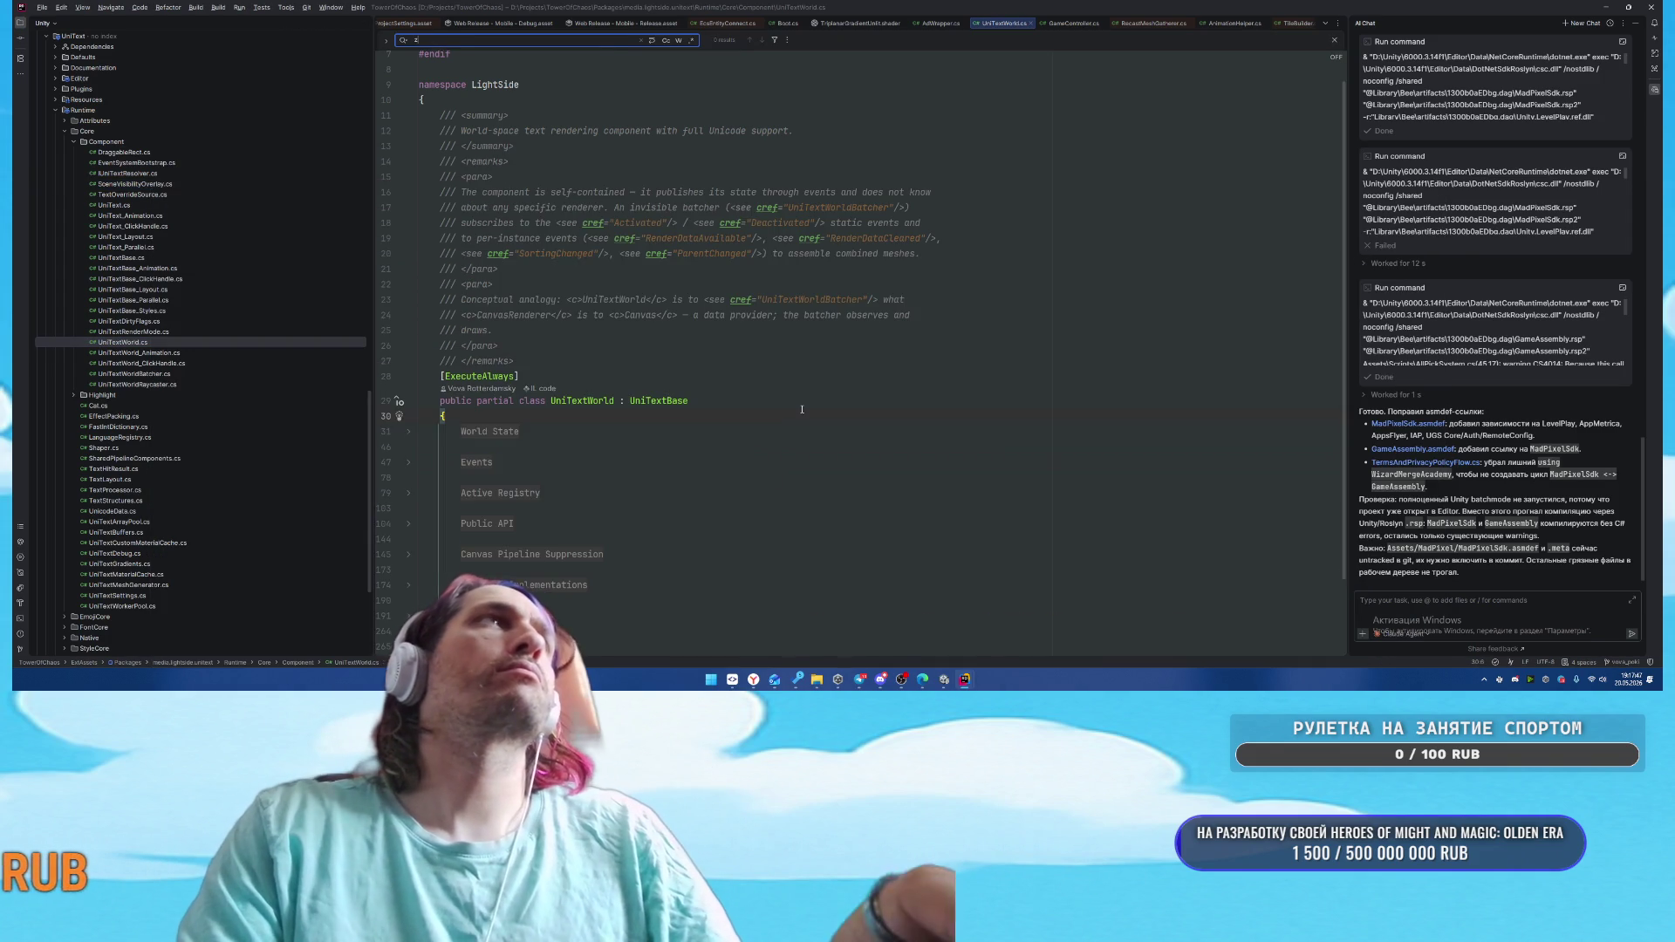
{"action": "type", "text": "ztest"}
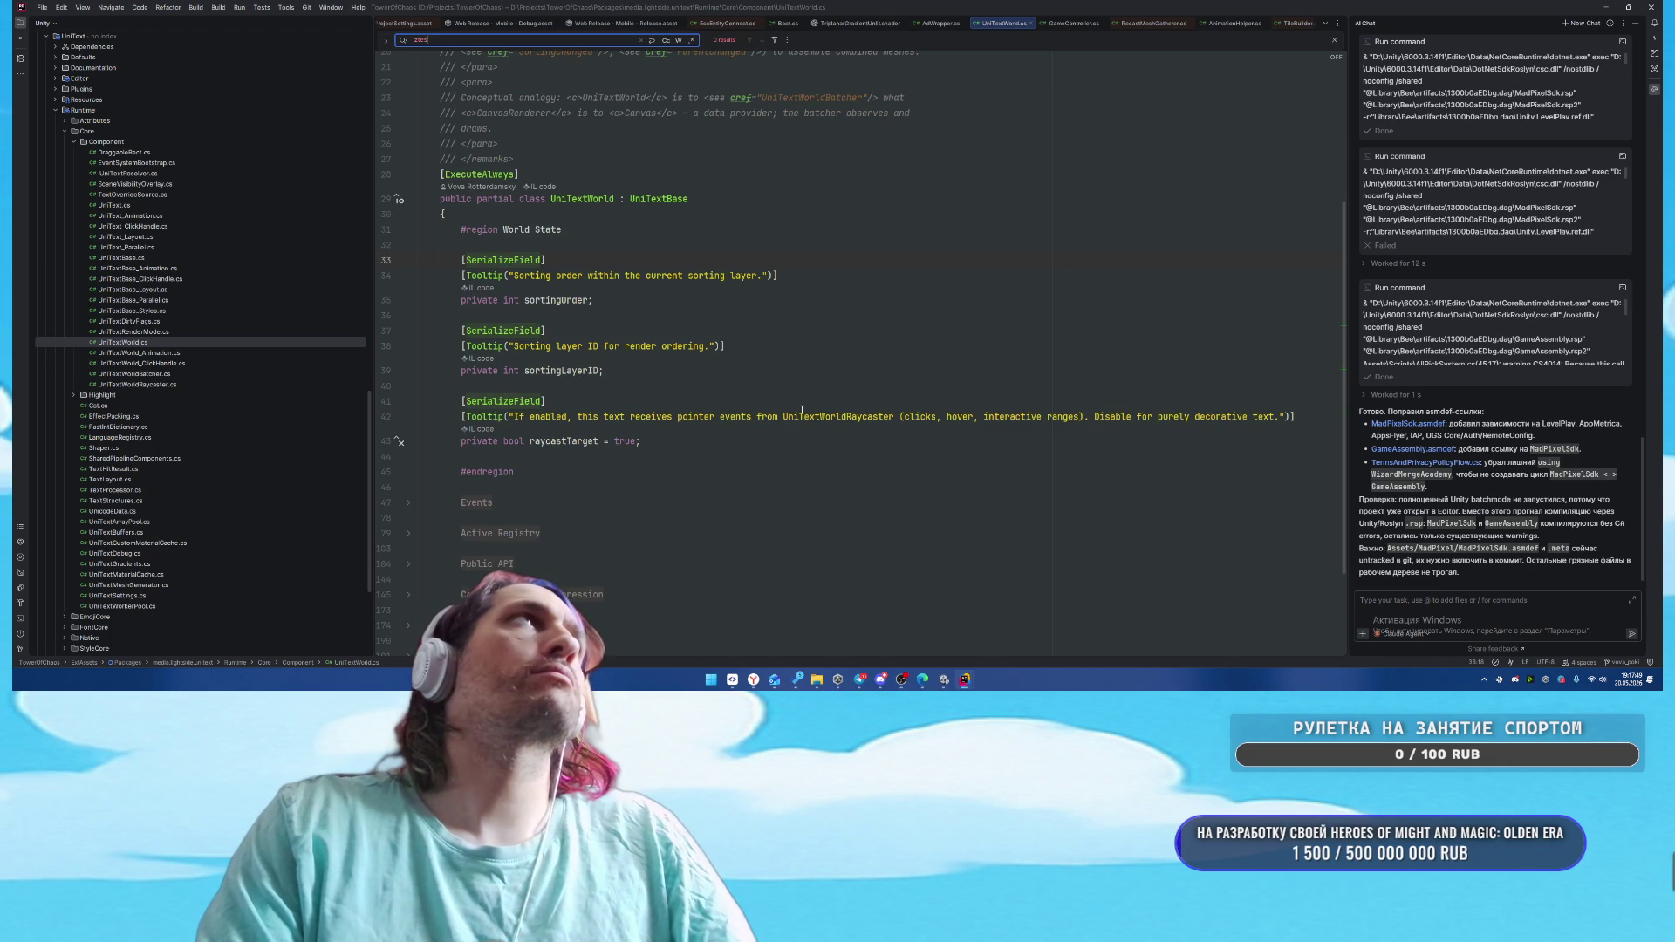
{"action": "type", "text": "render"}
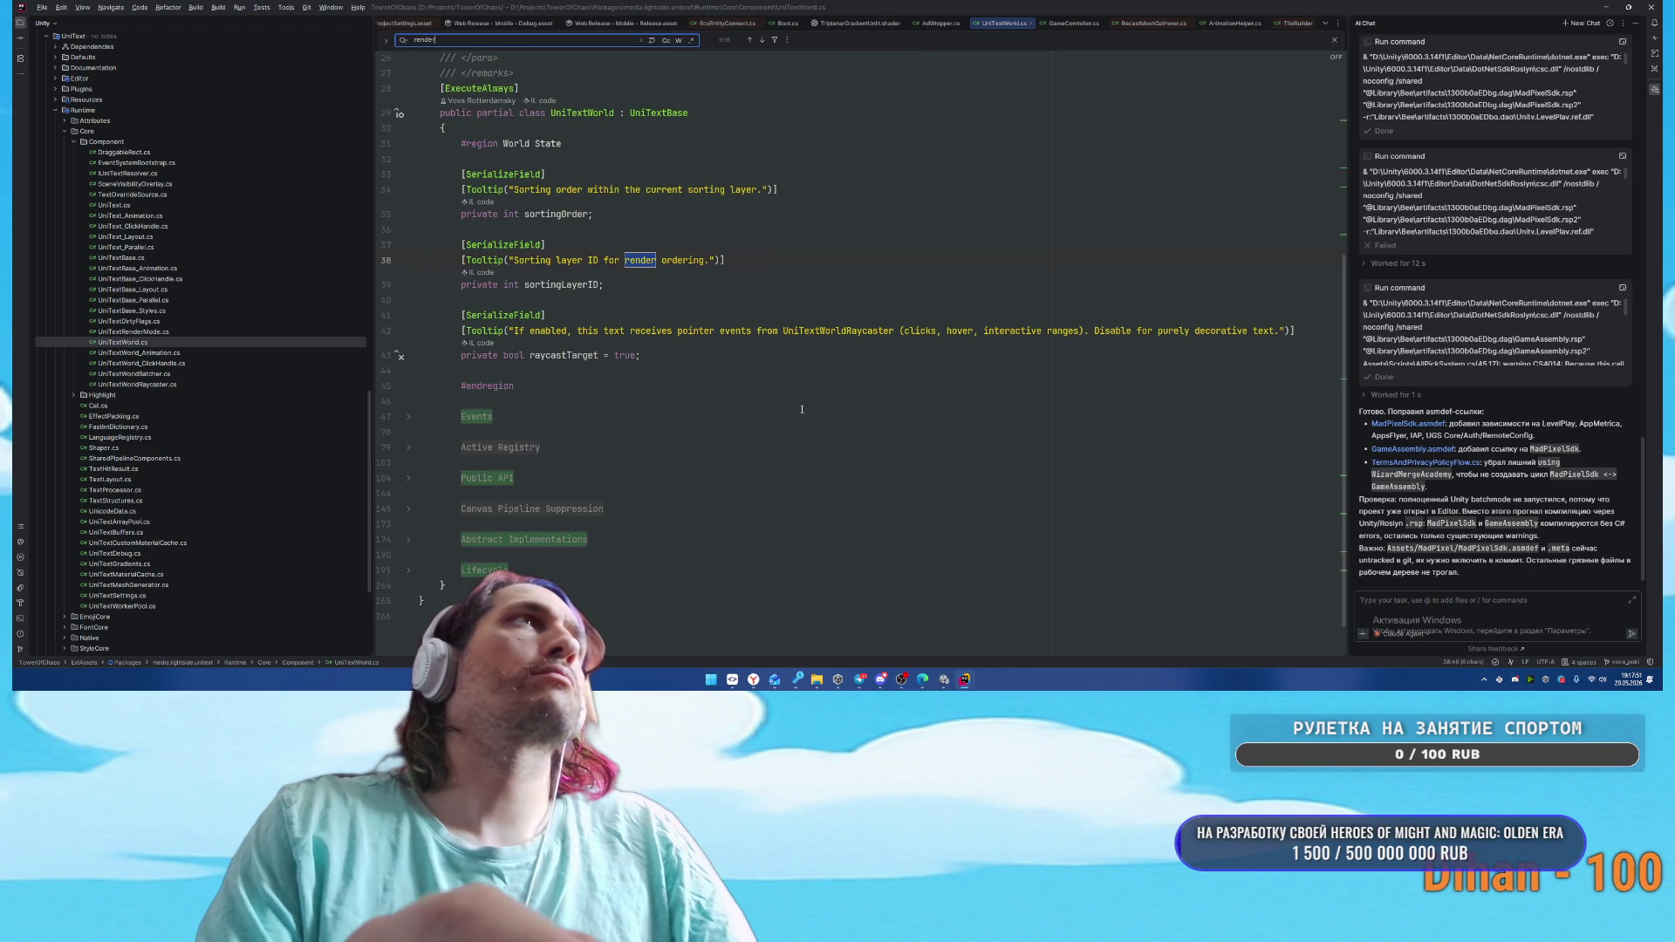
{"action": "right_click", "coordinate": [567, 285]}
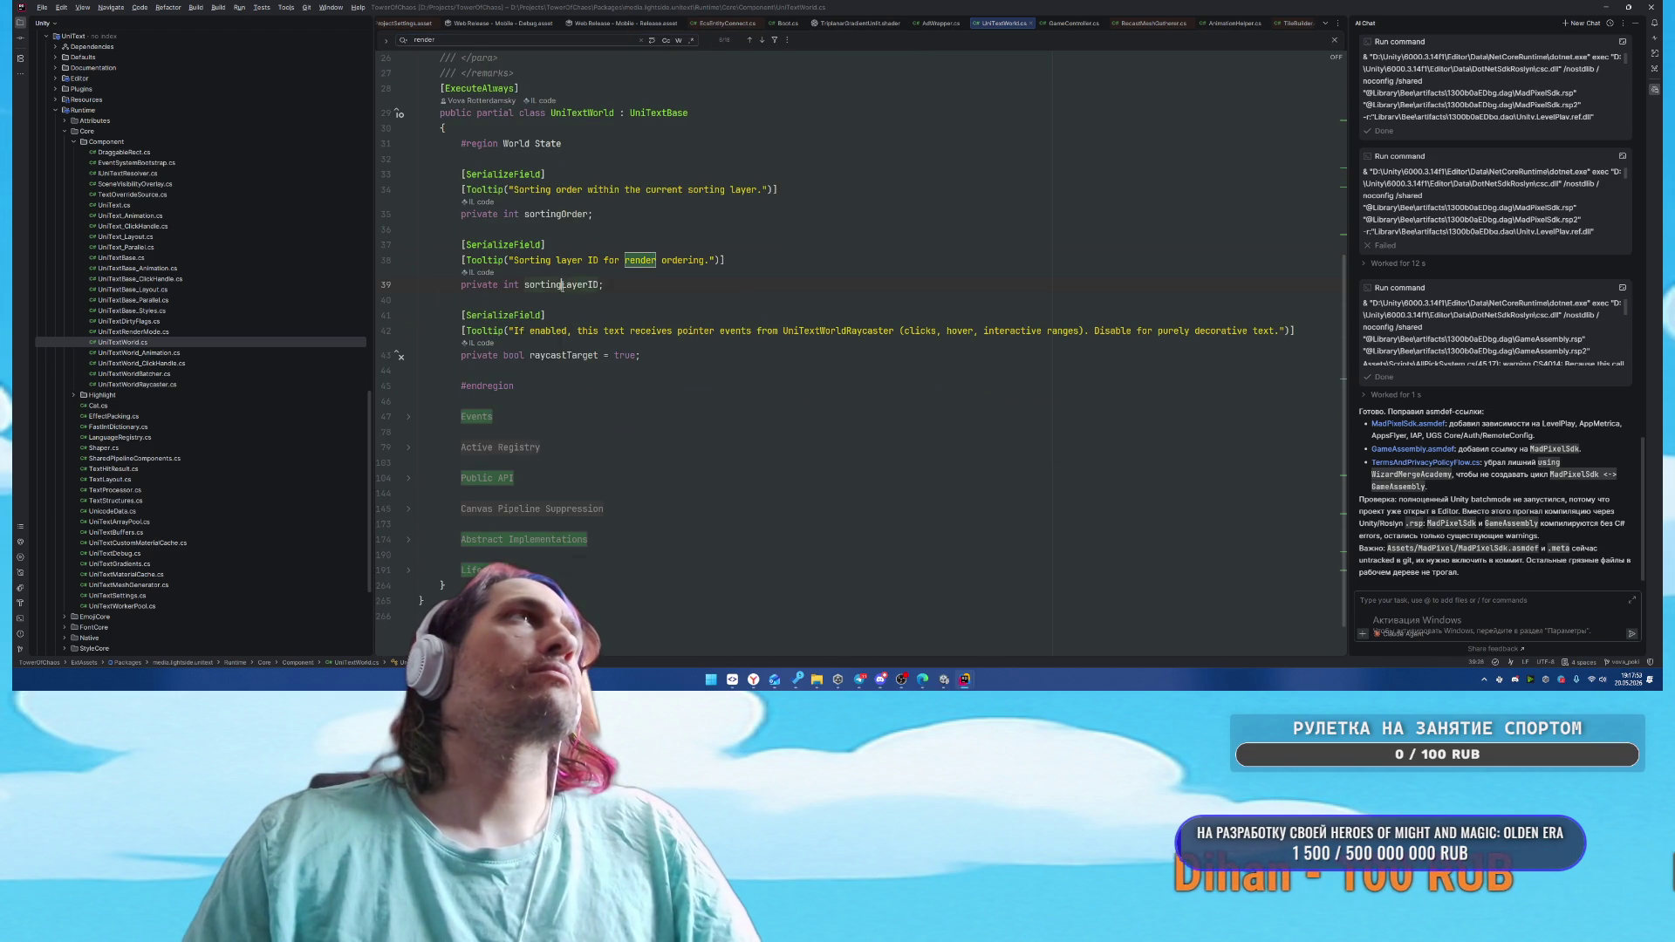
{"action": "left_click", "coordinate": [602, 358]}
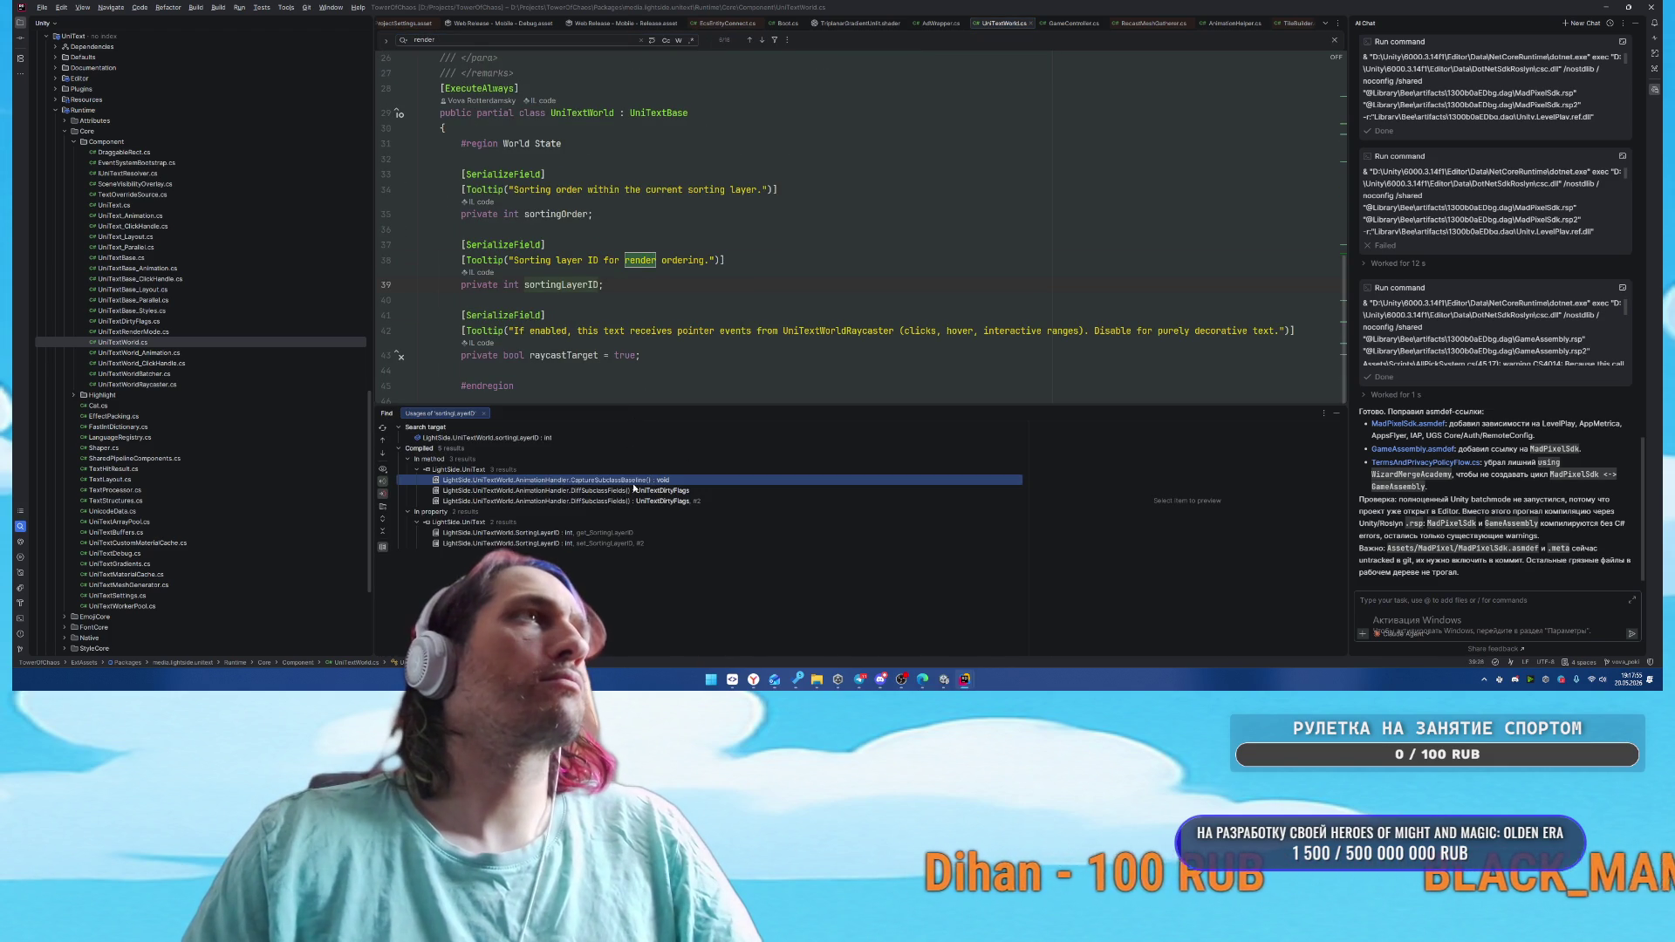
Open the DiffSubclassFields and CaptureSubclassBaseline usages in UniTextWorld.Animation.cs
{"action": "double_click", "coordinate": [632, 491]}
{"action": "double_click", "coordinate": [586, 480]}
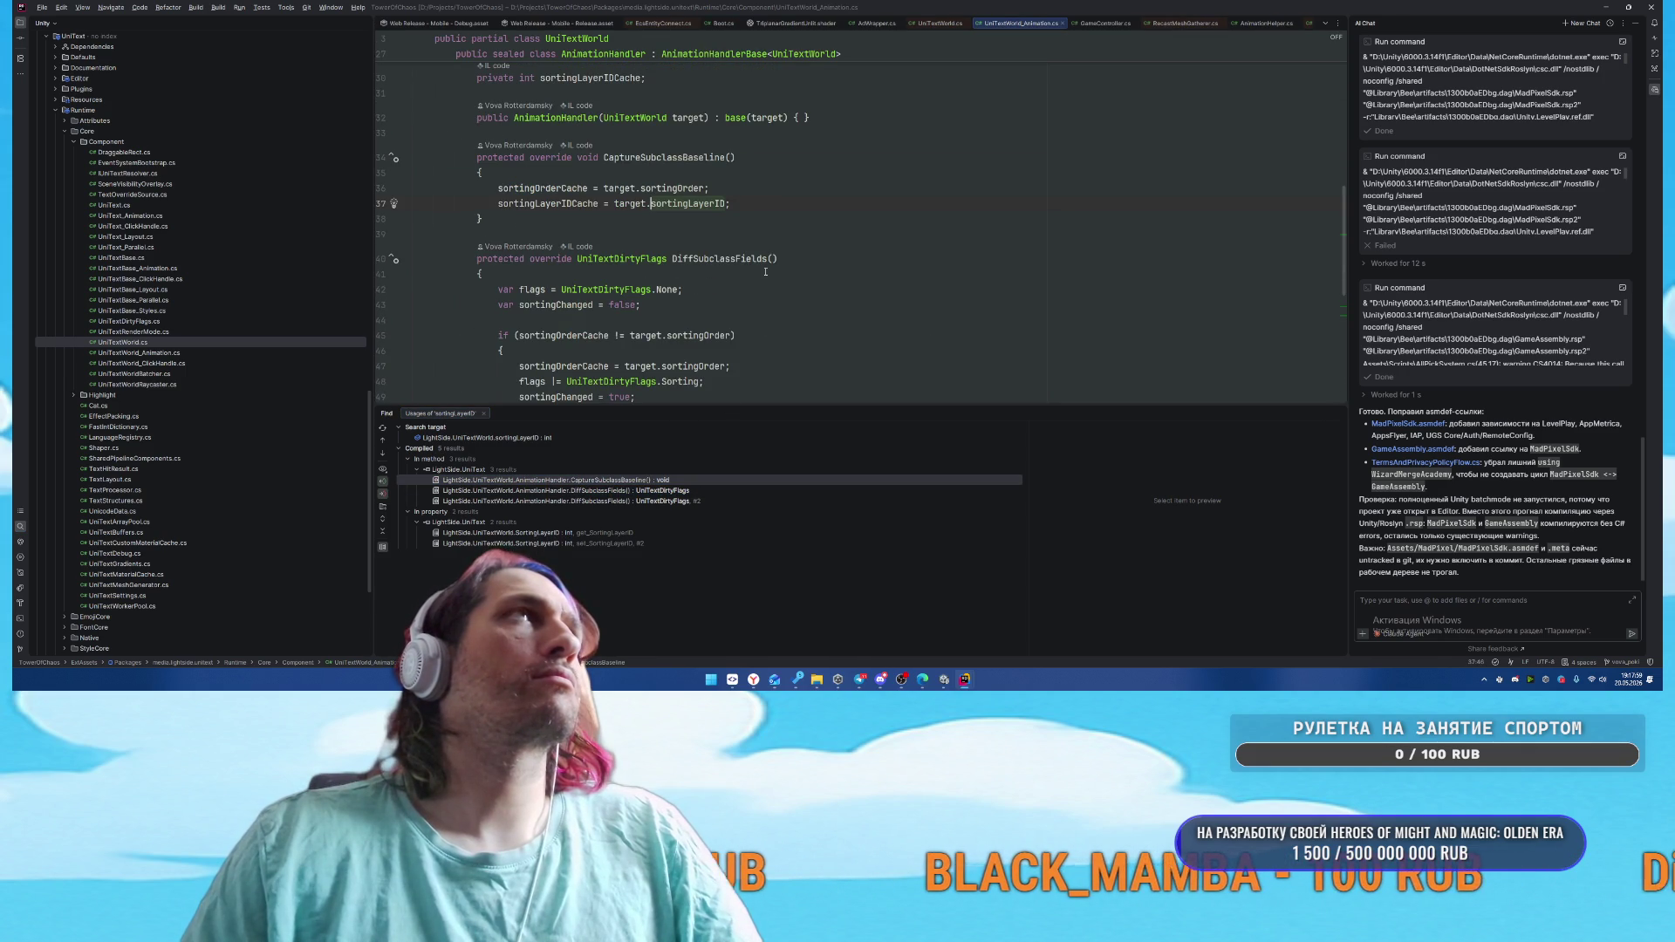
{"action": "scroll", "coordinate": [785, 279], "scroll_direction": "up", "scroll_amount": 1}
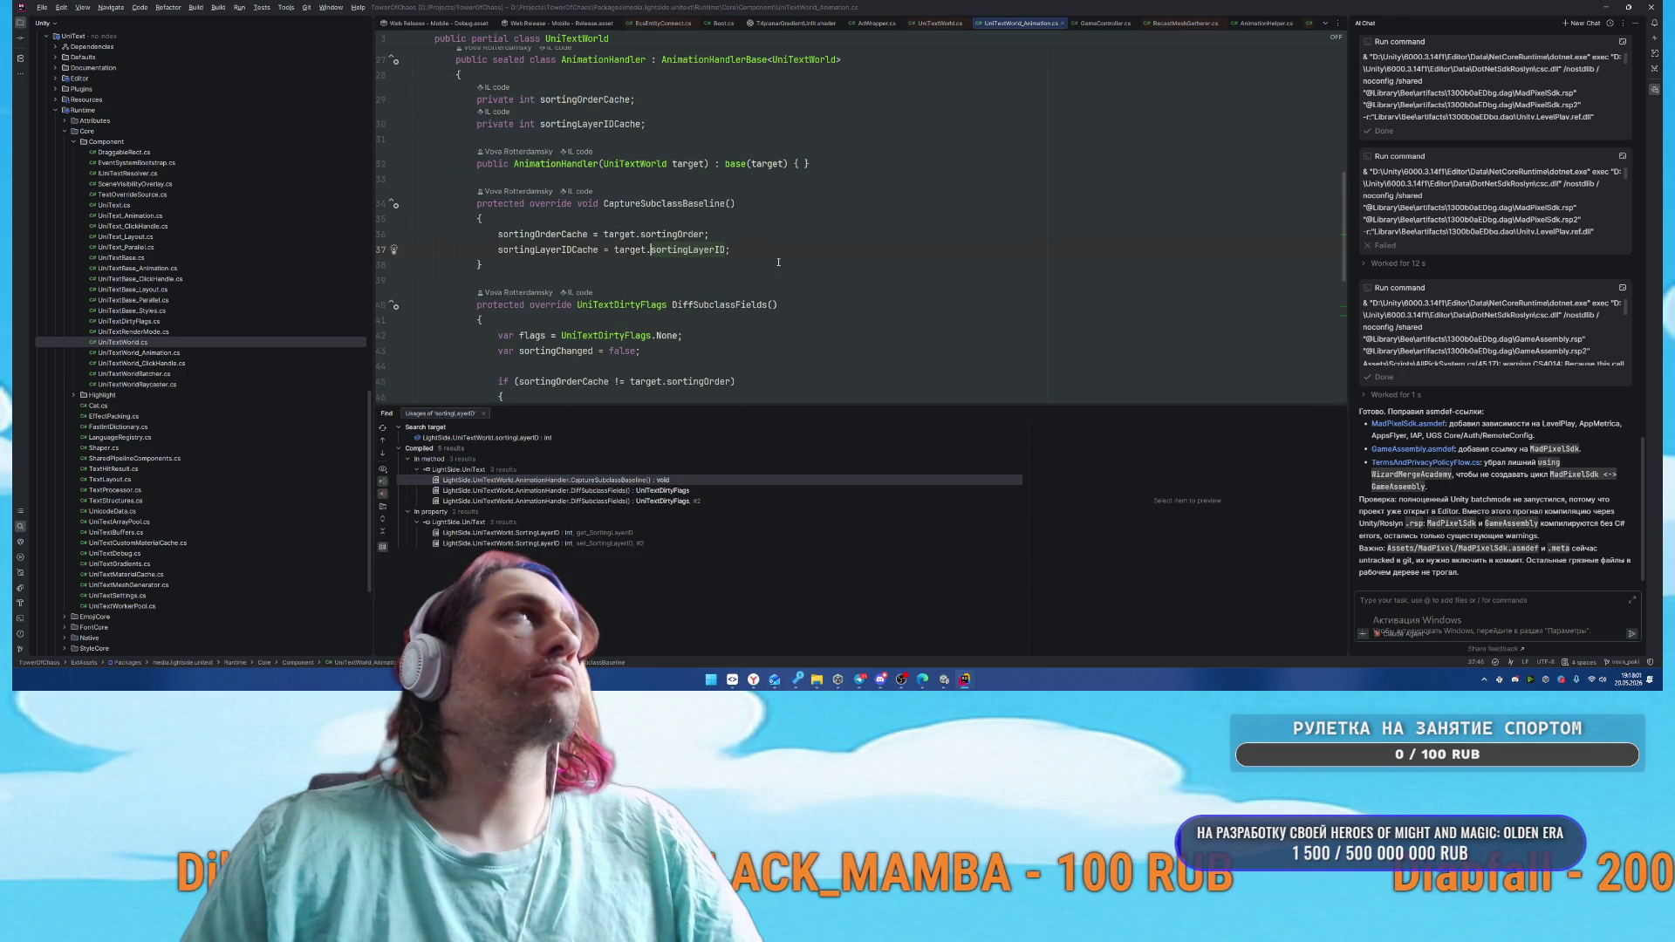
{"action": "scroll", "coordinate": [778, 262], "scroll_direction": "down", "scroll_amount": 1}
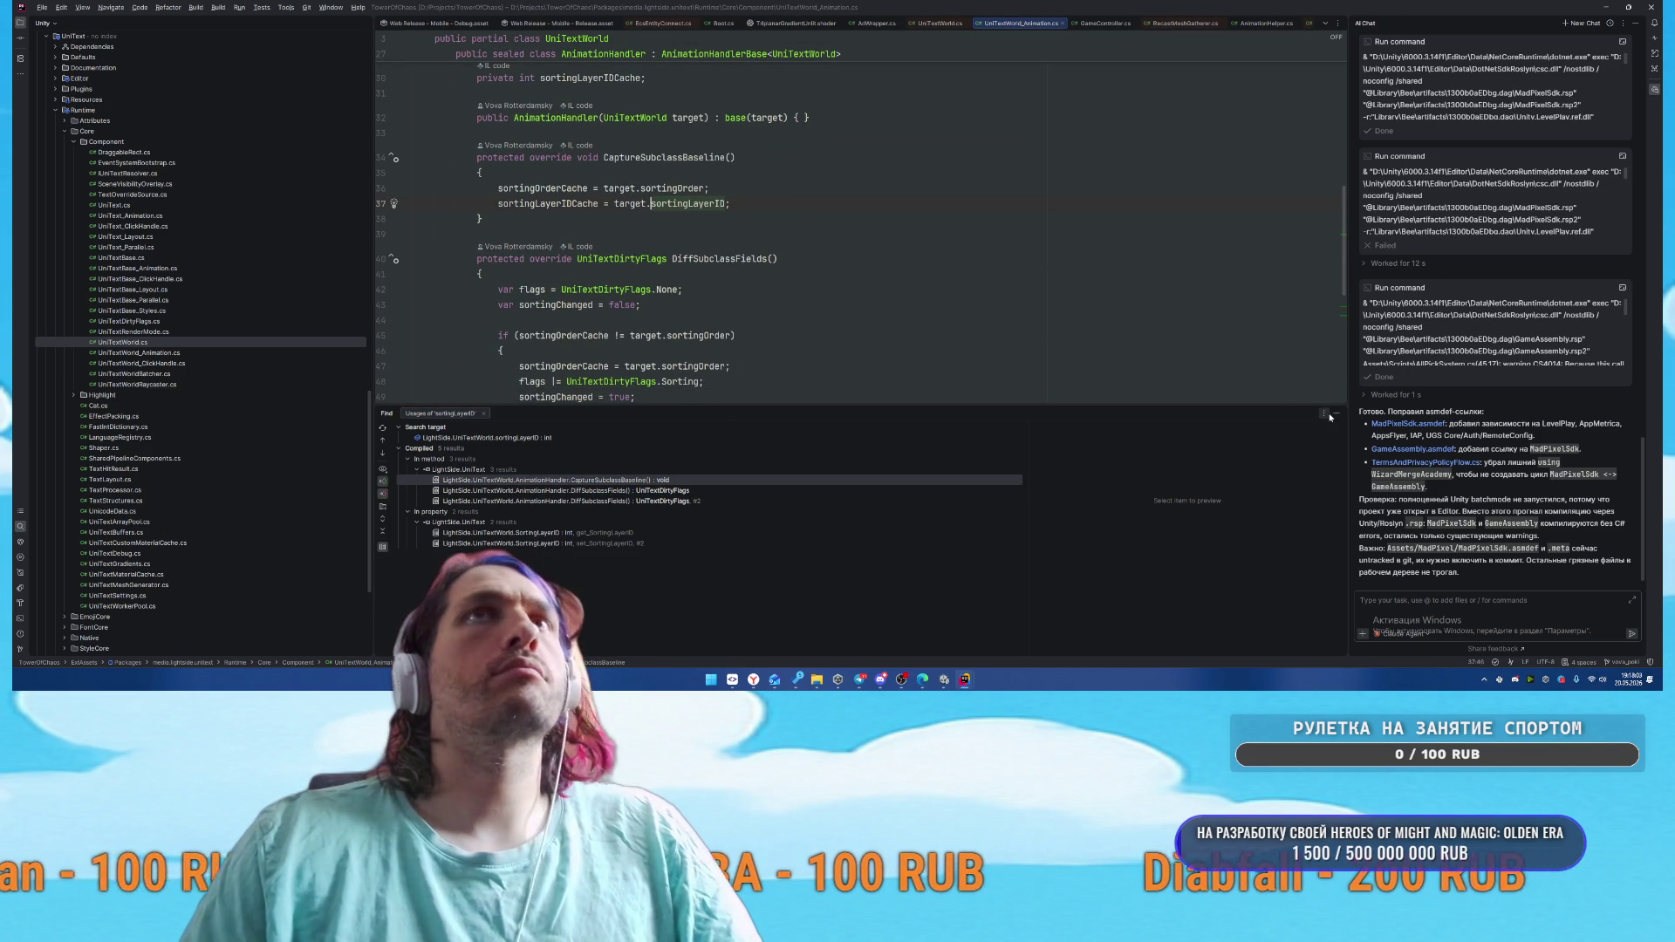
Close the usages list and go back to the UniTextWorld.cs tab
{"action": "left_click", "coordinate": [1336, 414]}
{"action": "scroll", "coordinate": [820, 401], "scroll_direction": "up", "scroll_amount": 5}
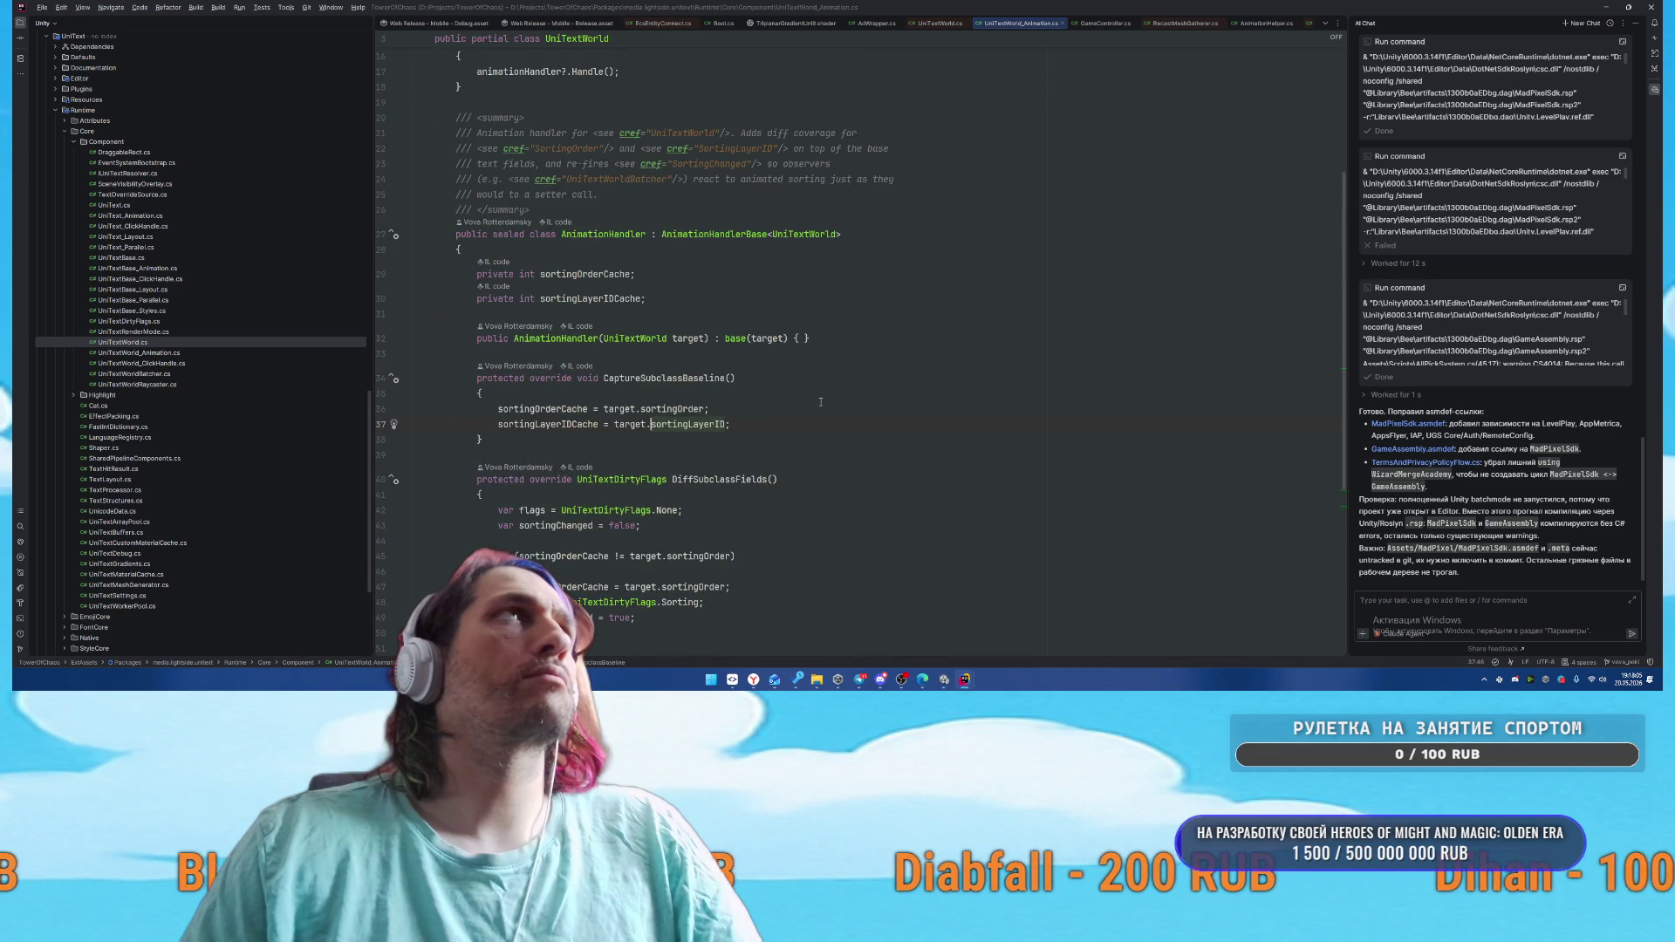
{"action": "scroll", "coordinate": [820, 401], "scroll_direction": "up", "scroll_amount": 5}
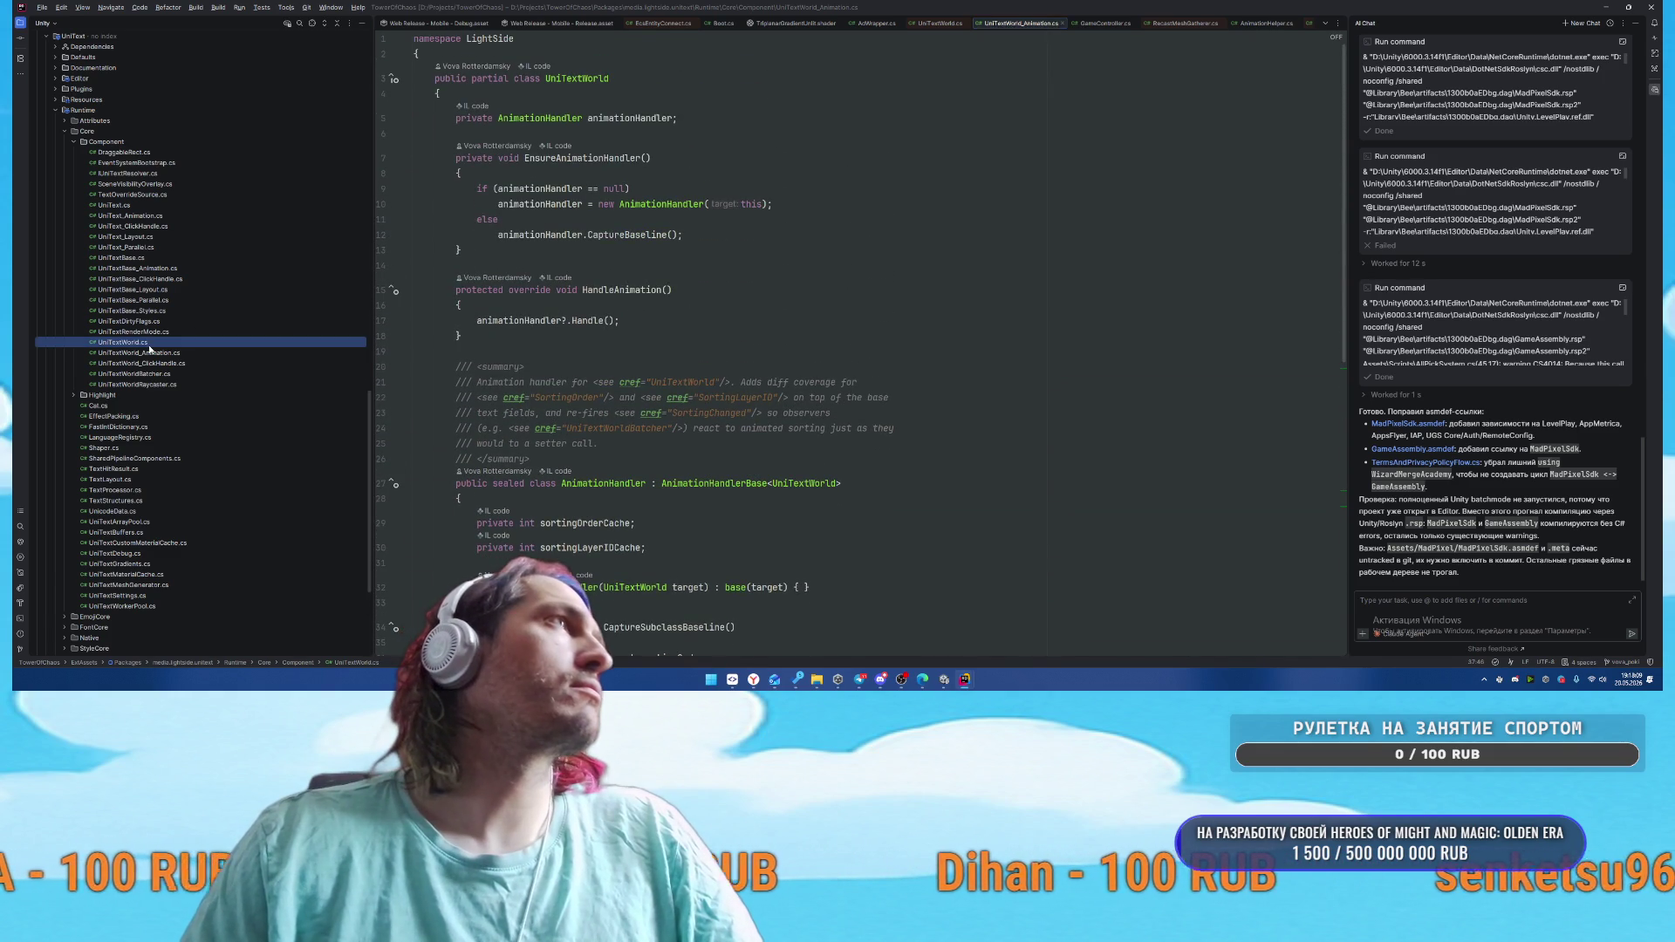
{"action": "key", "text": "ctrl+Tab"}
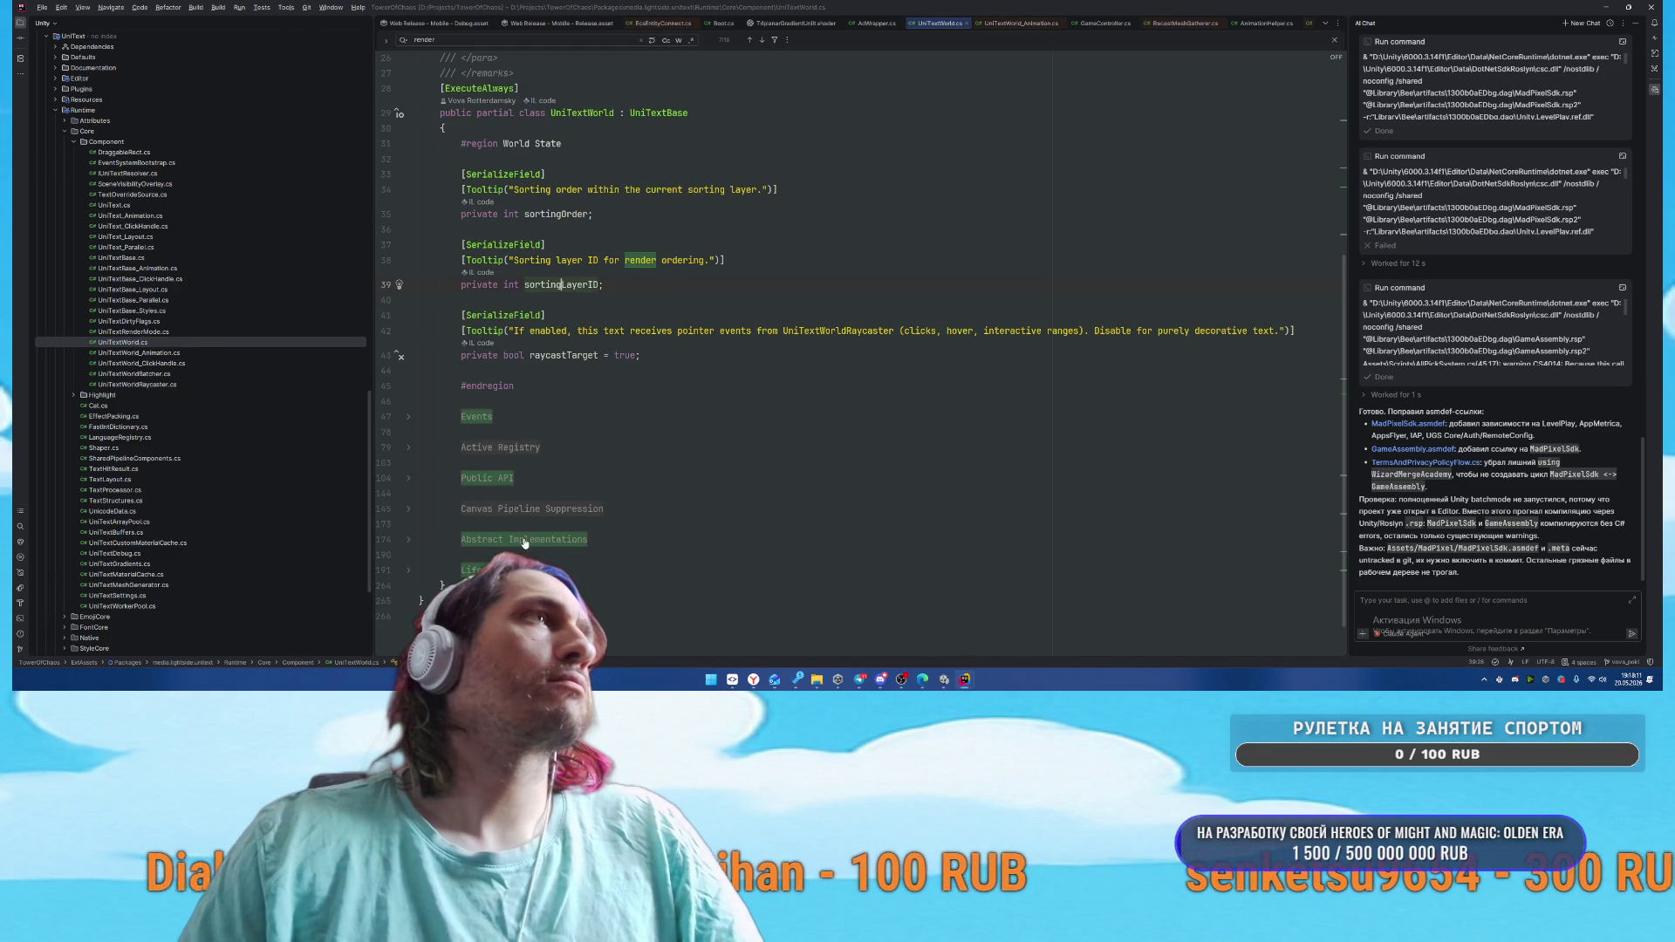
Unfold the Public API, Canvas Pipeline Suppression, Abstract Implementations and Lifecycle regions, then return to Unity
{"action": "left_click", "coordinate": [487, 477]}
{"action": "scroll", "coordinate": [502, 478], "scroll_direction": "down", "scroll_amount": 10}
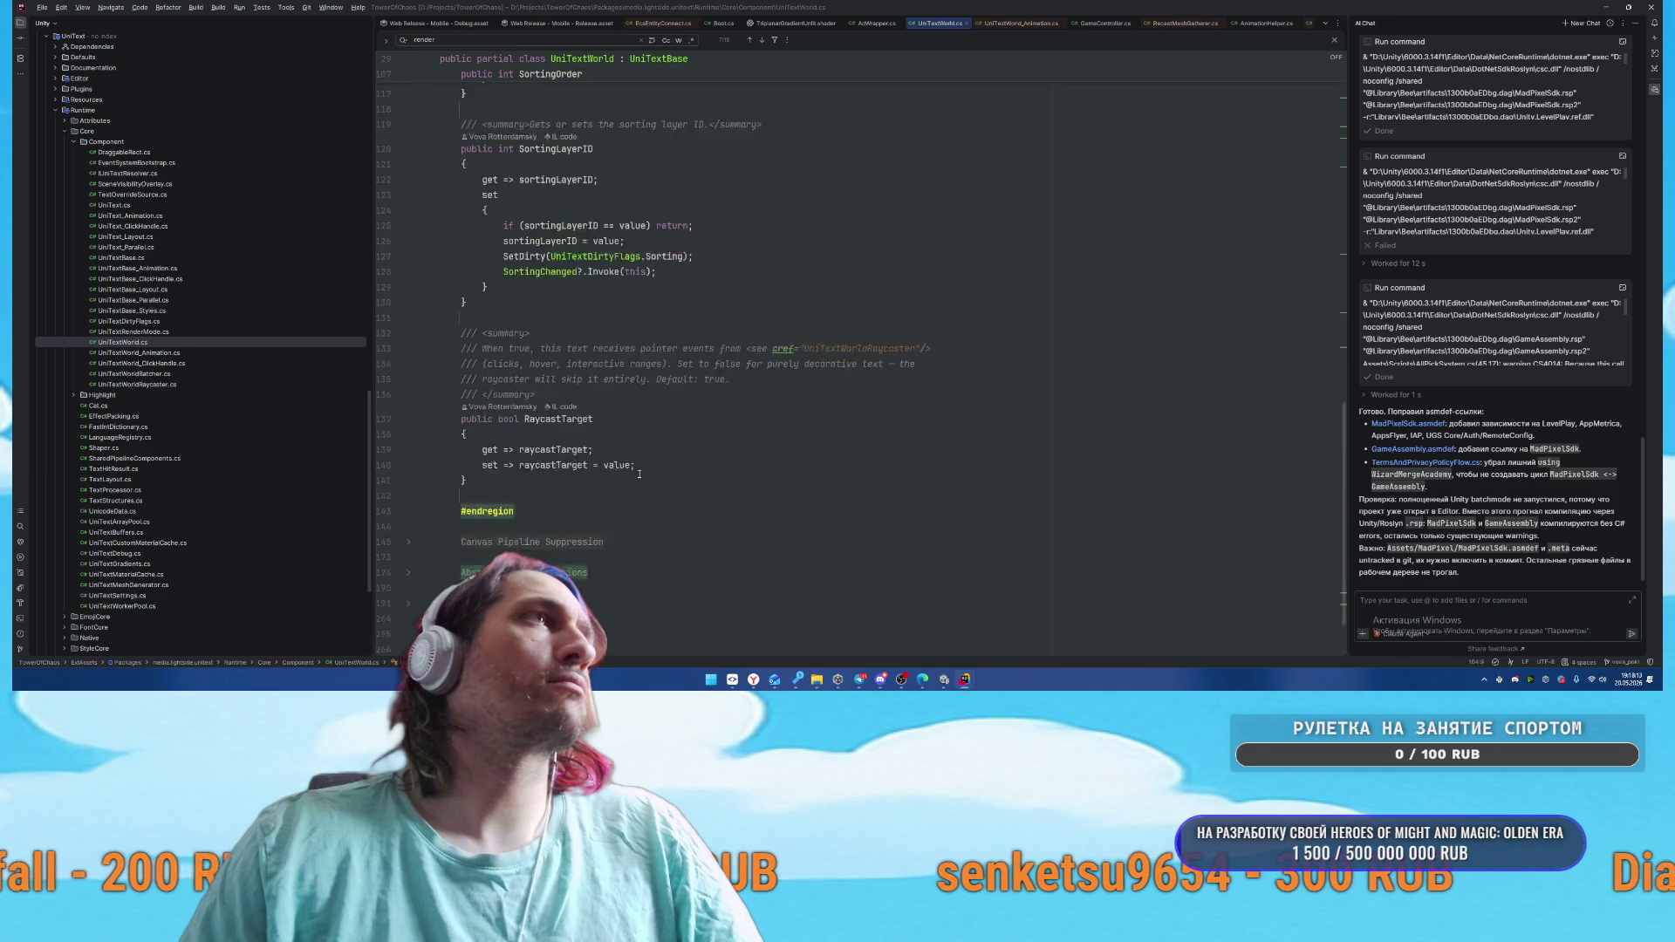
{"action": "left_click", "coordinate": [502, 465]}
{"action": "scroll", "coordinate": [539, 484], "scroll_direction": "down", "scroll_amount": 5}
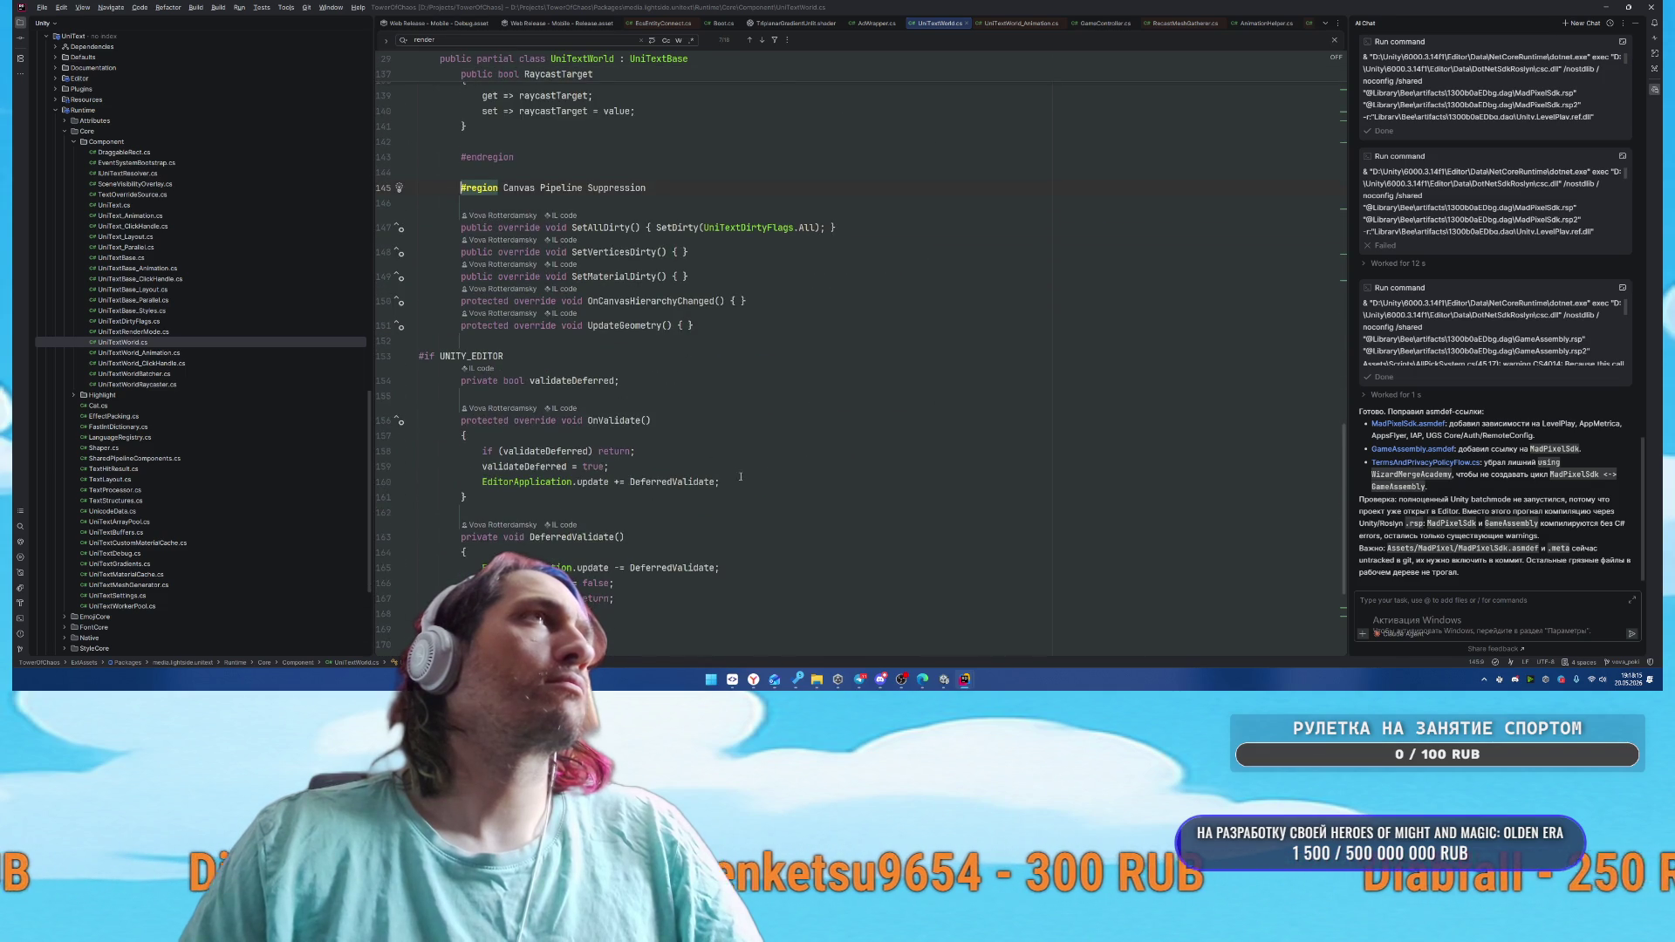
{"action": "left_click", "coordinate": [534, 494]}
{"action": "scroll", "coordinate": [706, 487], "scroll_direction": "down", "scroll_amount": 5}
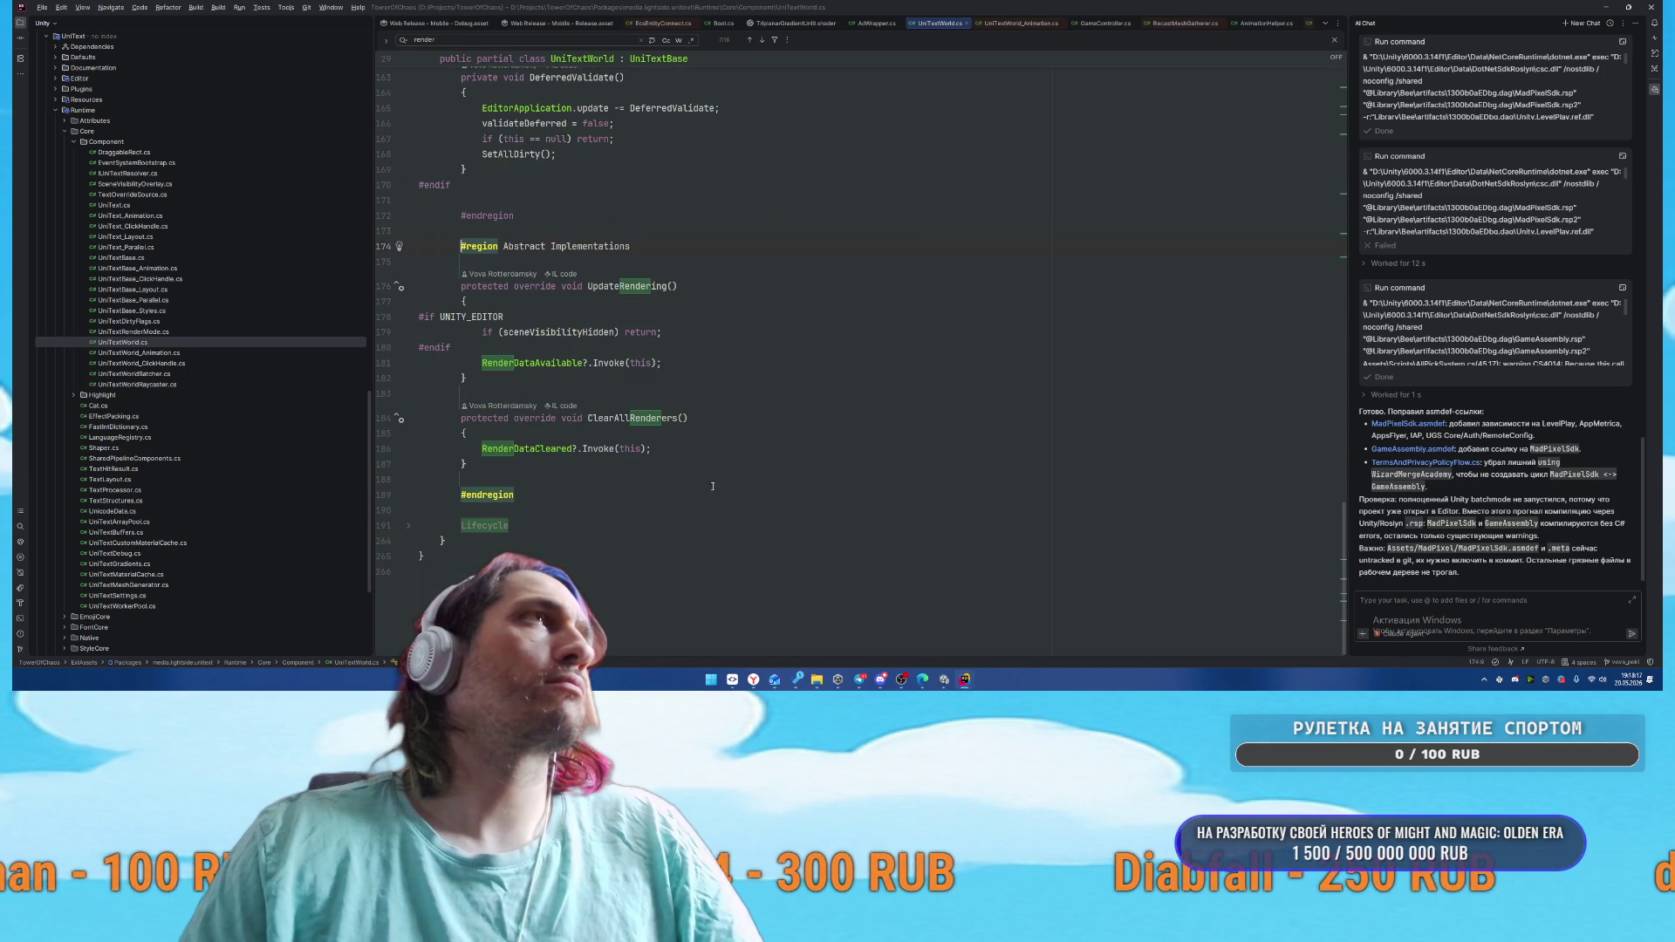
{"action": "left_click", "coordinate": [485, 526]}
{"action": "scroll", "coordinate": [742, 474], "scroll_direction": "down", "scroll_amount": 10}
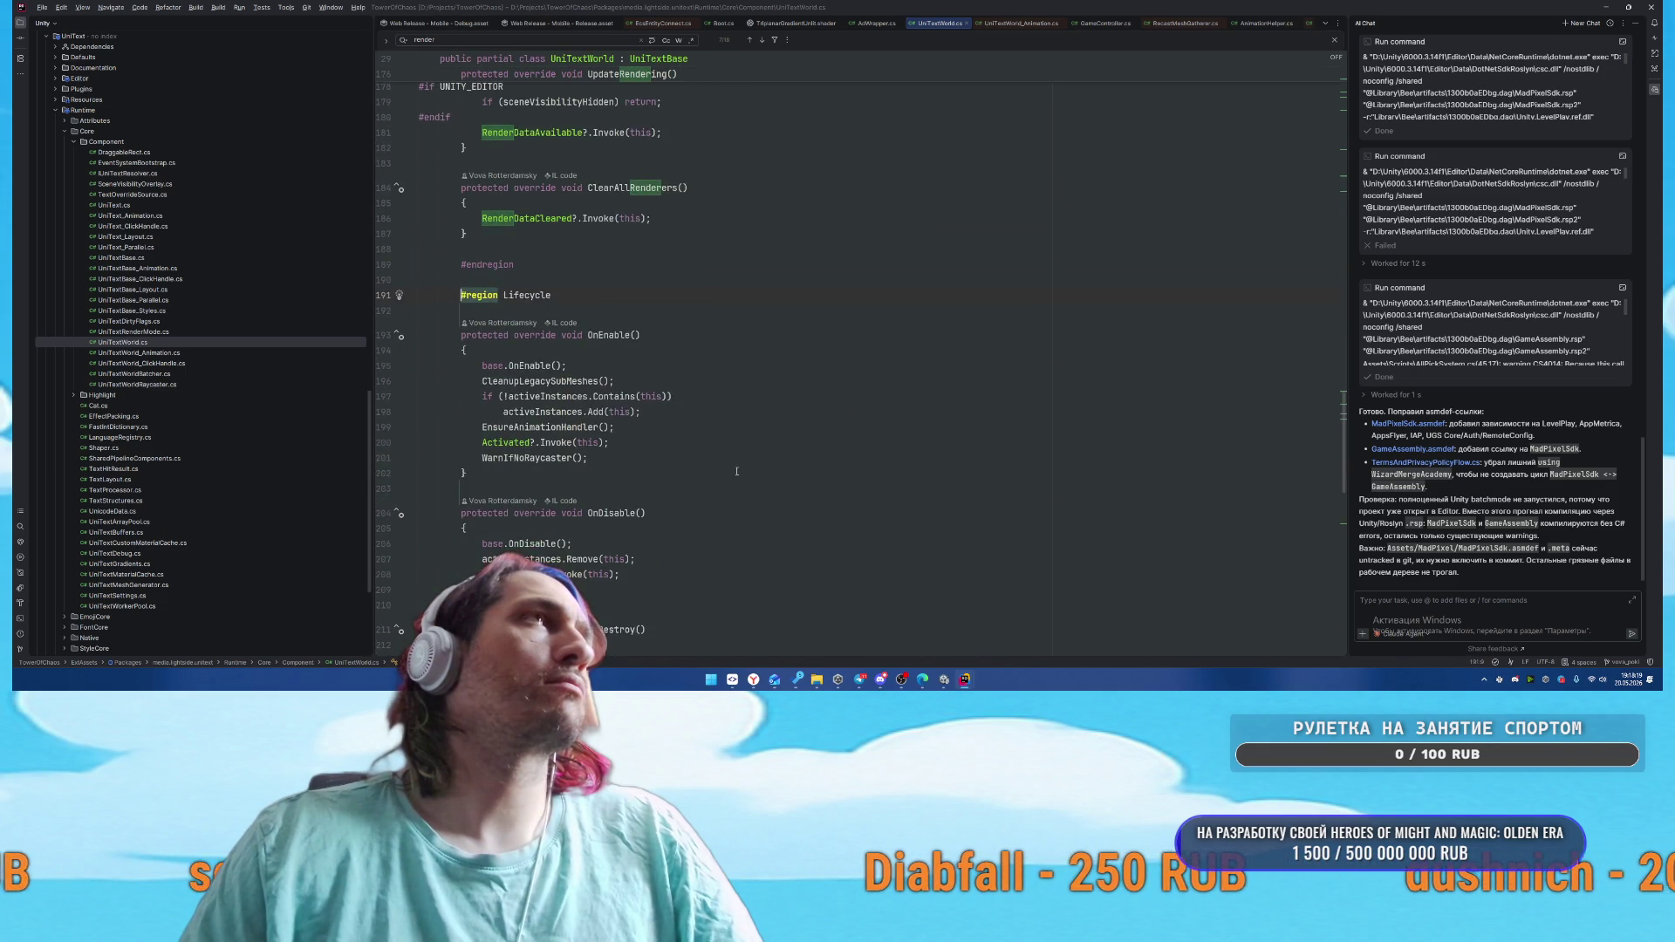
{"action": "scroll", "coordinate": [742, 473], "scroll_direction": "down", "scroll_amount": 12}
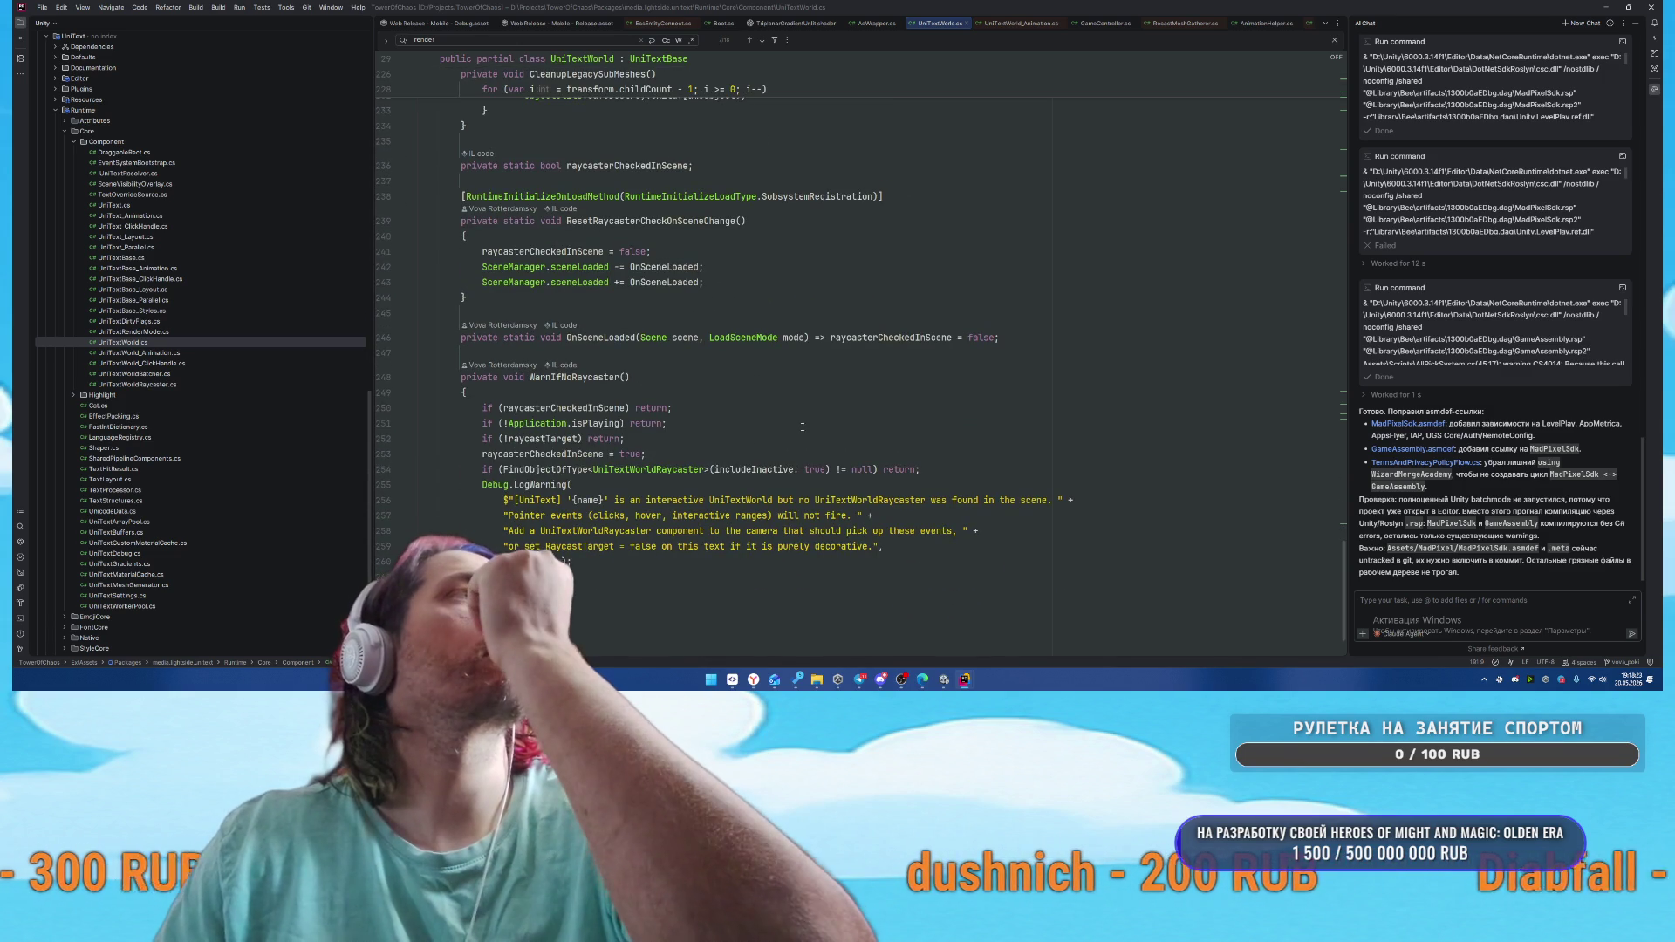
{"action": "scroll", "coordinate": [809, 429], "scroll_direction": "down", "scroll_amount": 2}
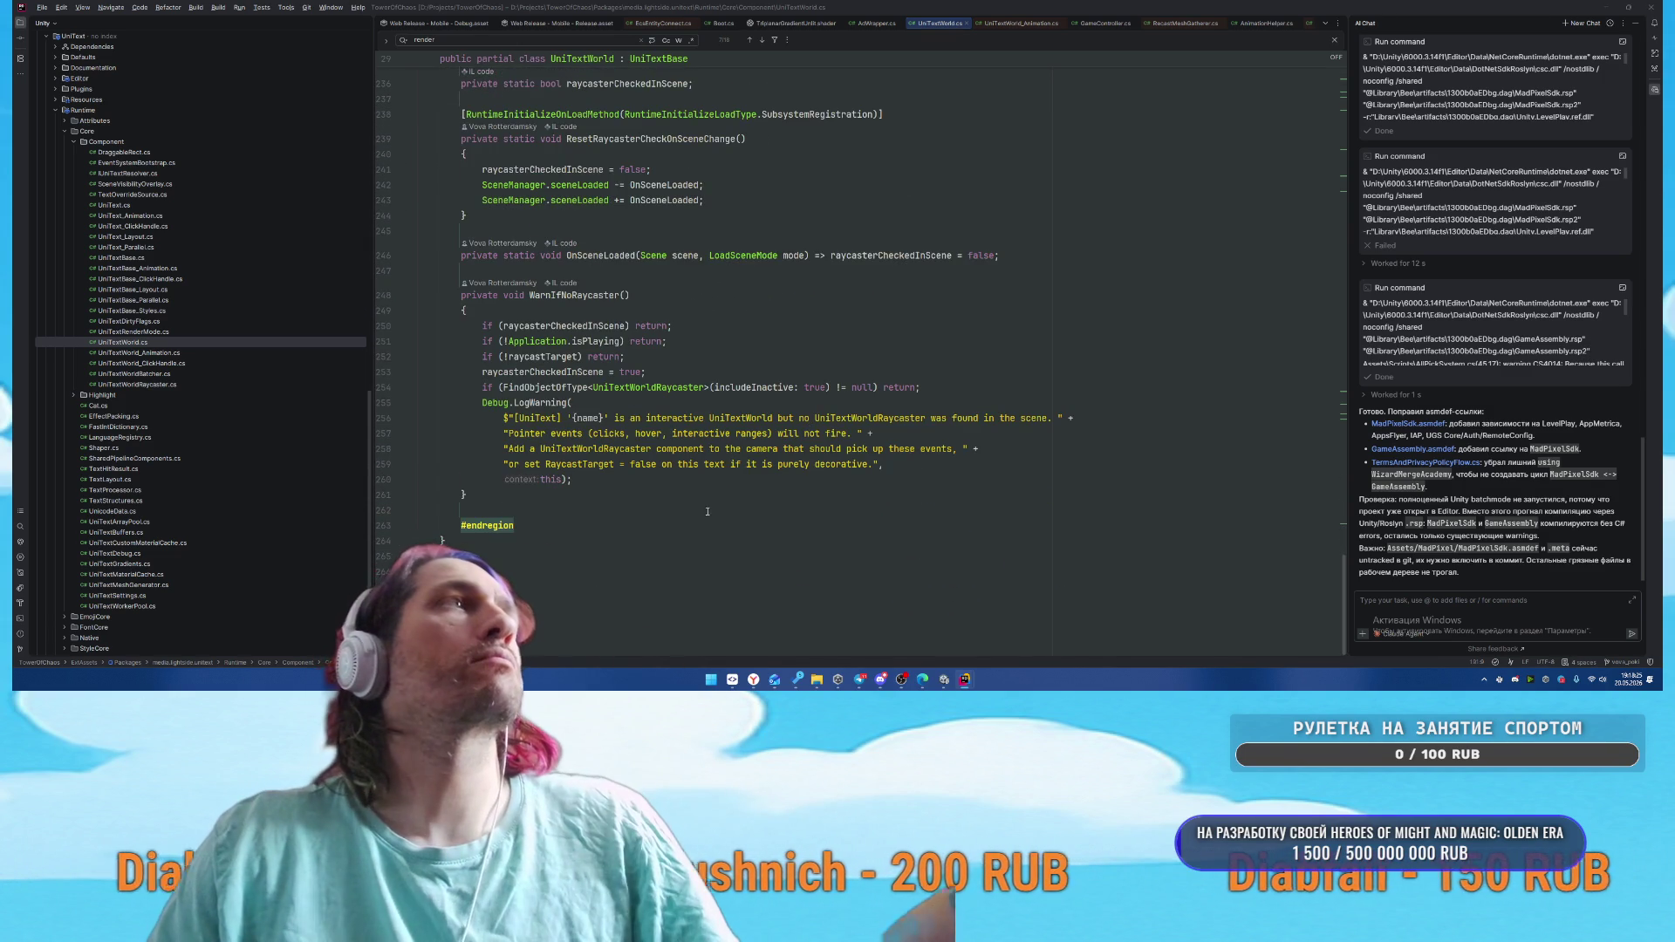
{"action": "key", "text": "alt+Tab"}
{"action": "scroll", "coordinate": [1433, 439], "scroll_direction": "down", "scroll_amount": 3}
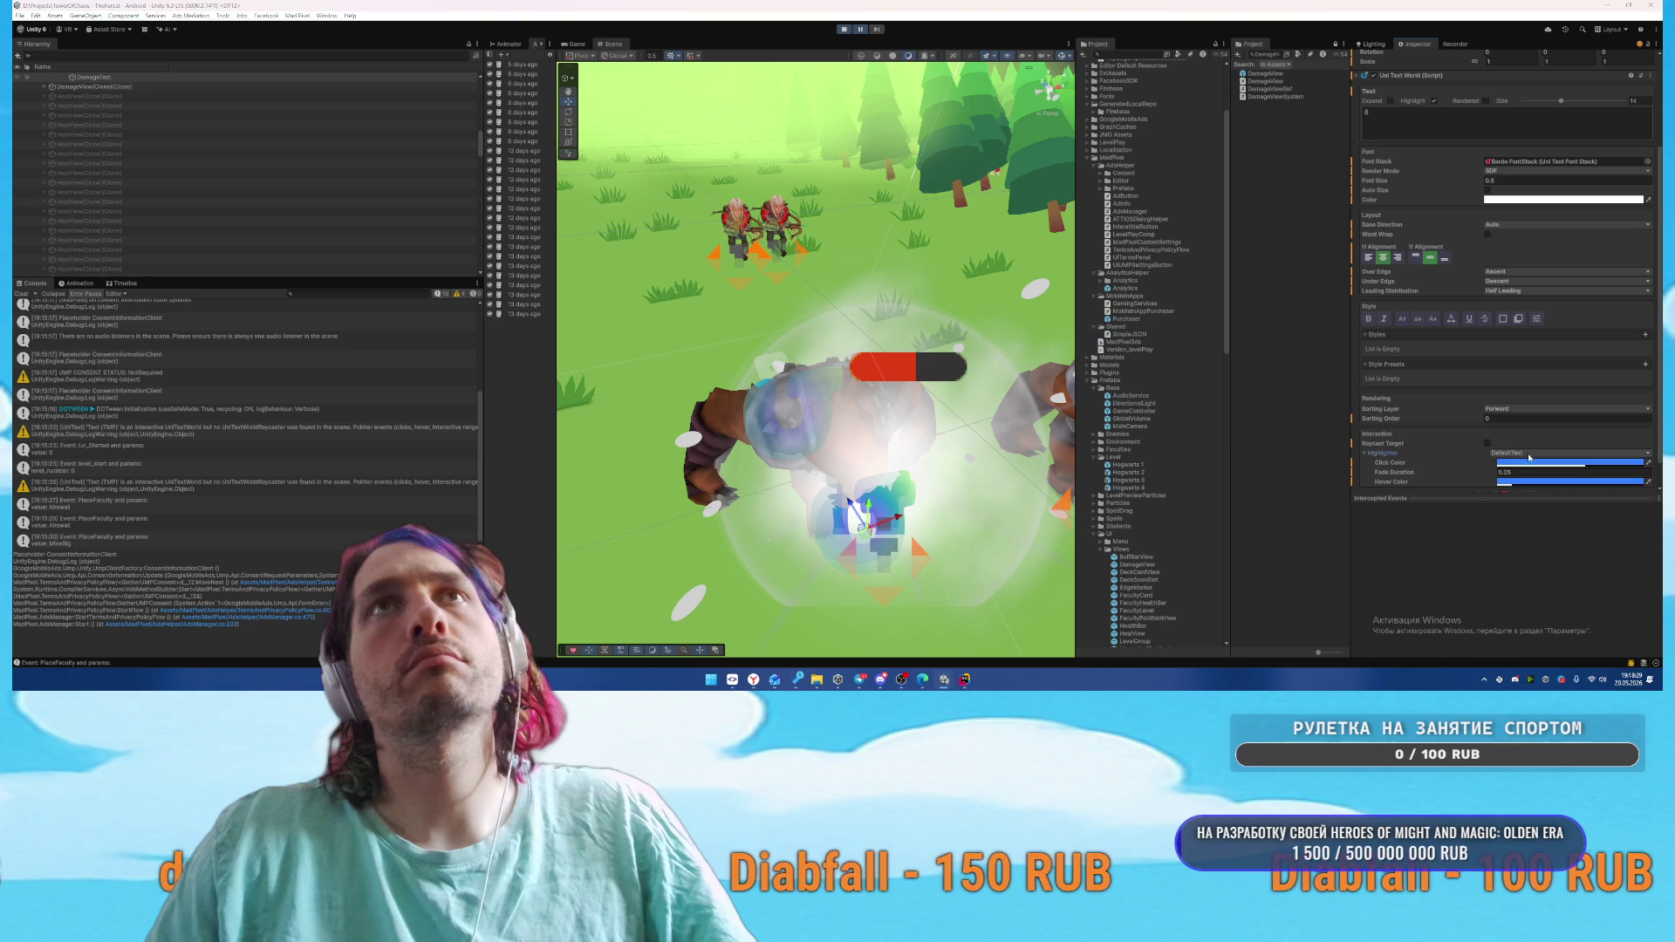
Expand the Highlighter foldout under Interaction on the Uni Text World component
{"action": "left_click", "coordinate": [1400, 453]}
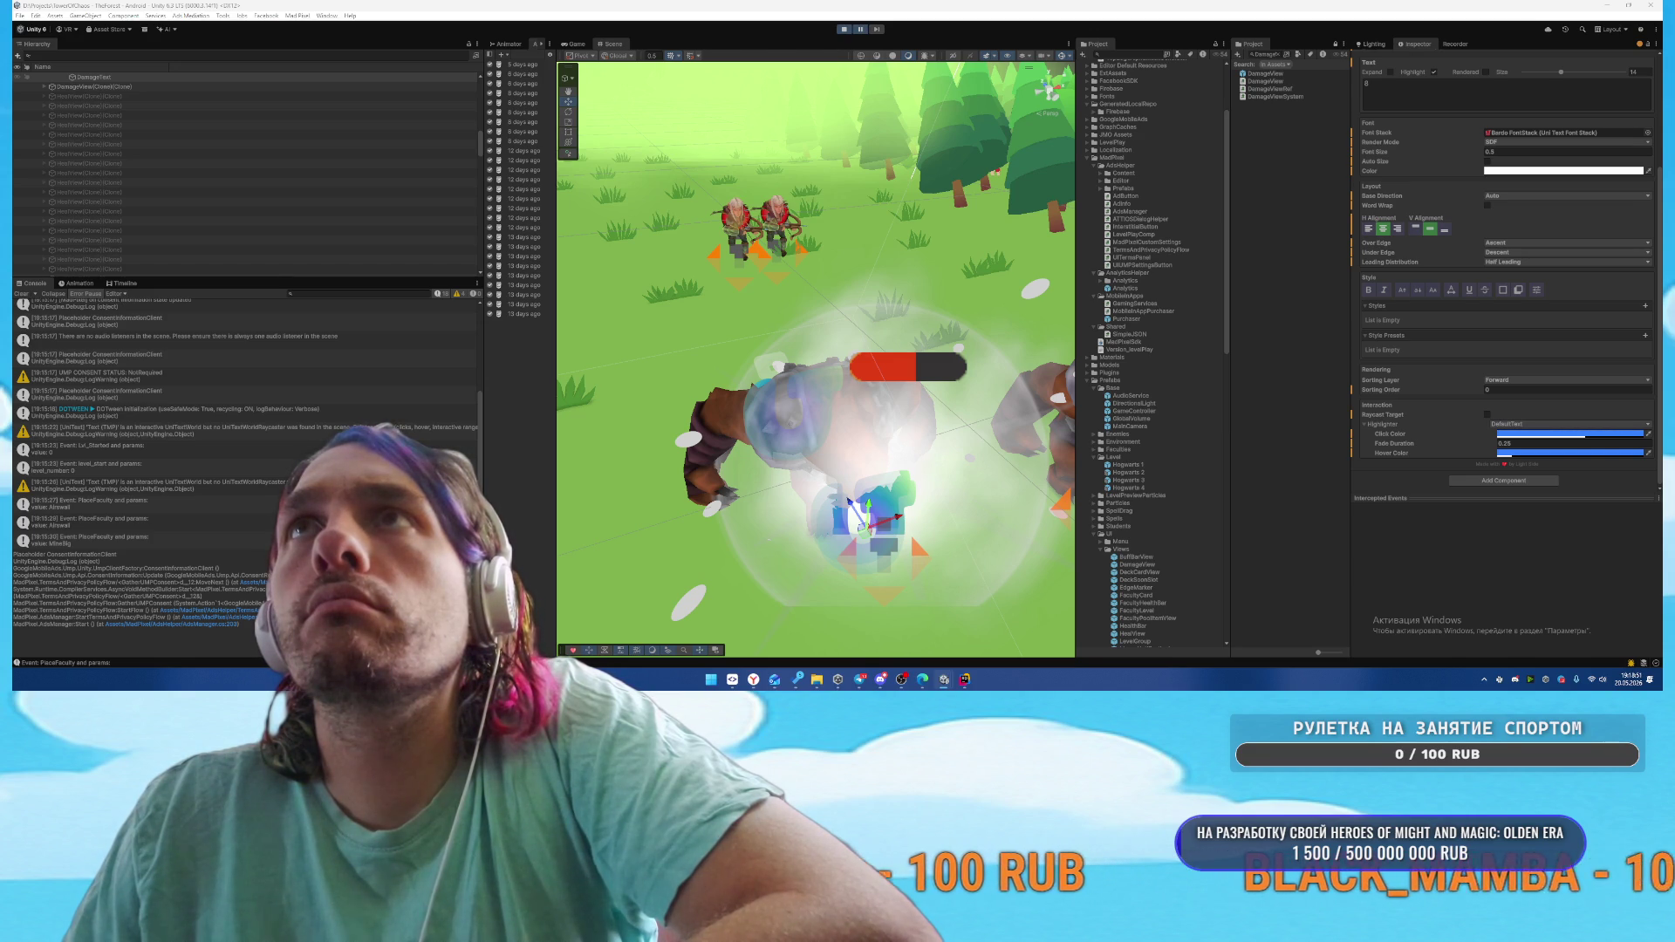
Add a Material style entry under Styles and change its rule from Tag to (None)
{"action": "left_click", "coordinate": [1645, 305]}
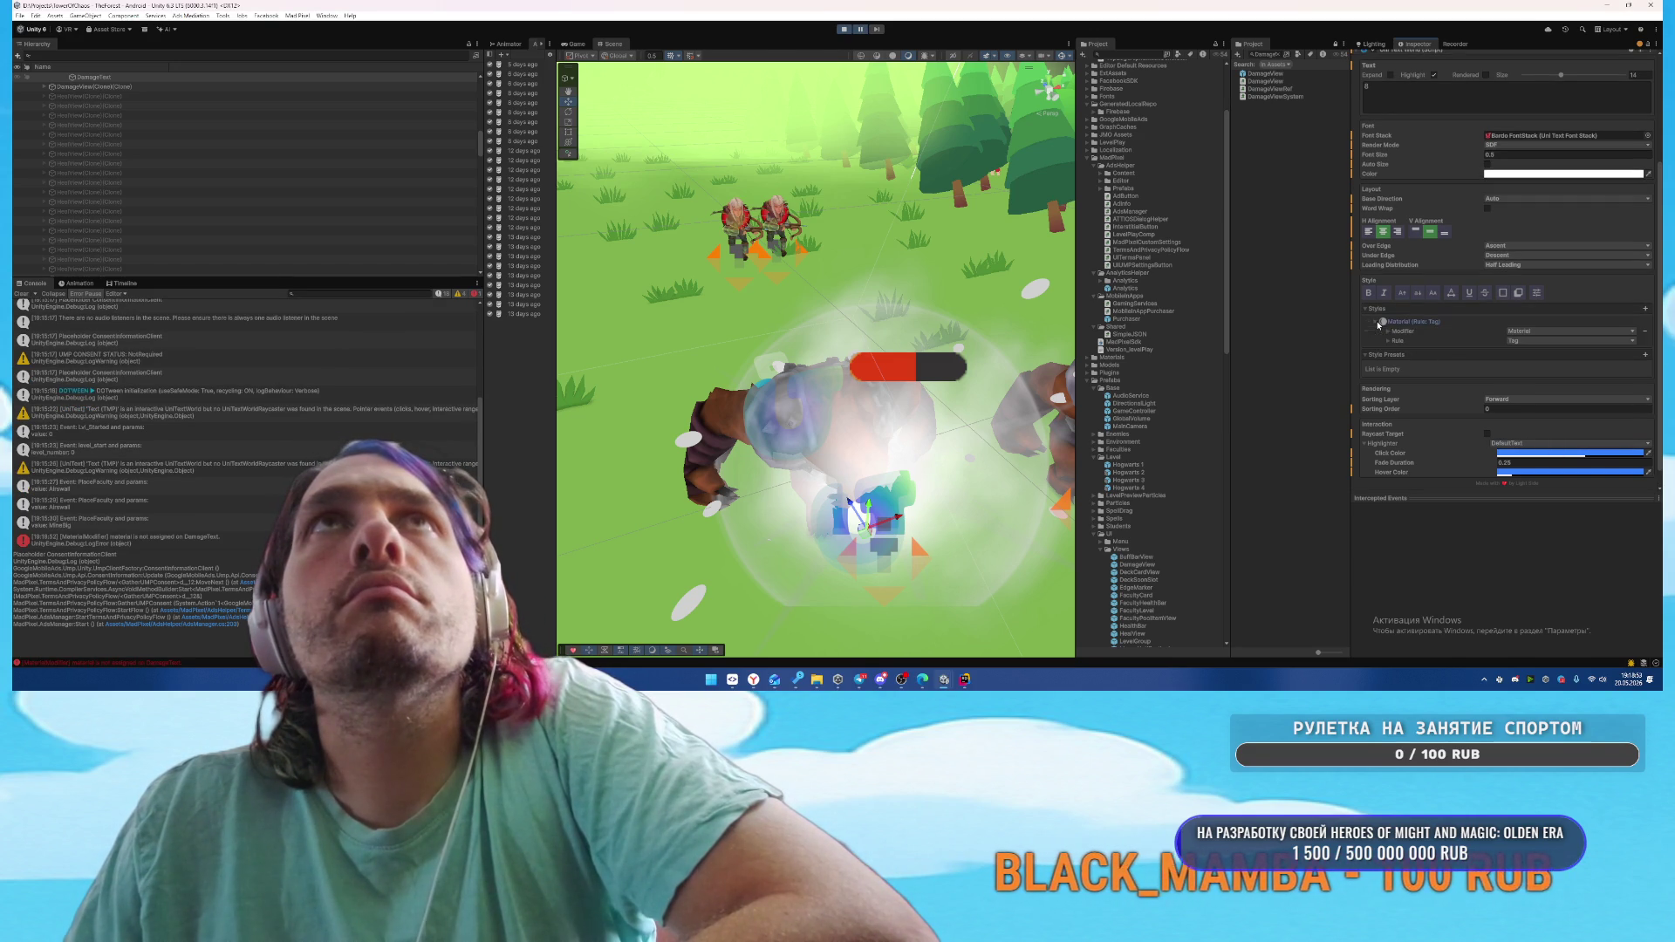
{"action": "left_click", "coordinate": [1535, 341]}
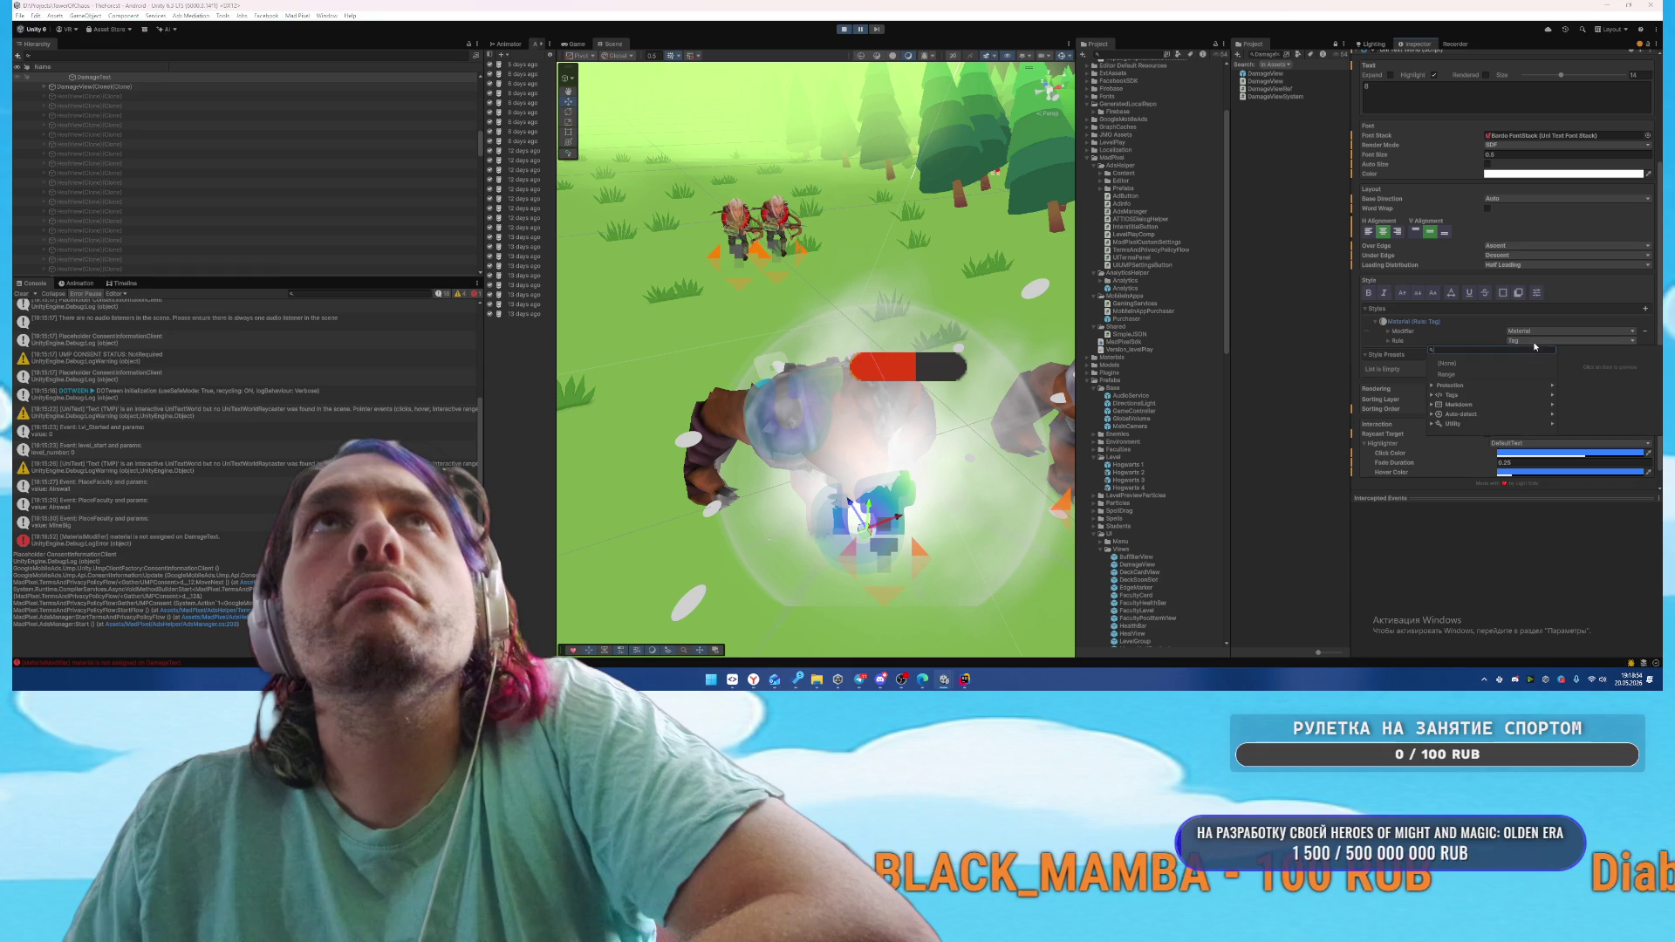
{"action": "left_click", "coordinate": [1405, 333]}
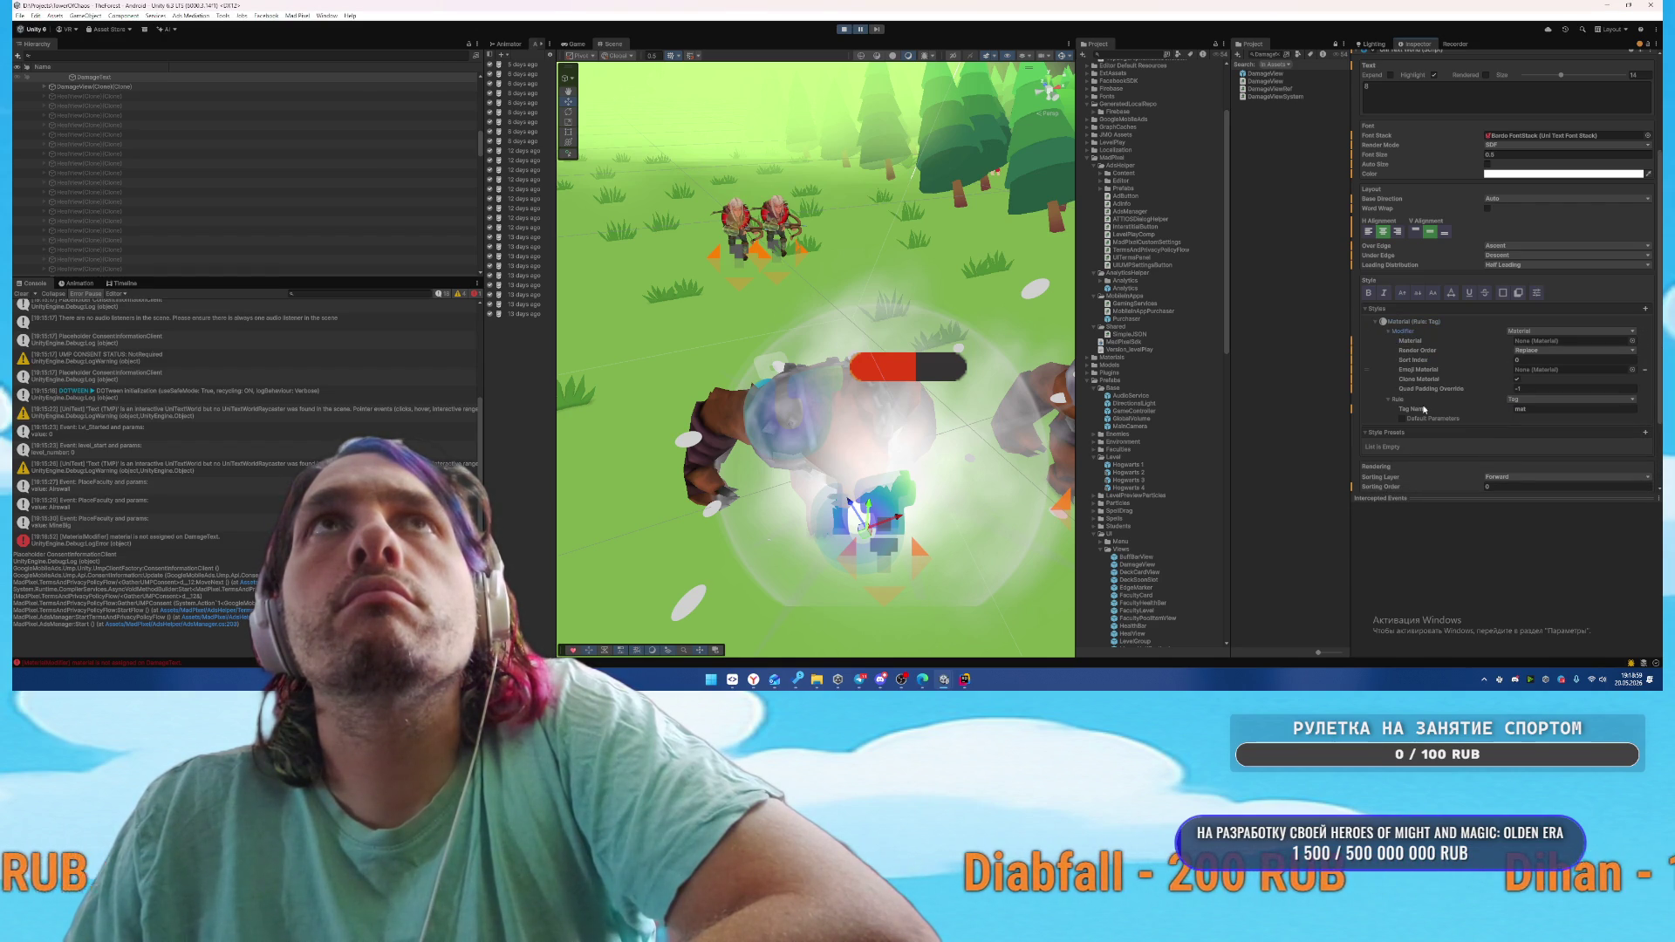
{"action": "left_click", "coordinate": [1524, 405]}
{"action": "left_click", "coordinate": [1402, 400]}
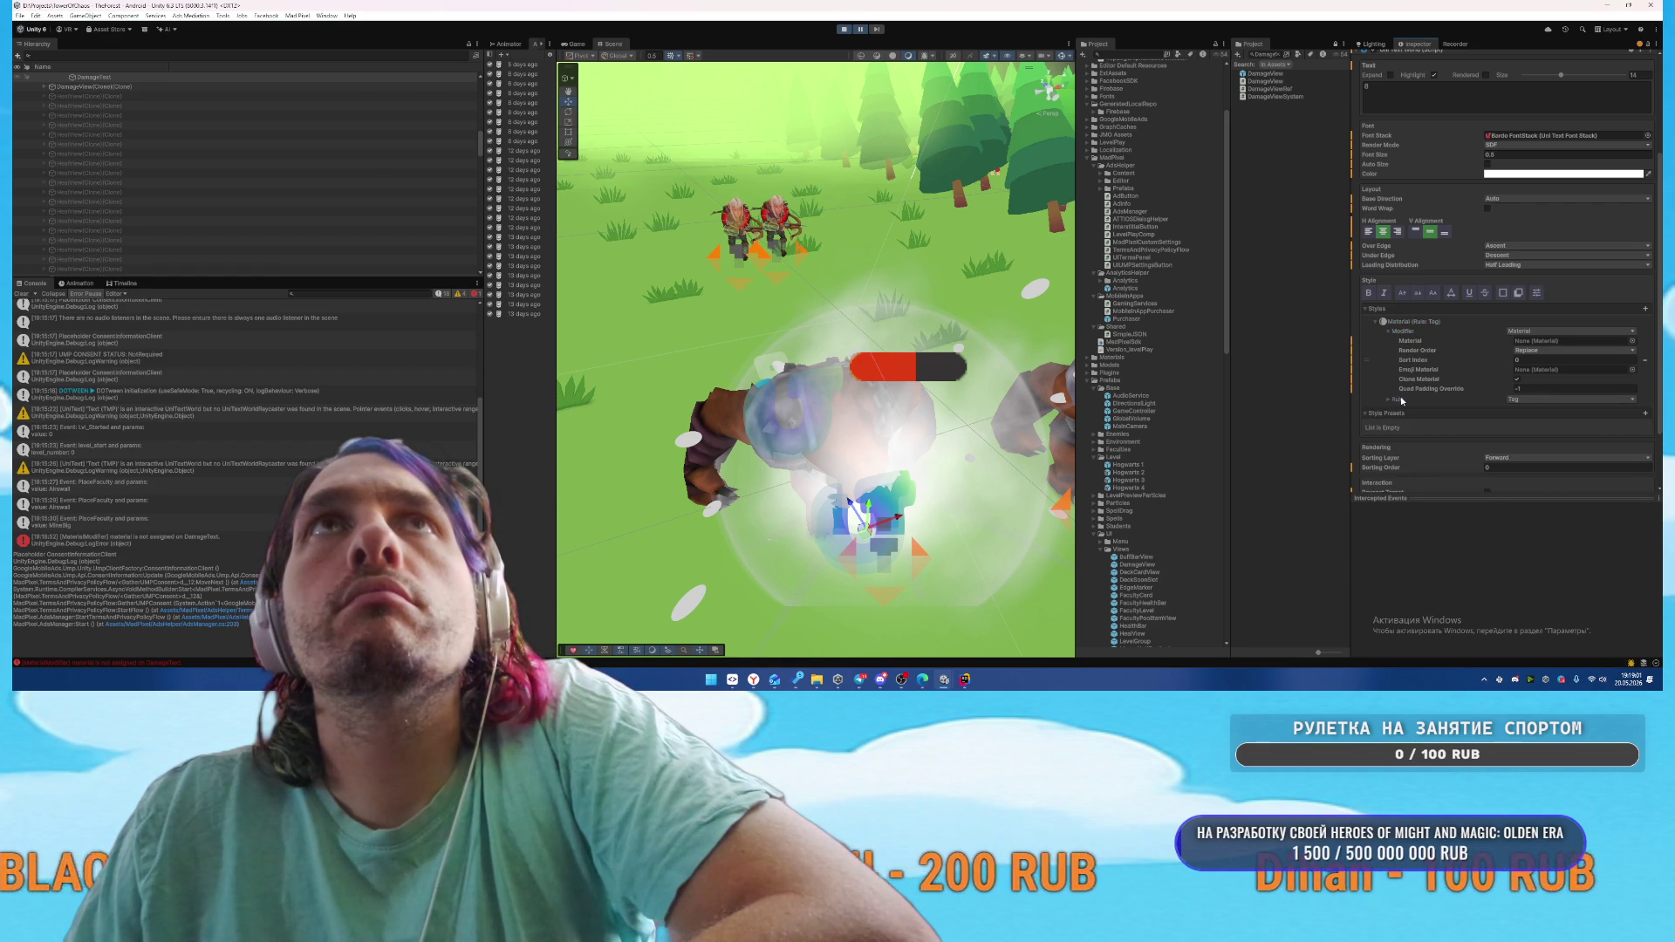
{"action": "left_click", "coordinate": [1522, 405]}
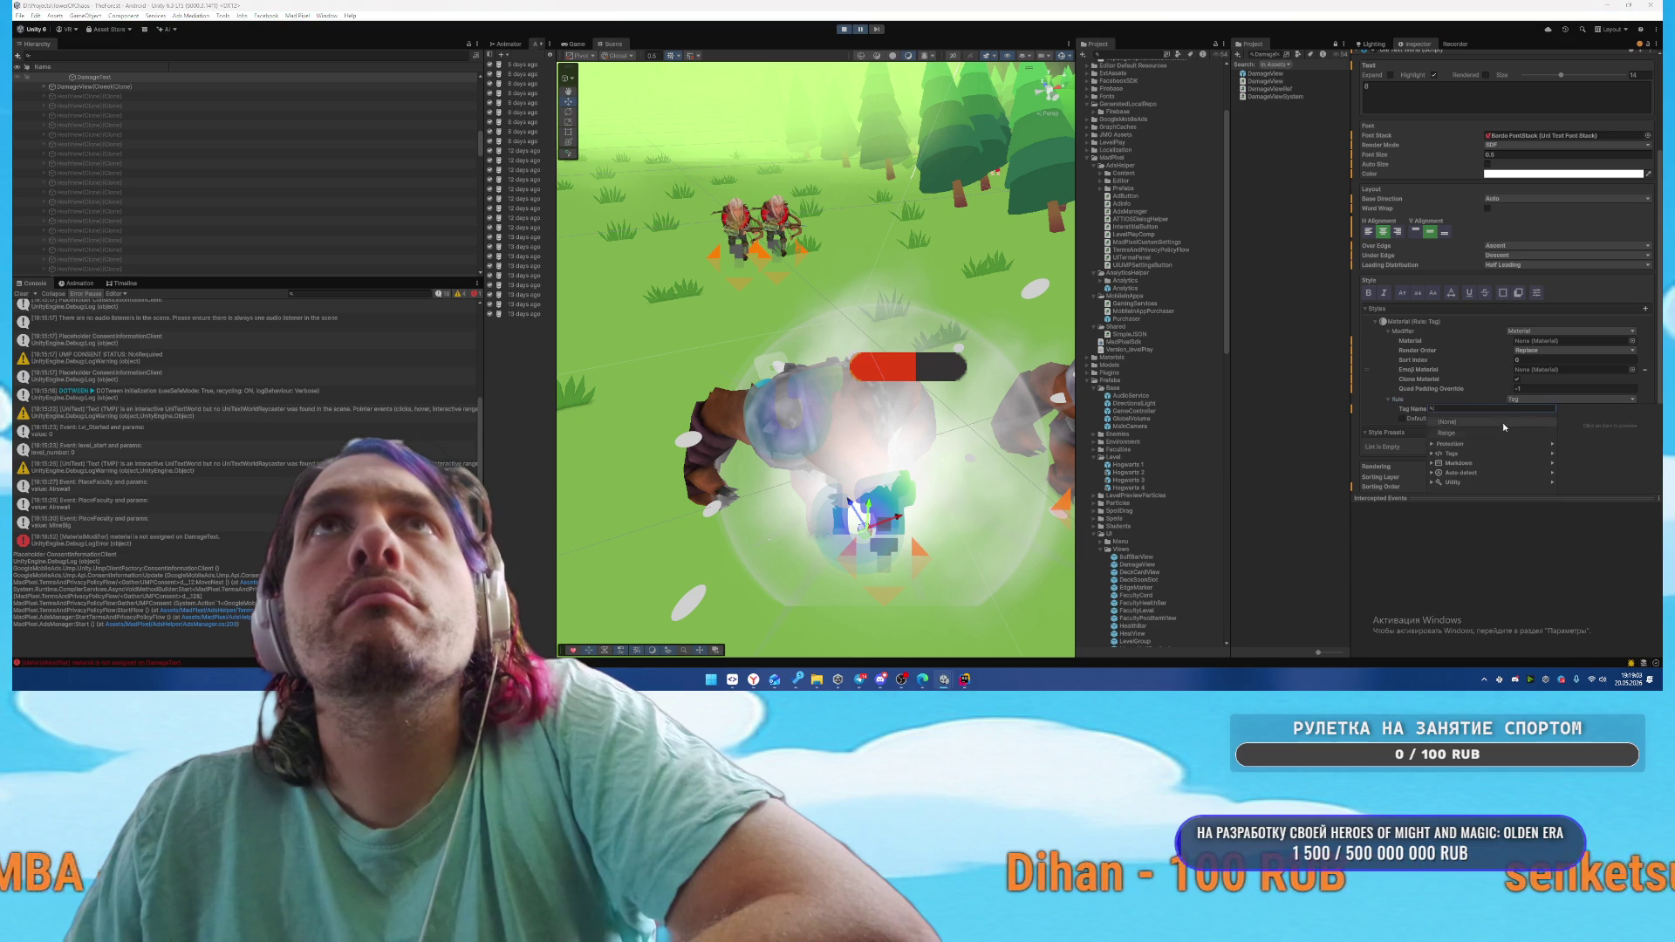
{"action": "left_click", "coordinate": [1465, 427]}
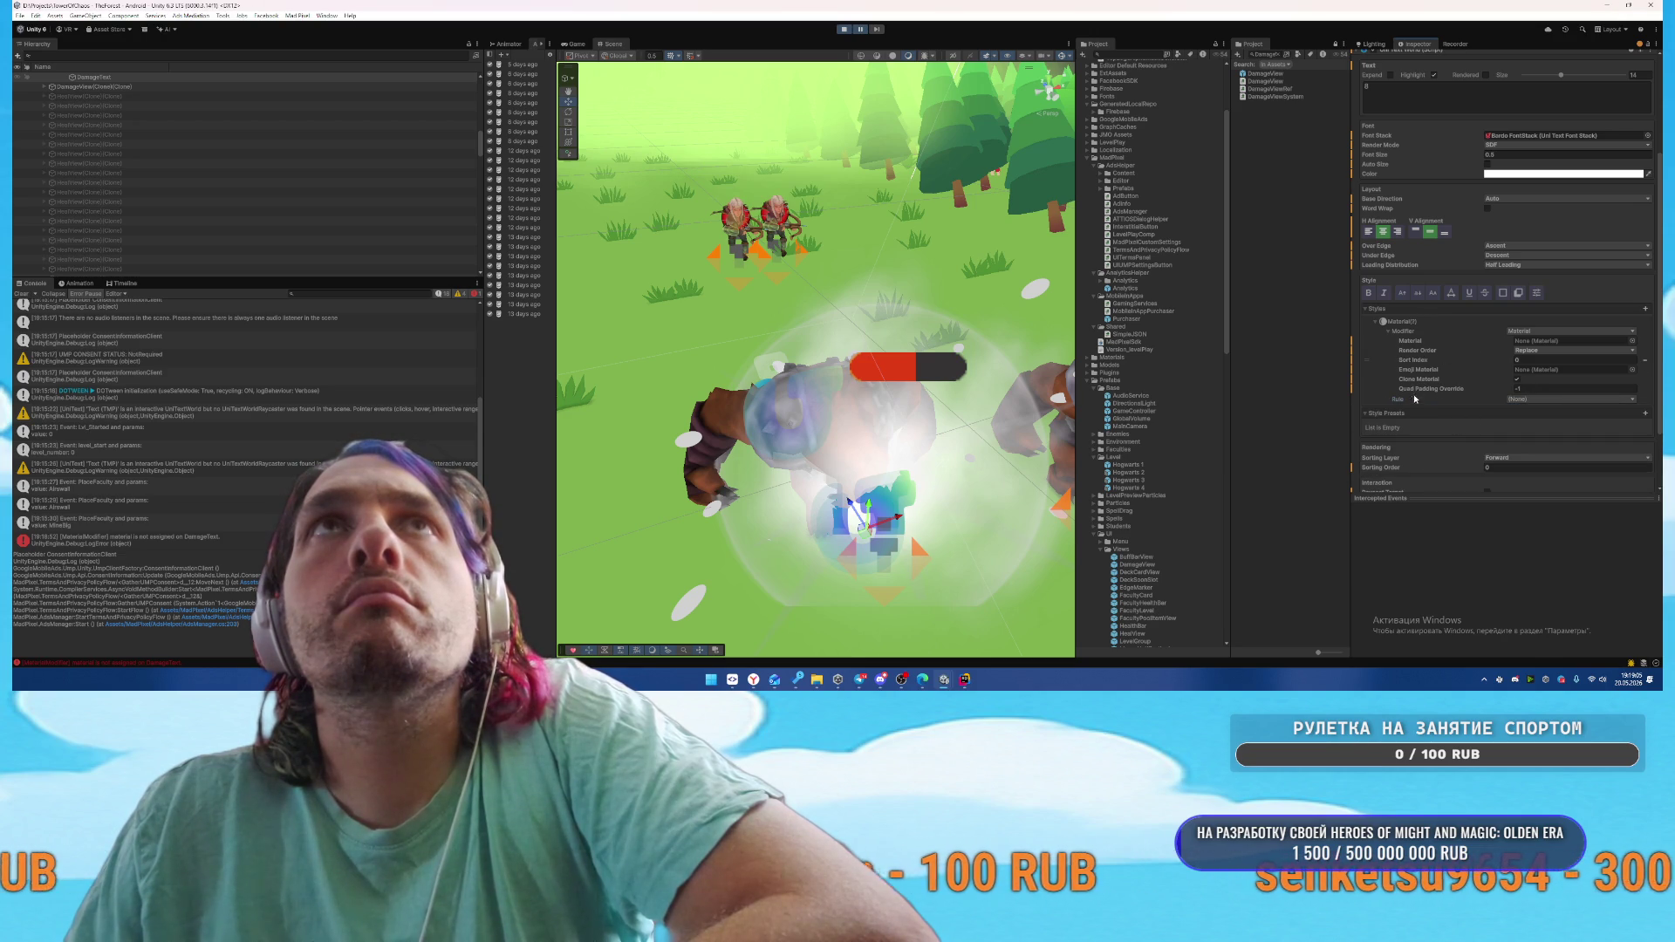
Set the style entry's Render Order to Over and Sort Index to 10
{"action": "left_click", "coordinate": [1561, 351]}
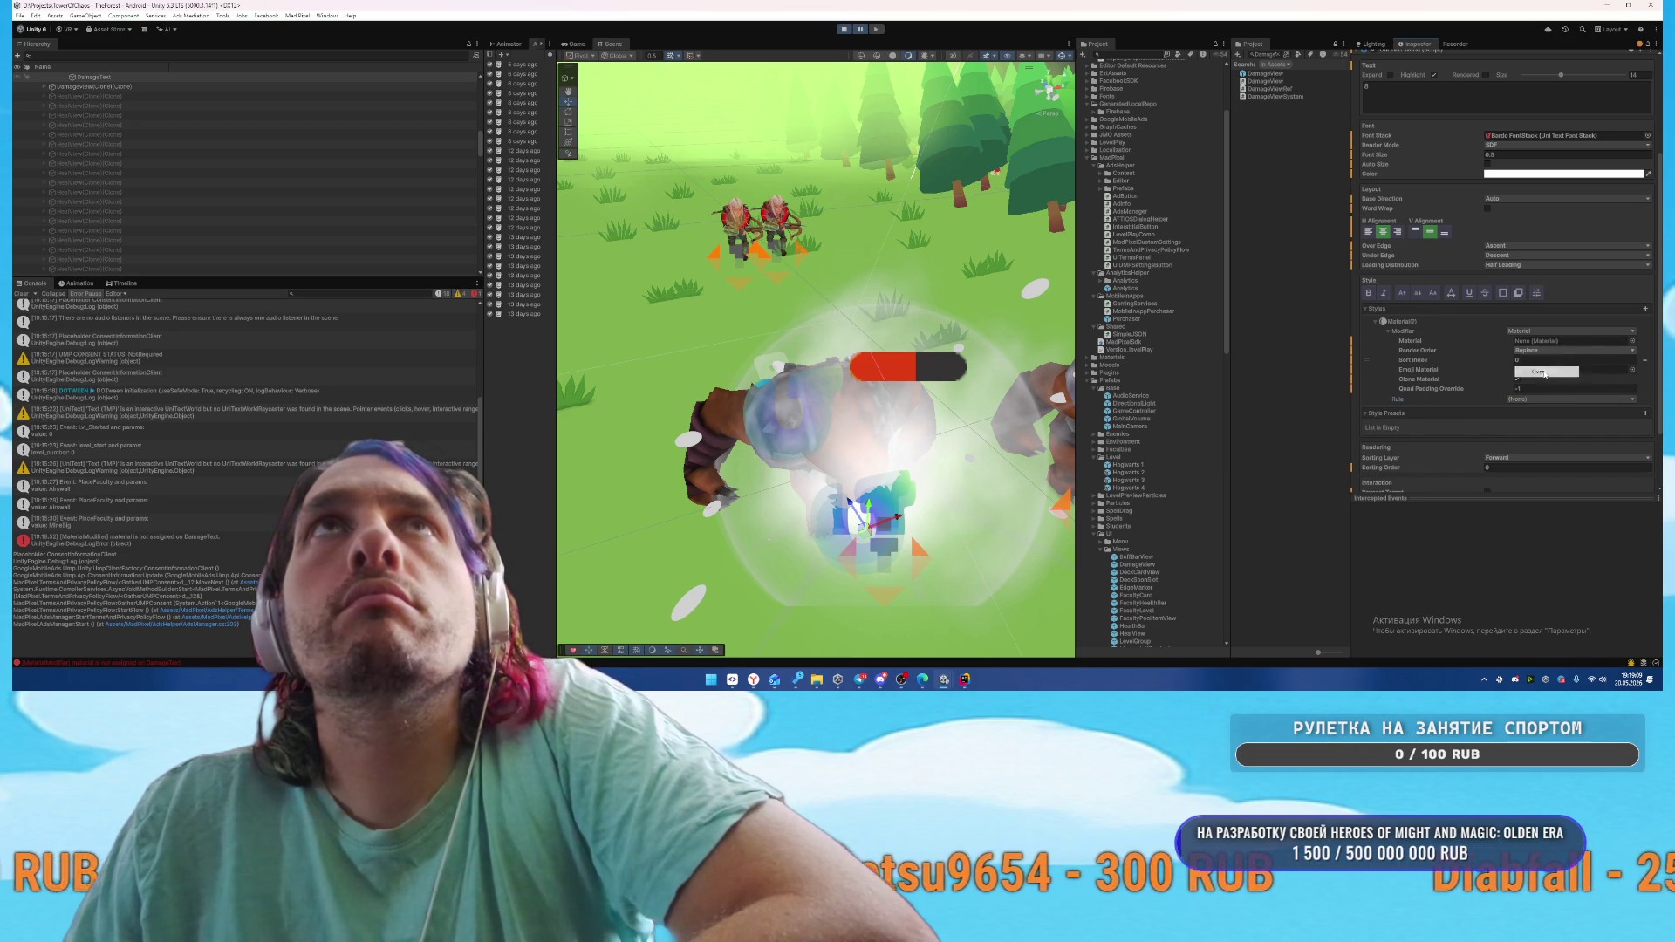
{"action": "left_click", "coordinate": [1540, 371]}
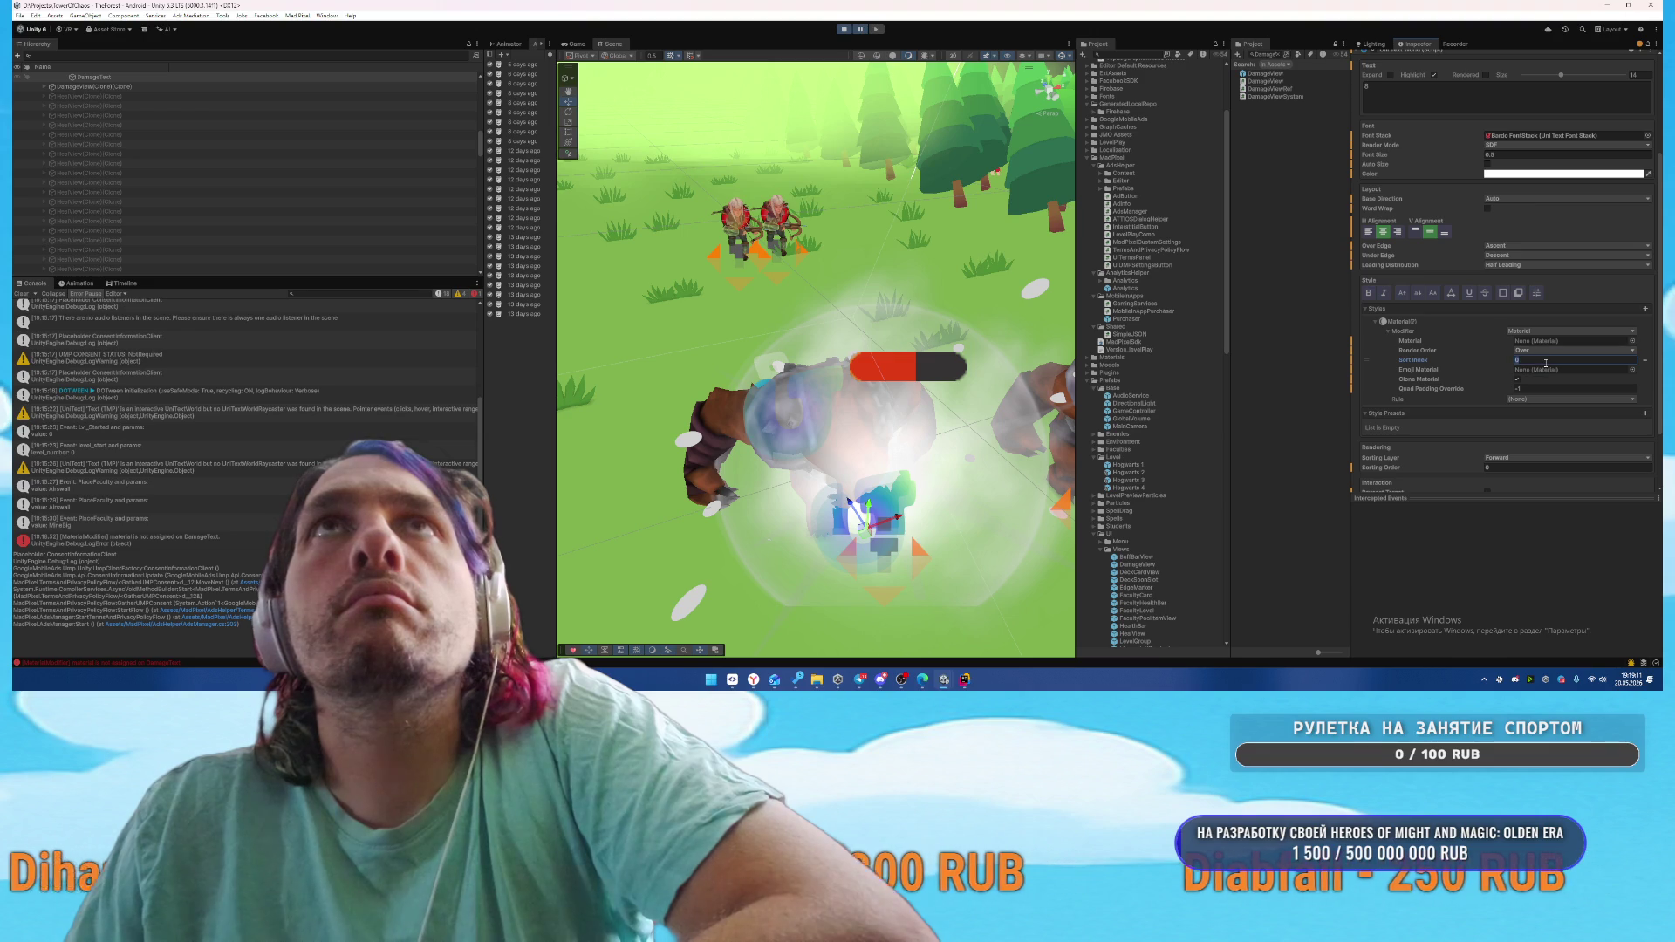
{"action": "type", "text": "10"}
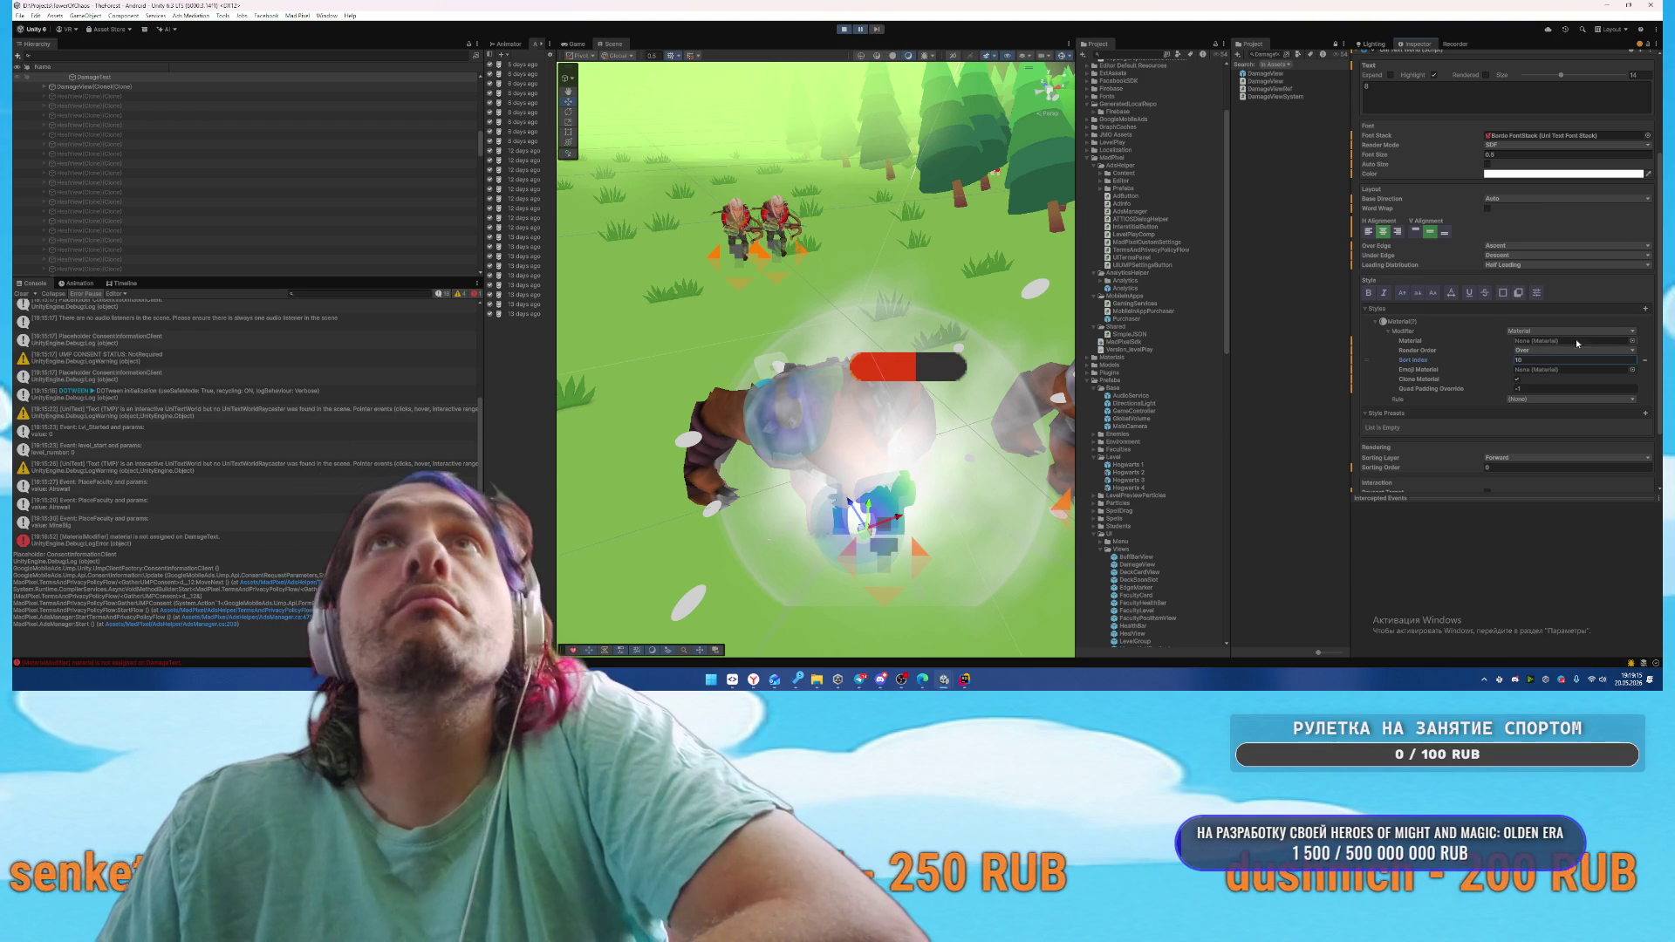
Assign the SBlendExample material, locate it in the Project, and stop play mode
{"action": "left_click", "coordinate": [1632, 341]}
{"action": "double_click", "coordinate": [1249, 223]}
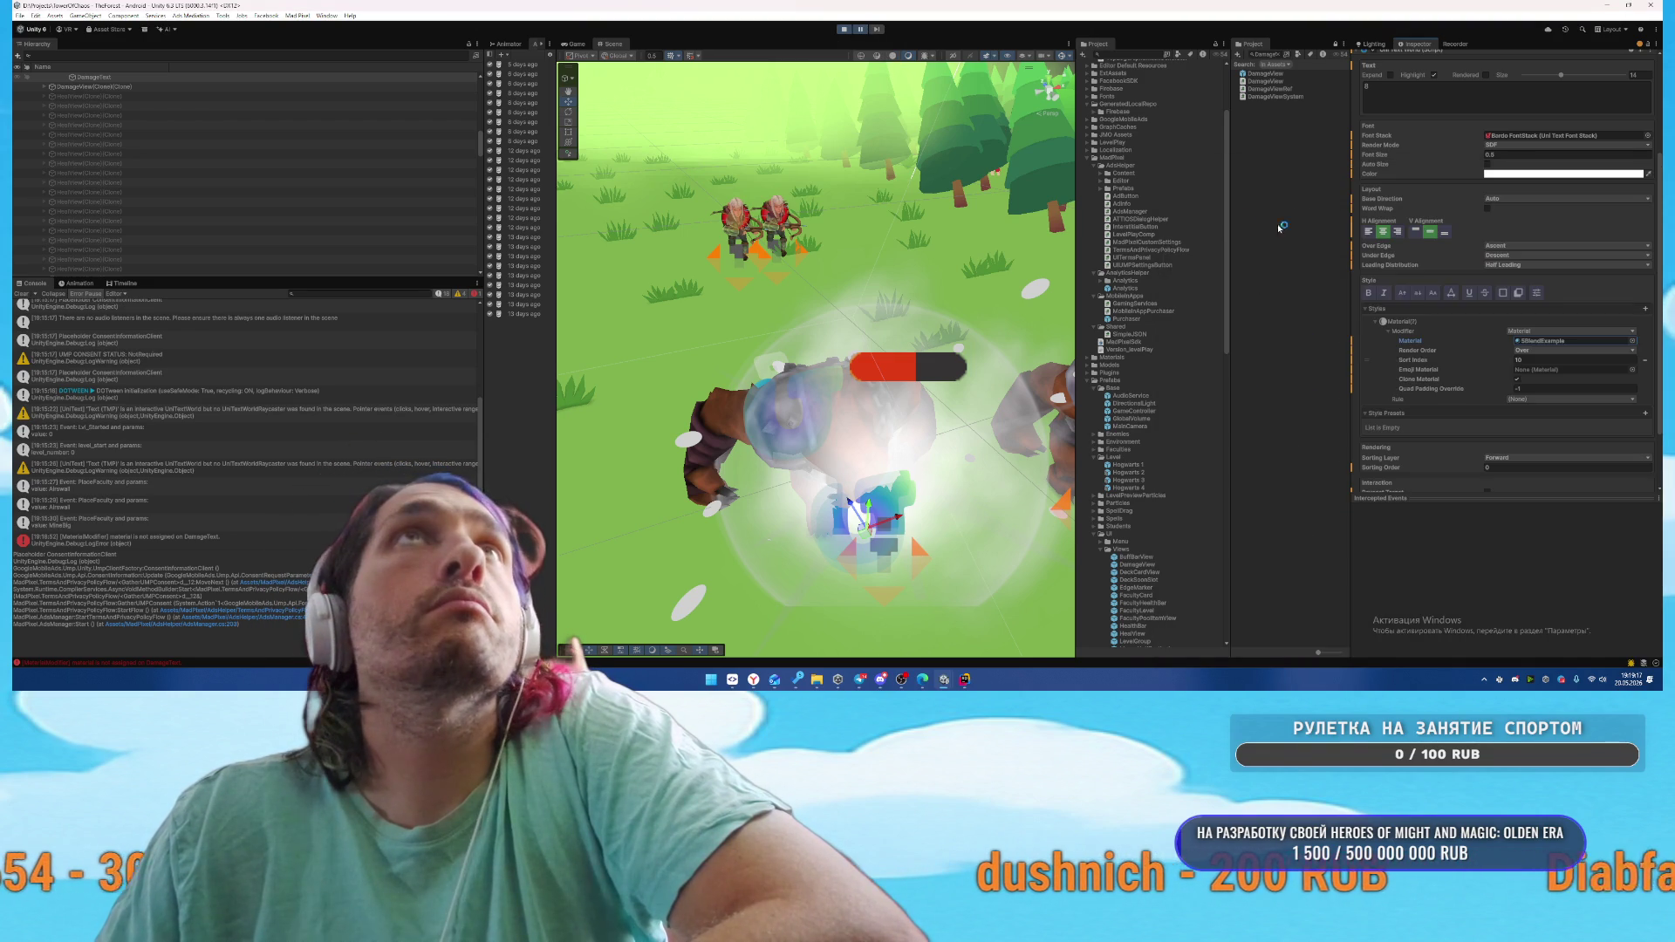
{"action": "left_click", "coordinate": [1545, 342]}
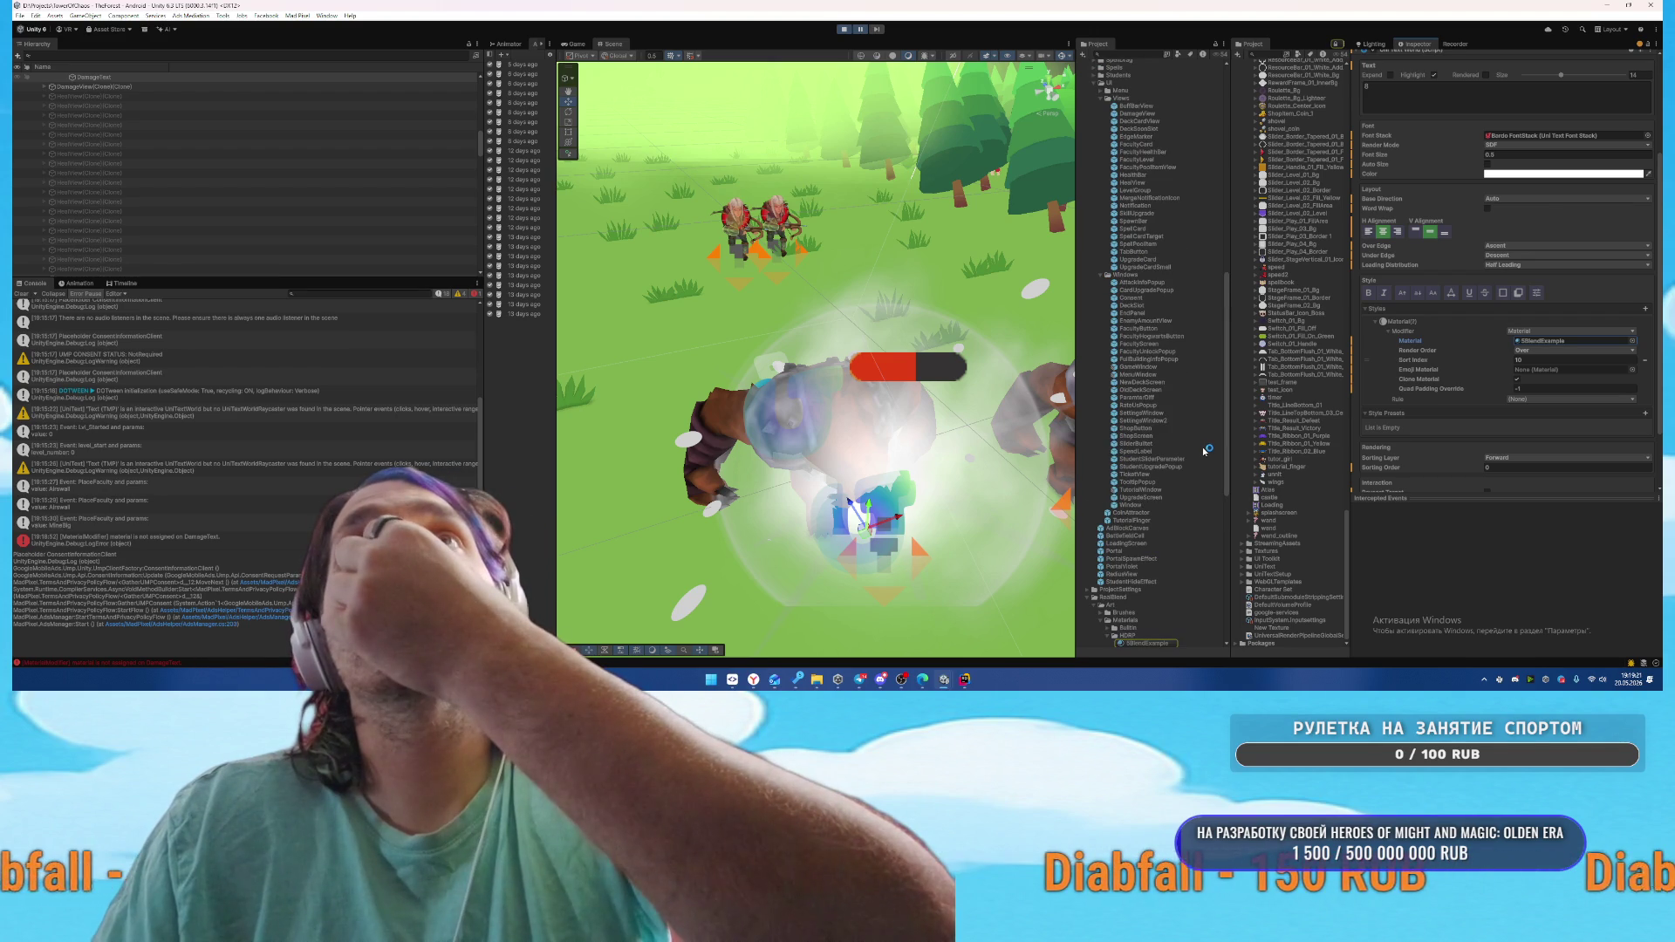
{"action": "left_click", "coordinate": [1645, 359]}
{"action": "left_click", "coordinate": [844, 31]}
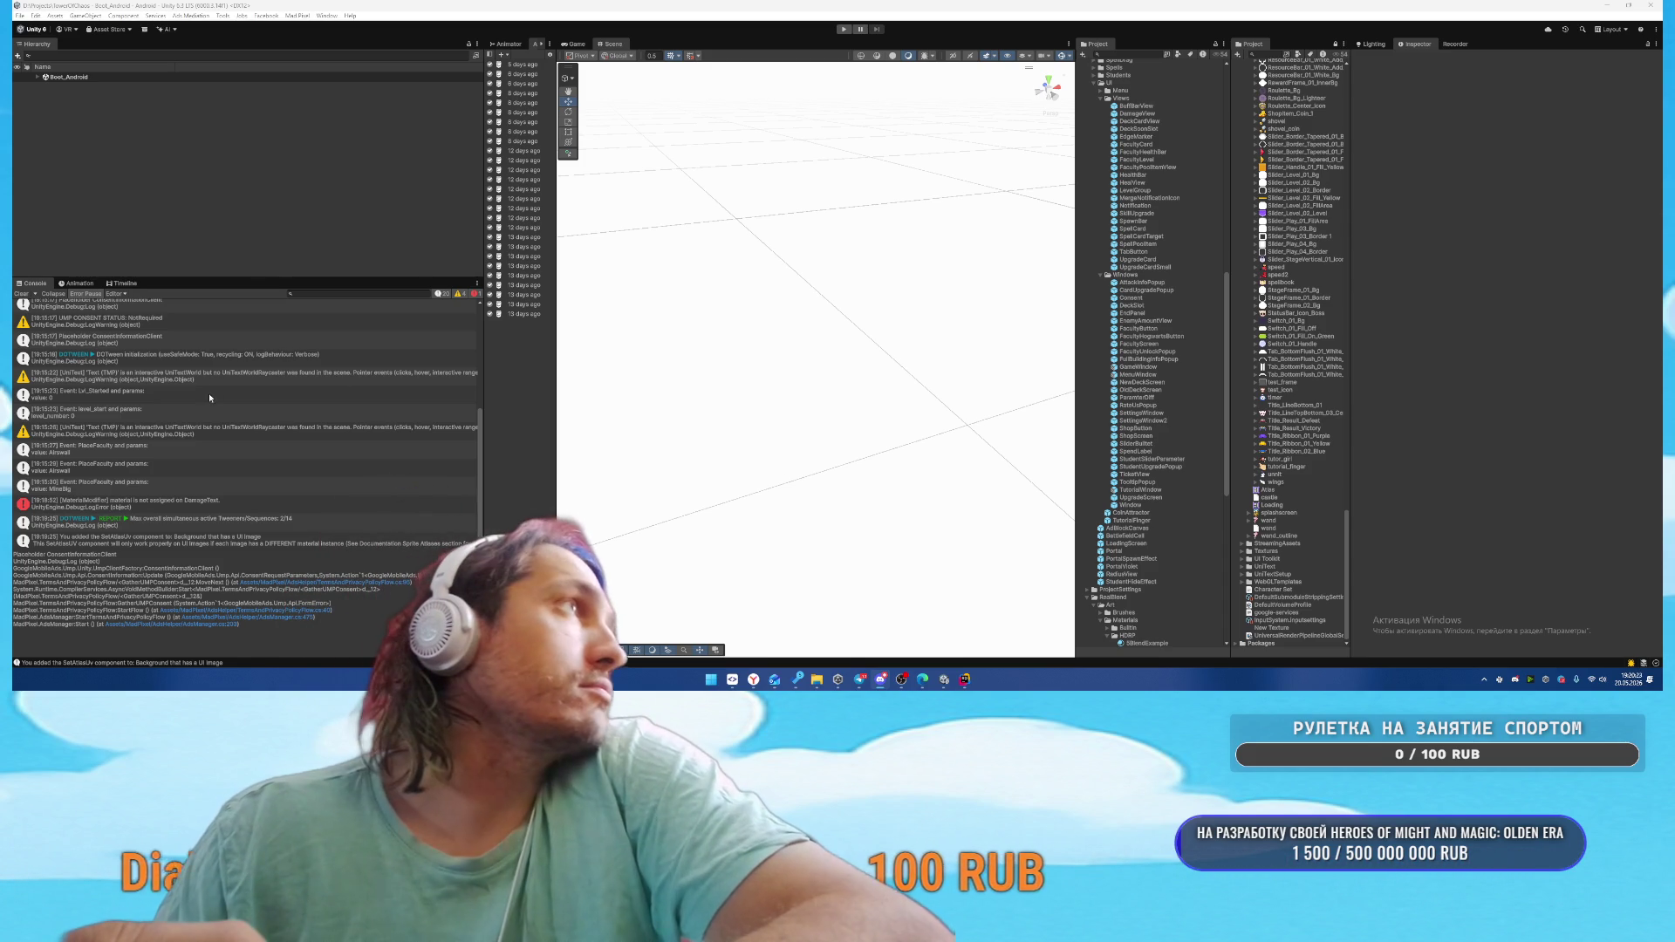
Select the DamageWorldText material-not-assigned warning in the Console to view its stack trace
{"action": "left_click", "coordinate": [211, 485]}
Clear the Unity Console and cycle through project windows back to Rider's PlayerPhoton.cs
{"action": "left_click", "coordinate": [211, 503]}
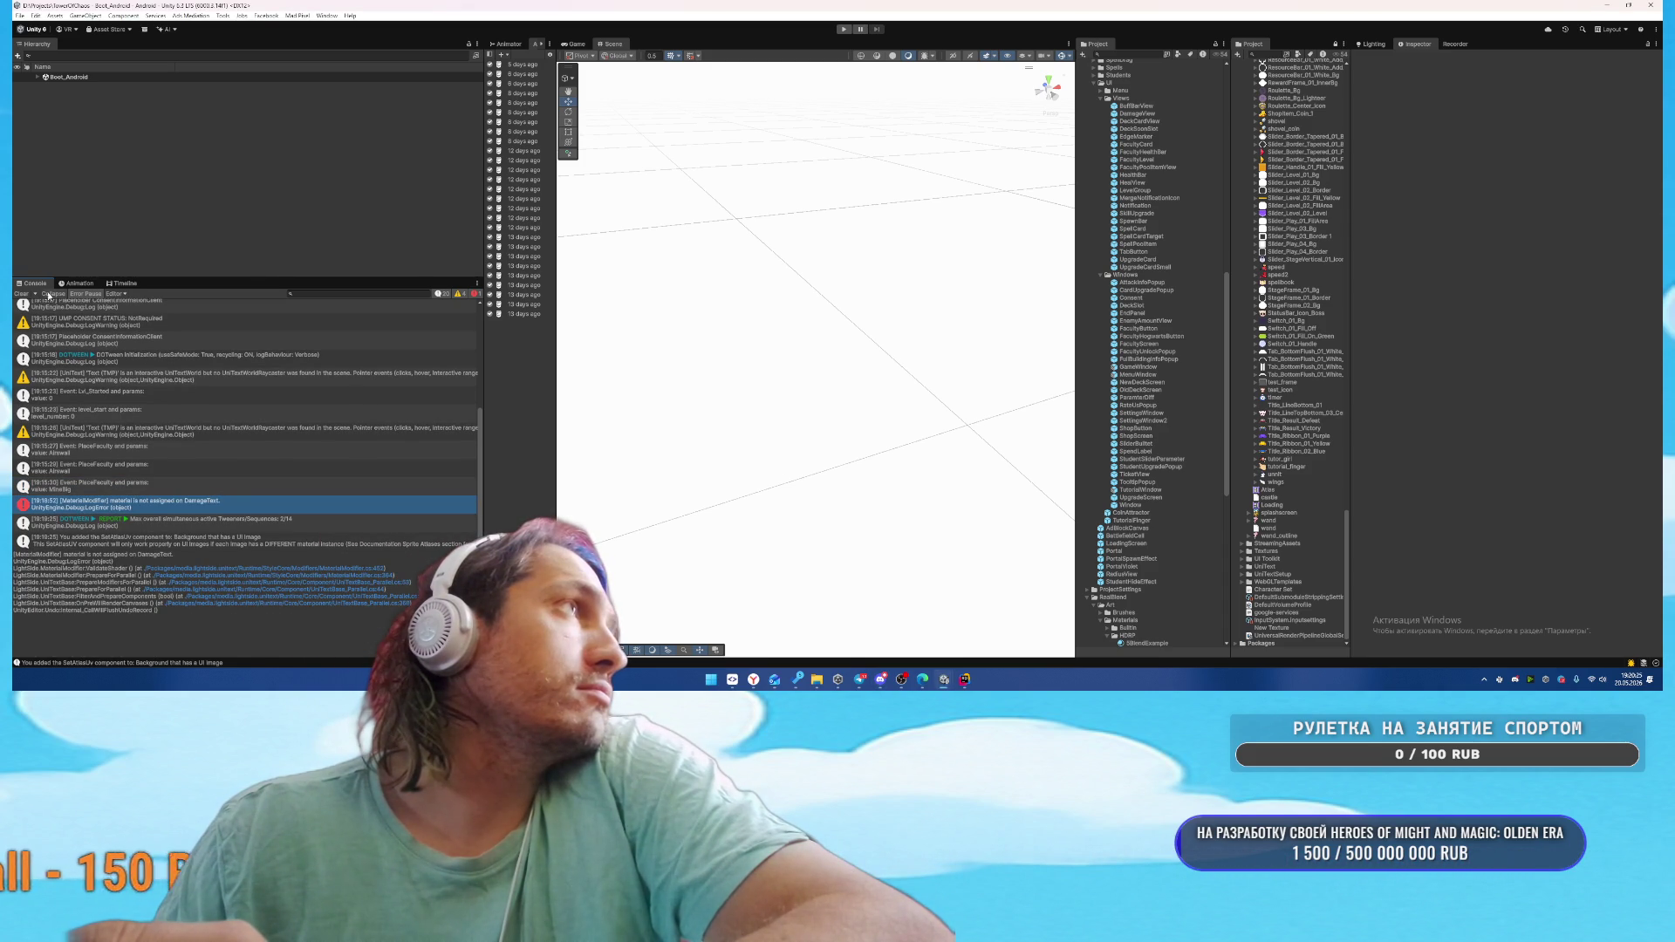
{"action": "left_click", "coordinate": [20, 294]}
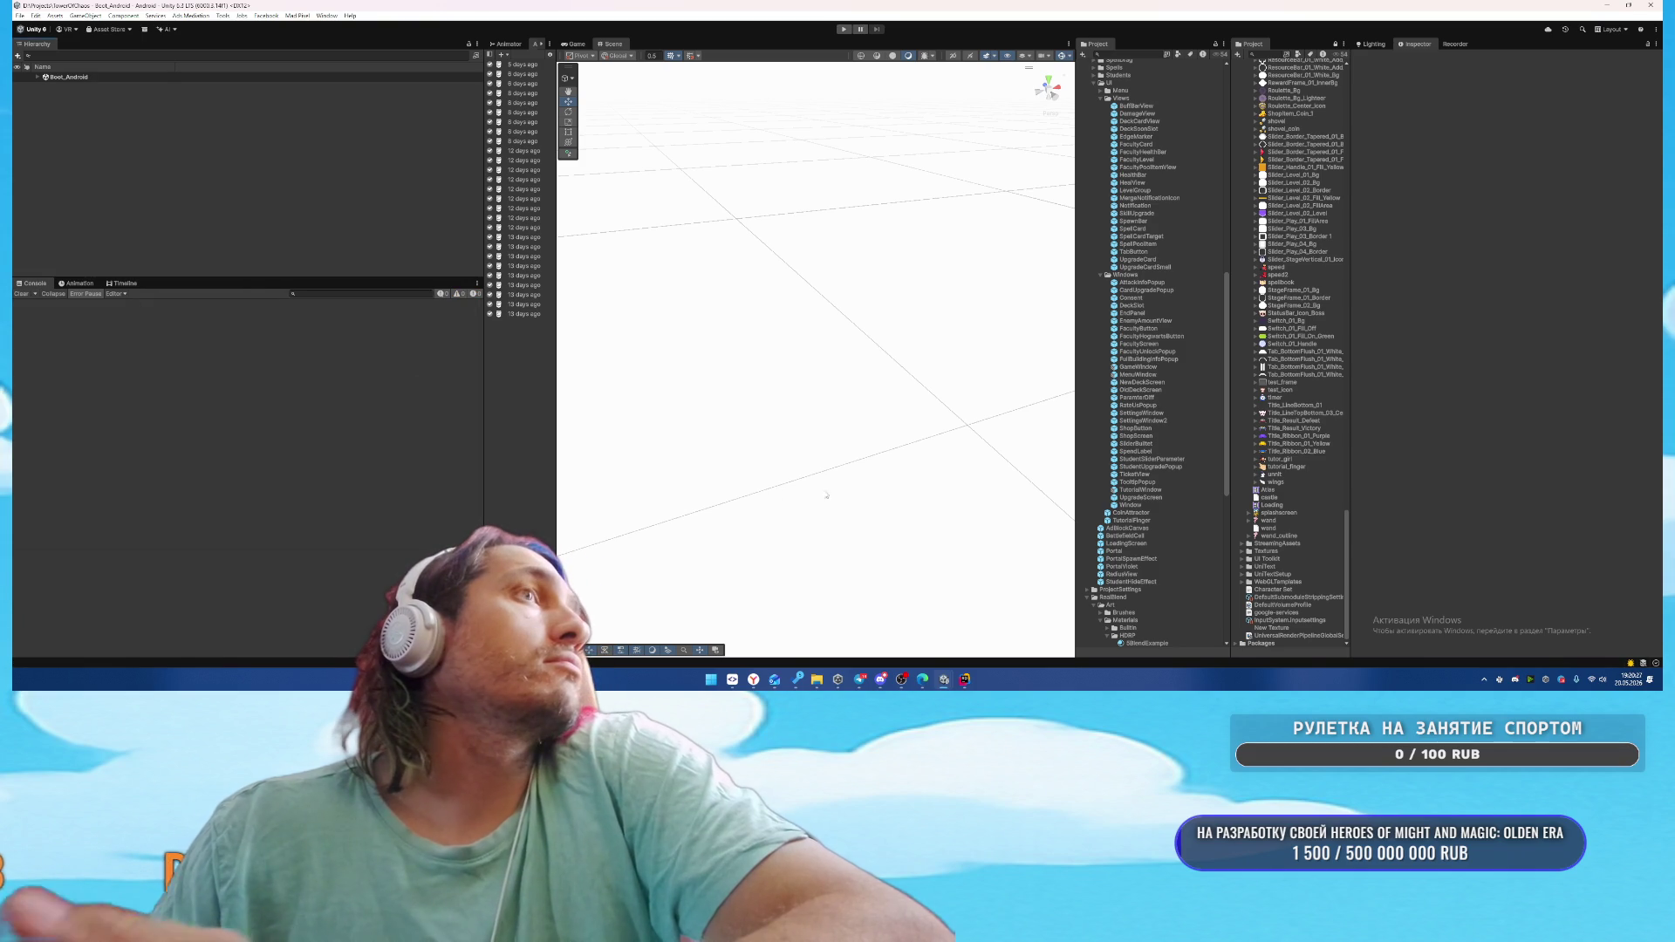
{"action": "mouse_move", "coordinate": [964, 679]}
{"action": "left_click", "coordinate": [995, 641]}
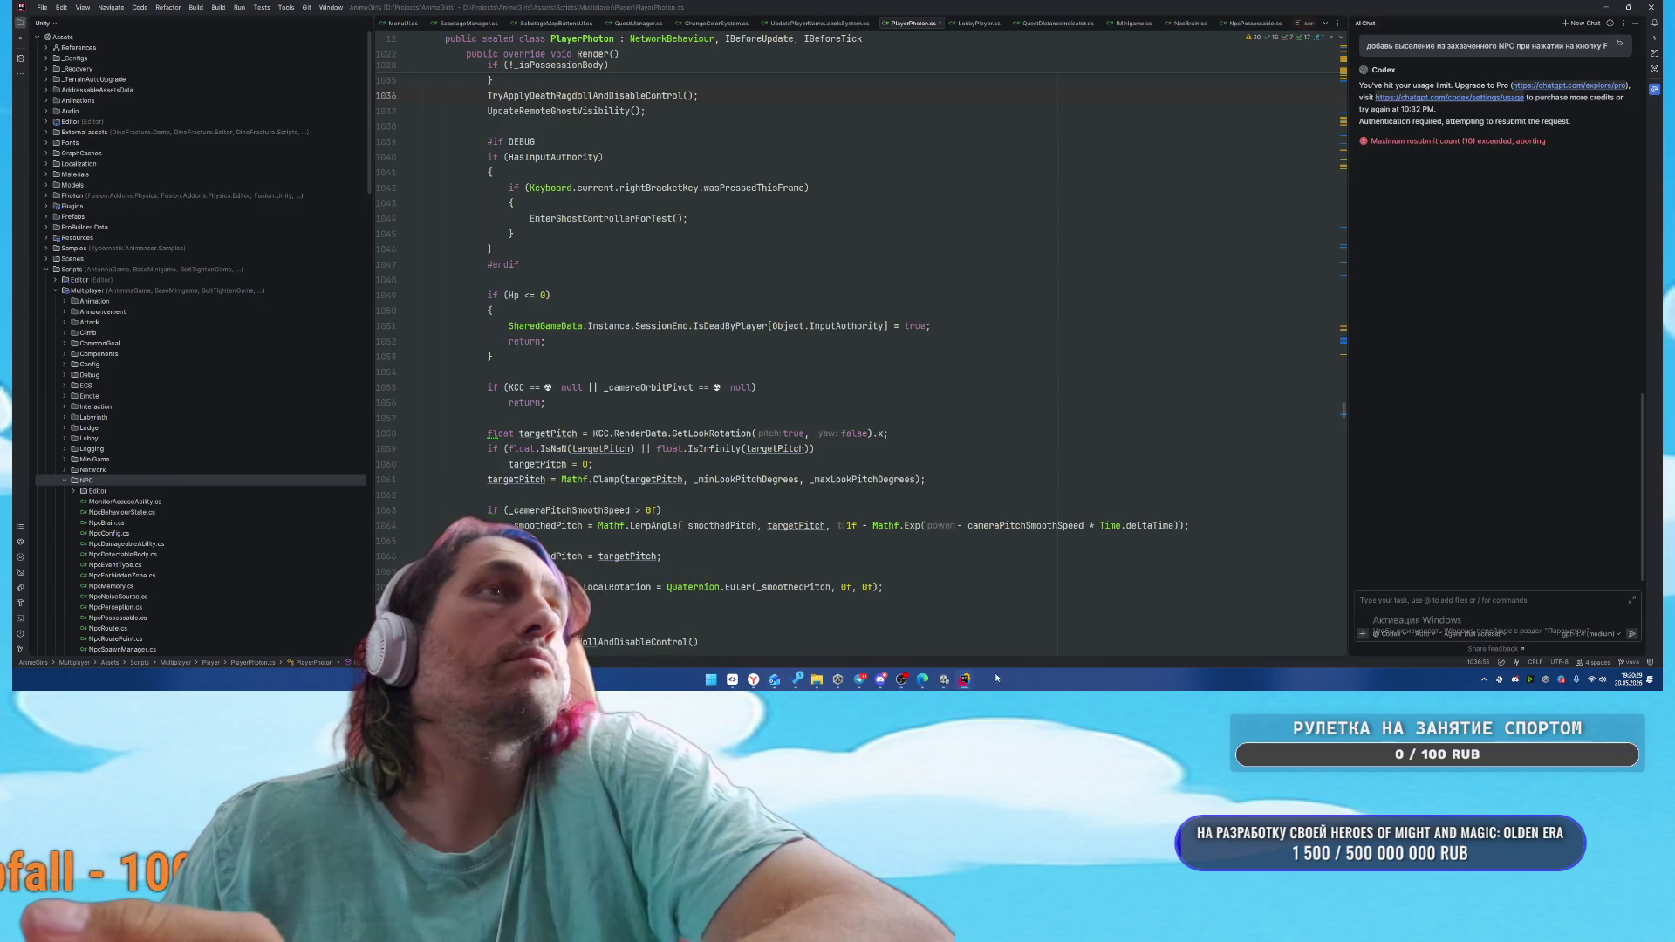
{"action": "left_click", "coordinate": [1019, 650]}
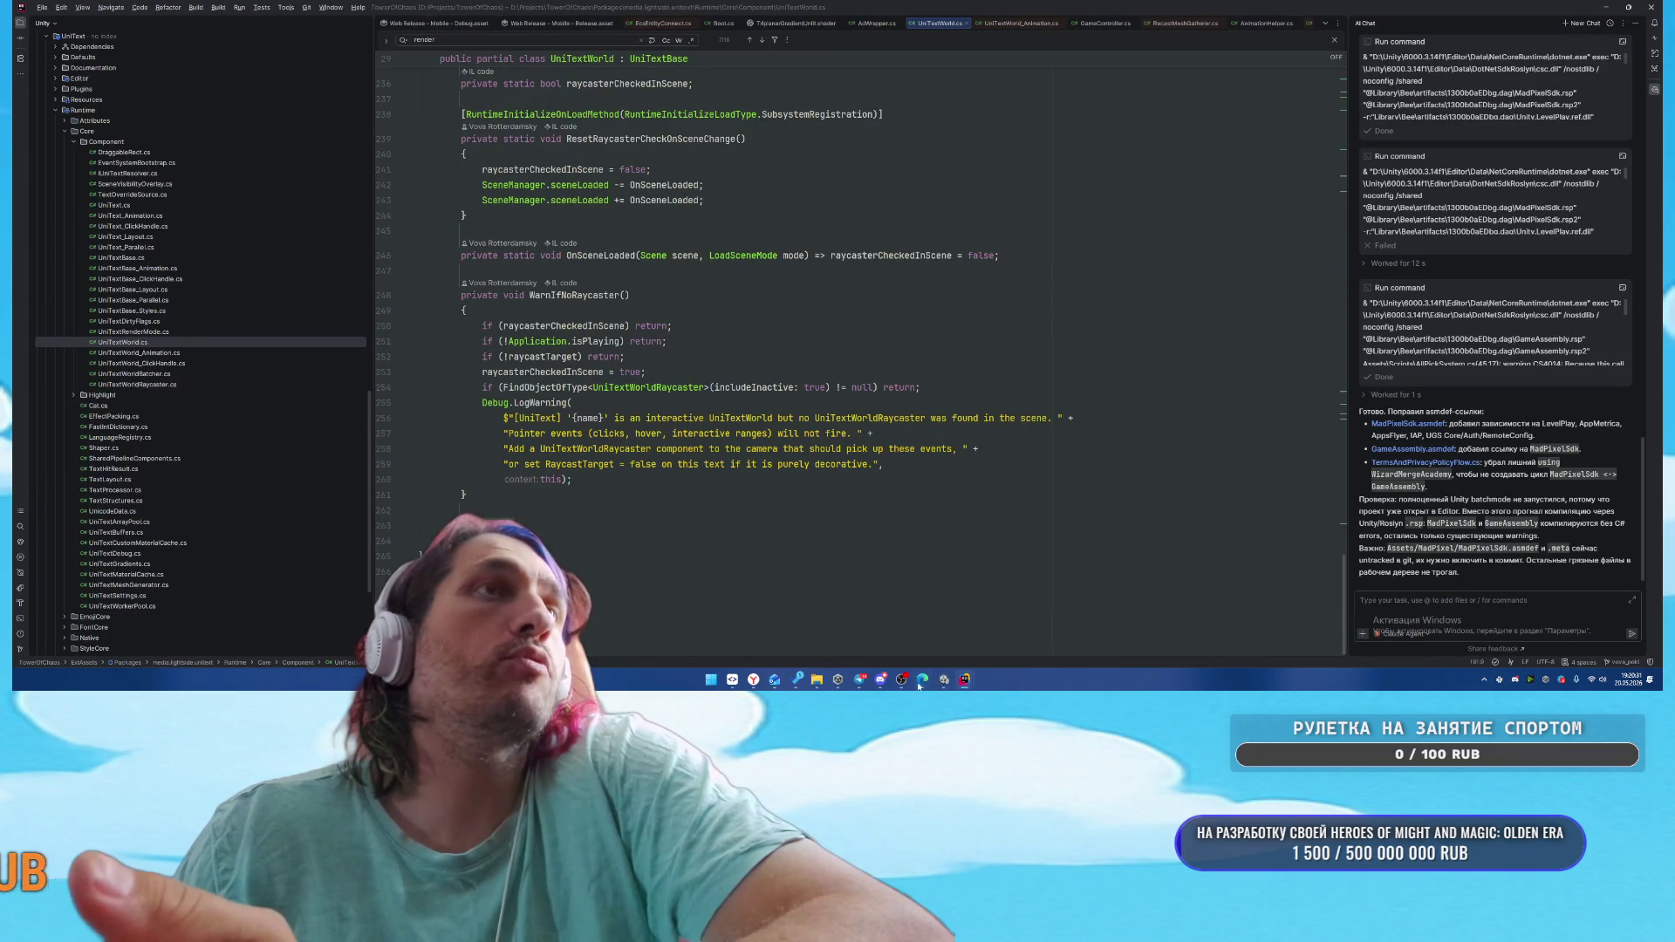
{"action": "mouse_move", "coordinate": [944, 679]}
{"action": "left_click", "coordinate": [881, 633]}
{"action": "left_click", "coordinate": [867, 29]}
{"action": "mouse_move", "coordinate": [964, 679]}
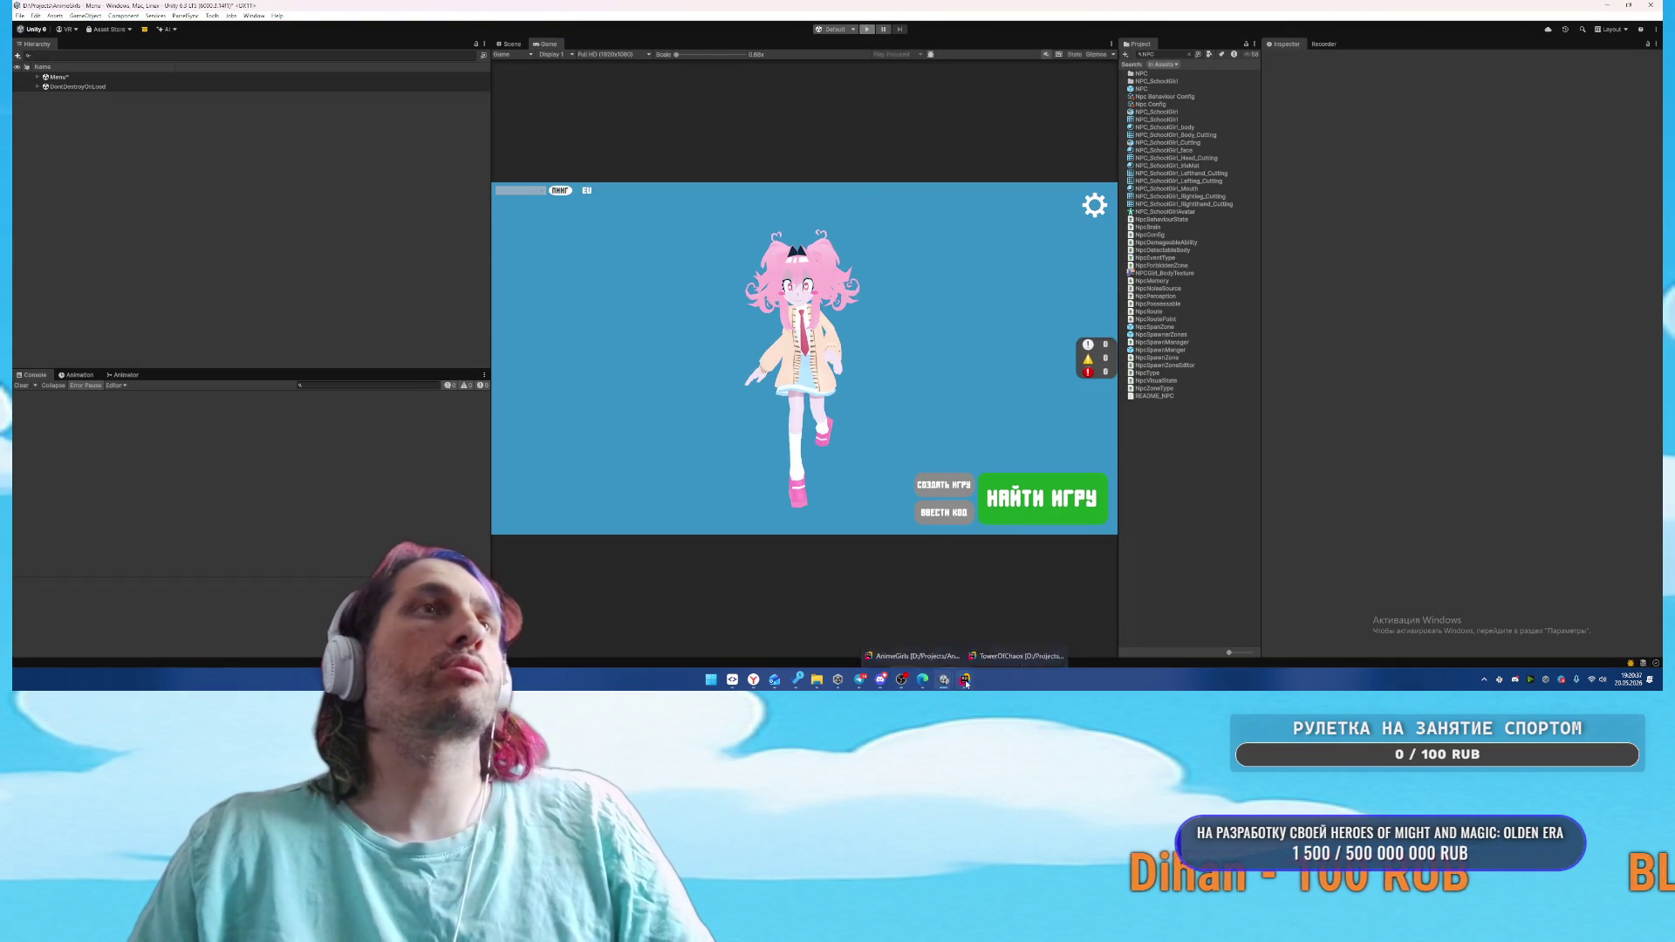
{"action": "left_click", "coordinate": [1016, 615]}
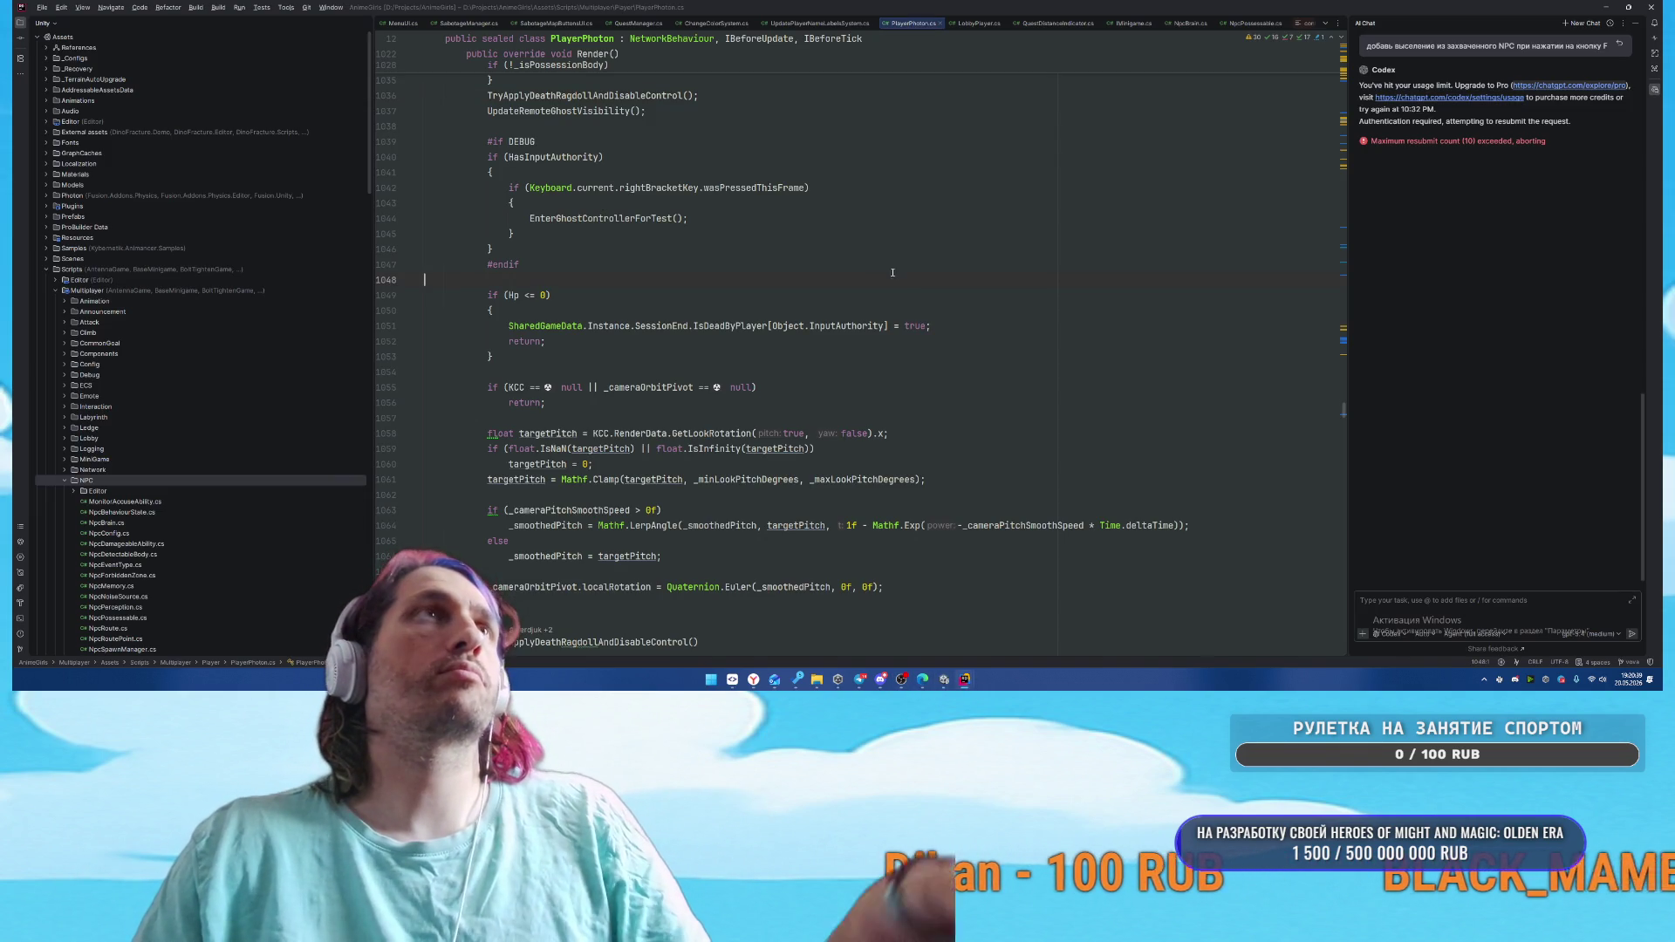
Search the project for 'Posses' and open the _possessedByPlayer field in NpcBrain.cs
{"action": "key", "text": "ctrl+shift+f"}
{"action": "type", "text": "fkey"}
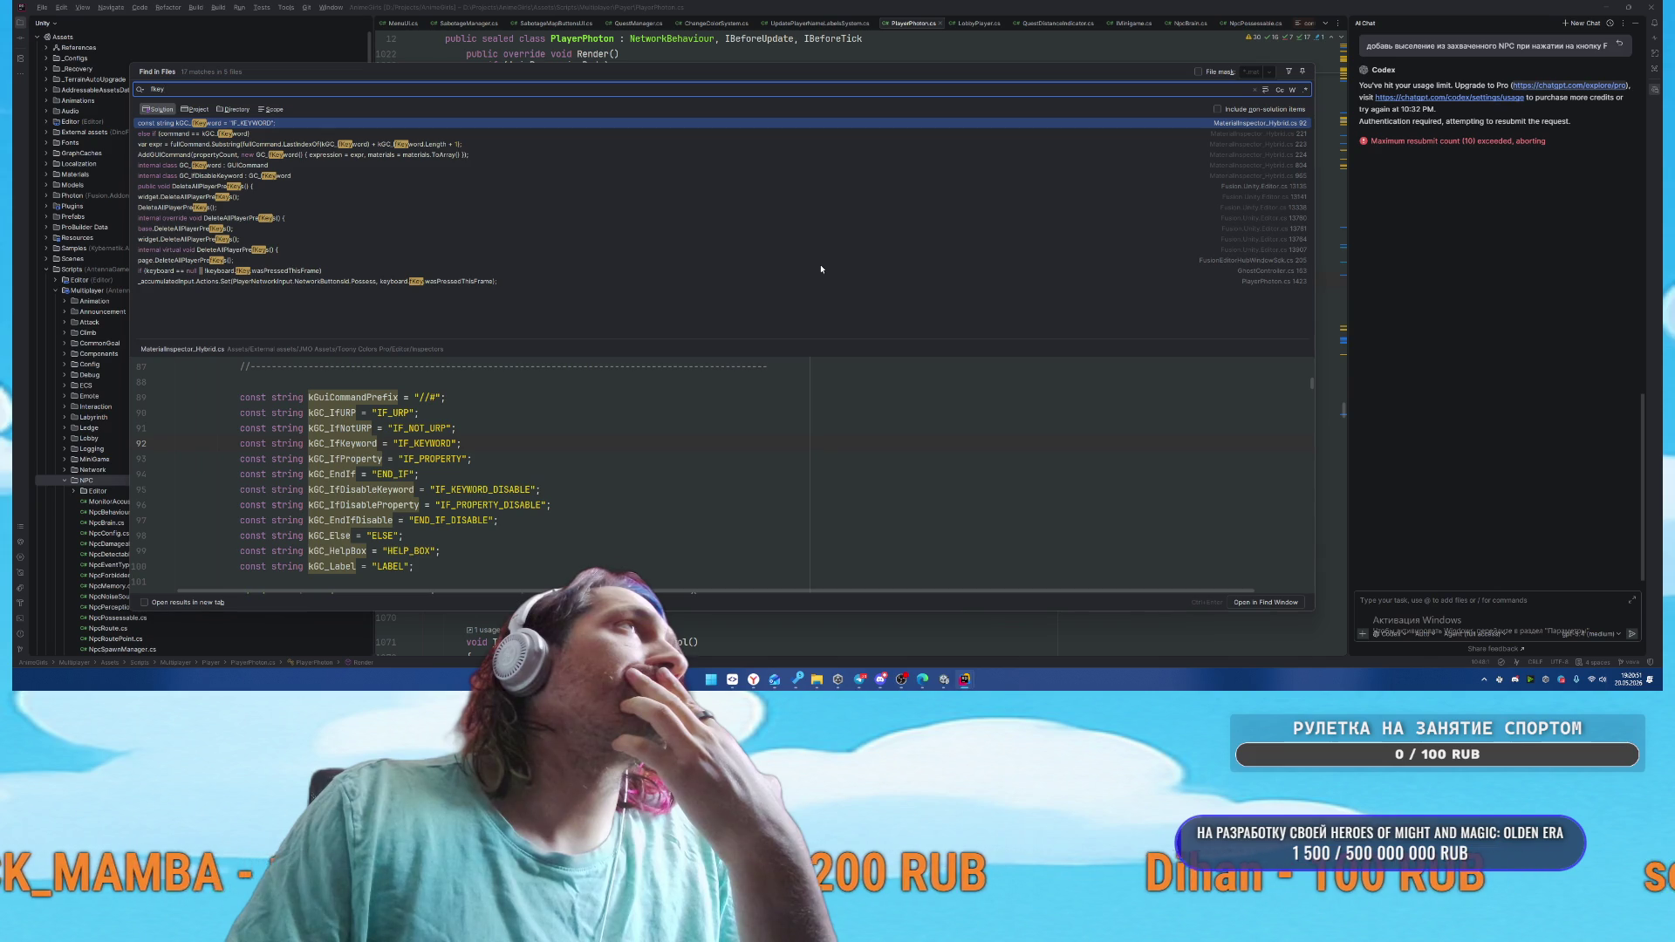
{"action": "key", "text": "ctrl+a"}
{"action": "key", "text": "BackSpace"}
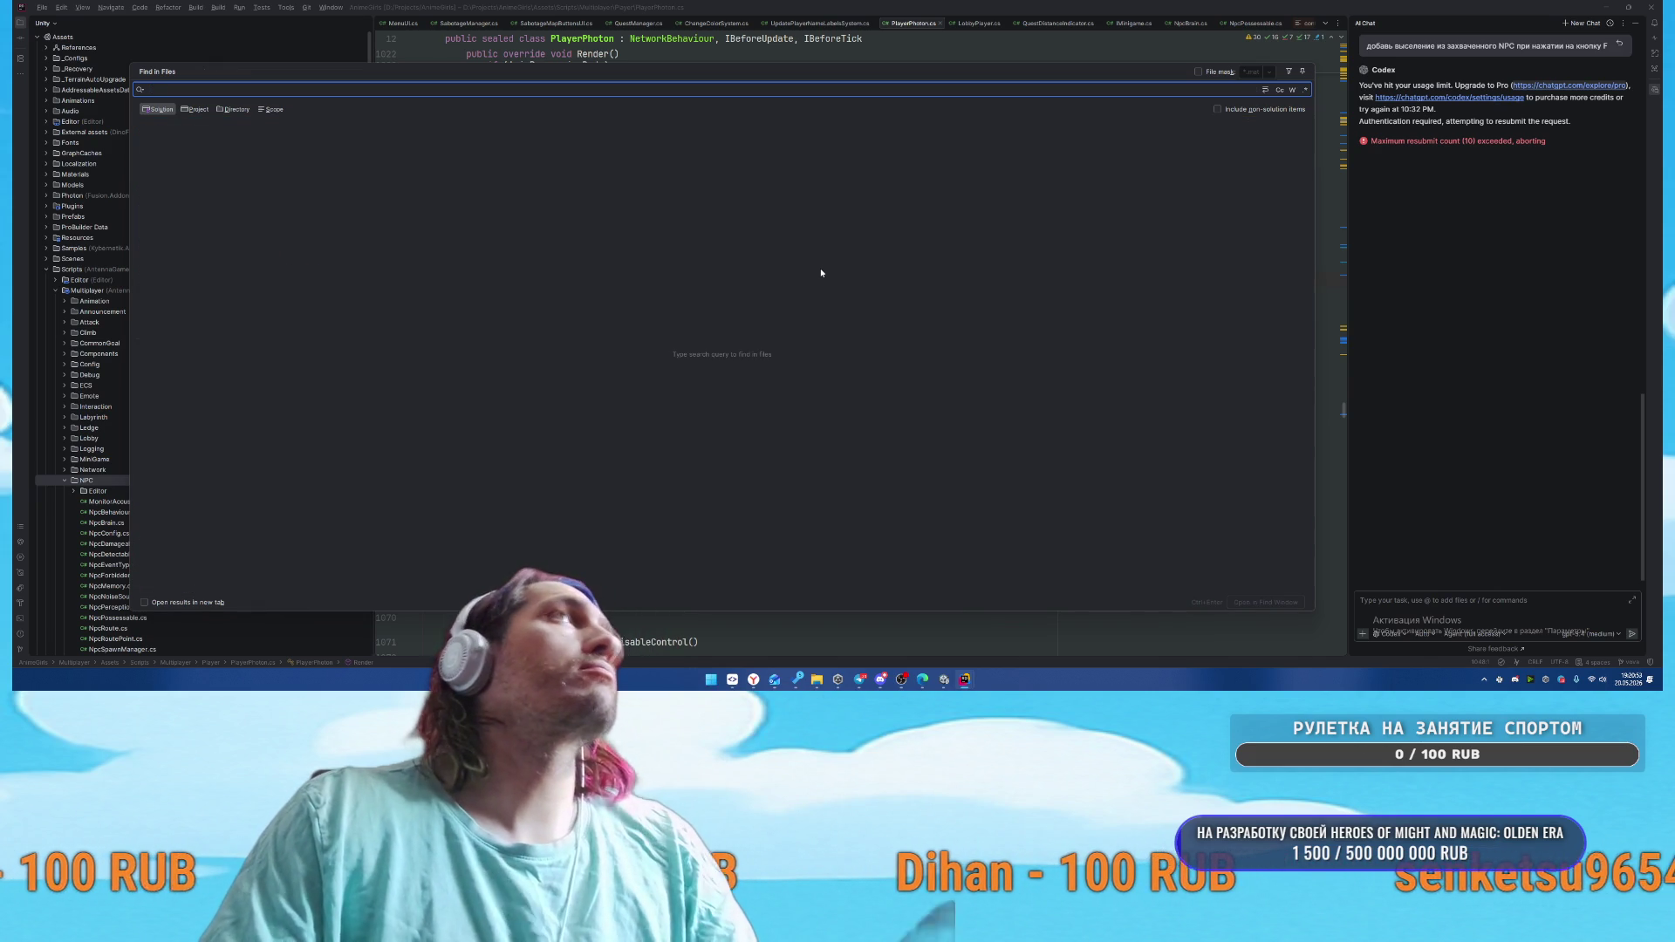
{"action": "type", "text": "Posses"}
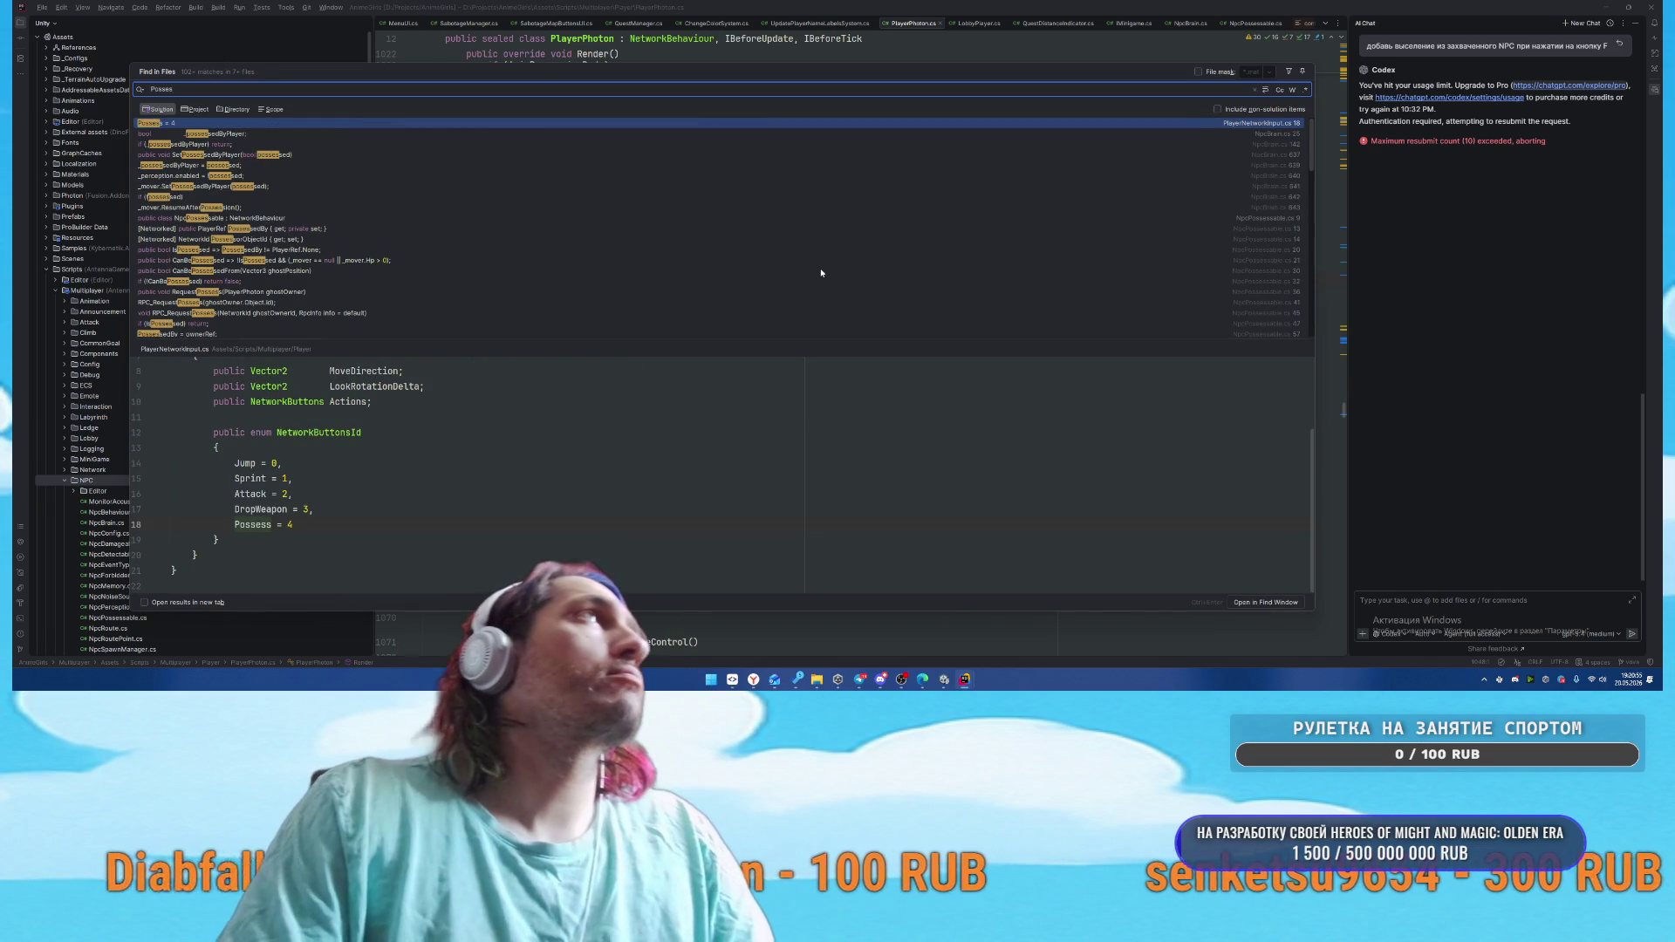
{"action": "double_click", "coordinate": [208, 135]}
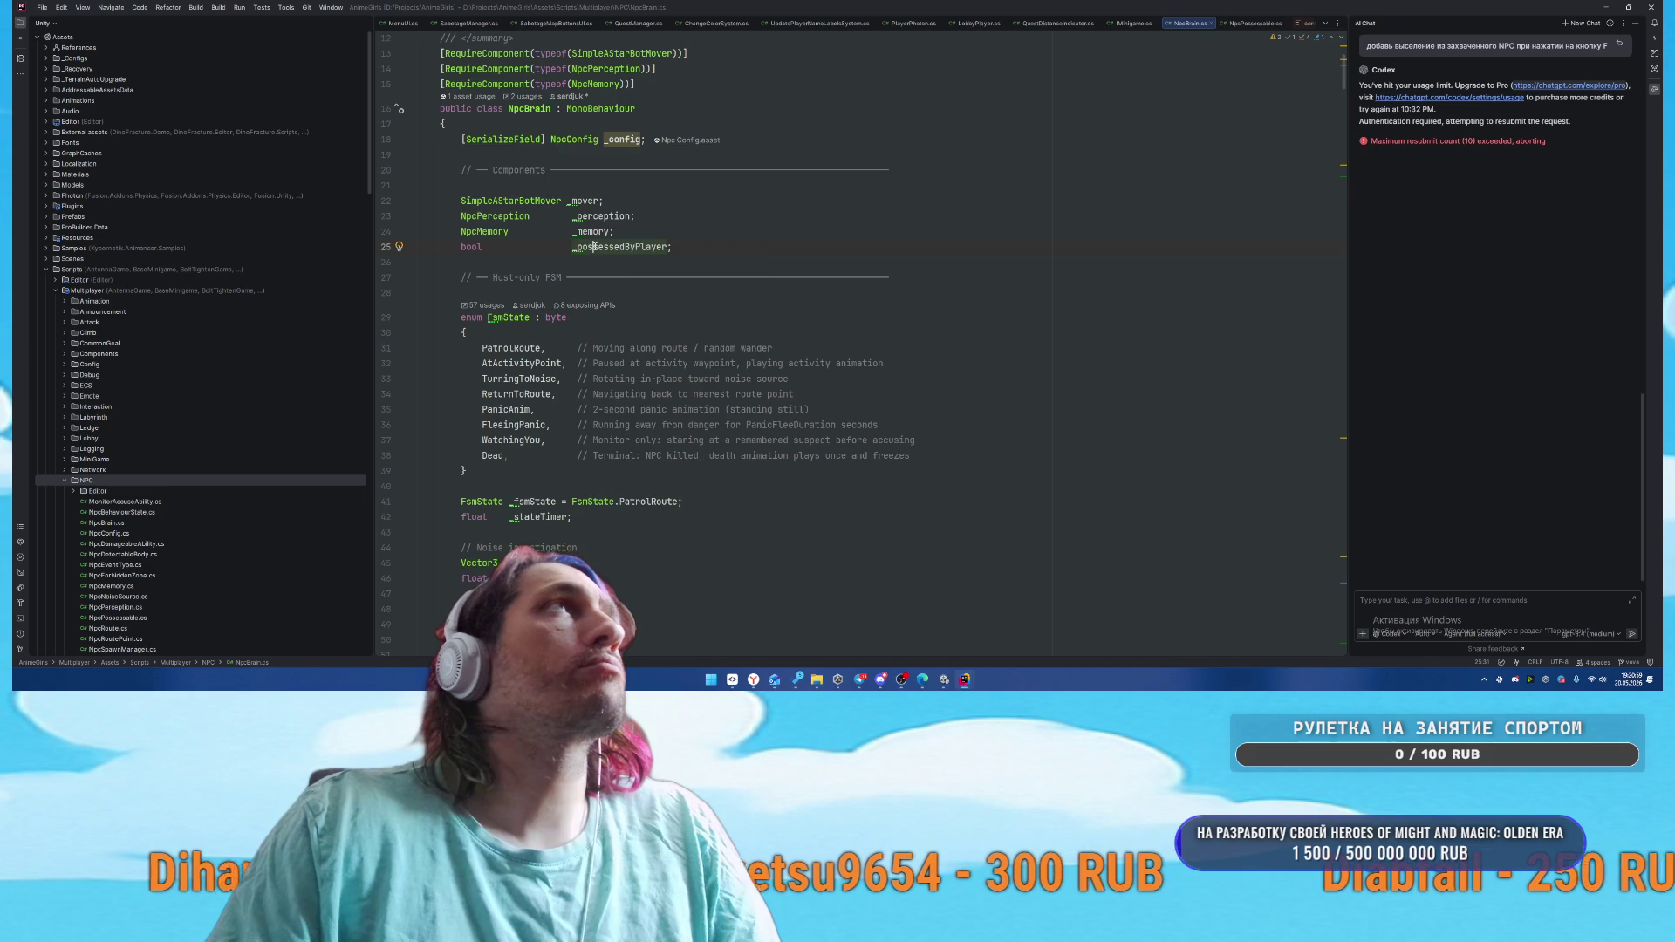
Trace _possessedByPlayer's usages to SetPossessedByPlayer and its call in NpcPossessable.cs
{"action": "right_click", "coordinate": [594, 247]}
{"action": "left_click", "coordinate": [634, 317]}
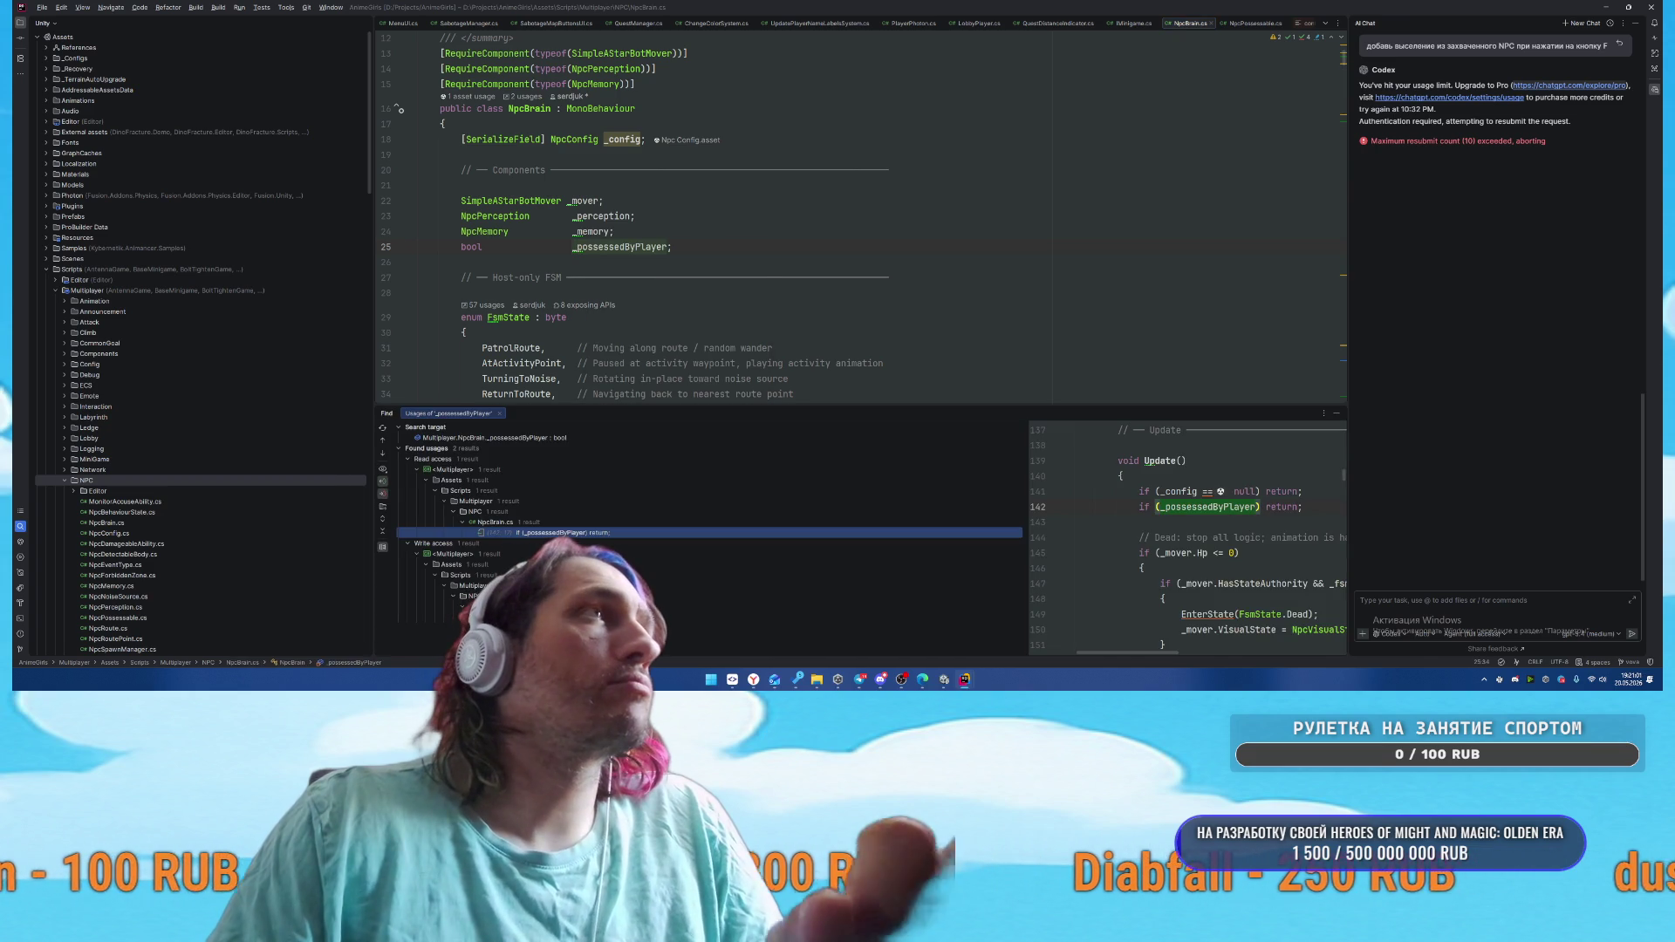
{"action": "double_click", "coordinate": [599, 533]}
{"action": "left_click", "coordinate": [703, 617]}
{"action": "double_click", "coordinate": [703, 616]}
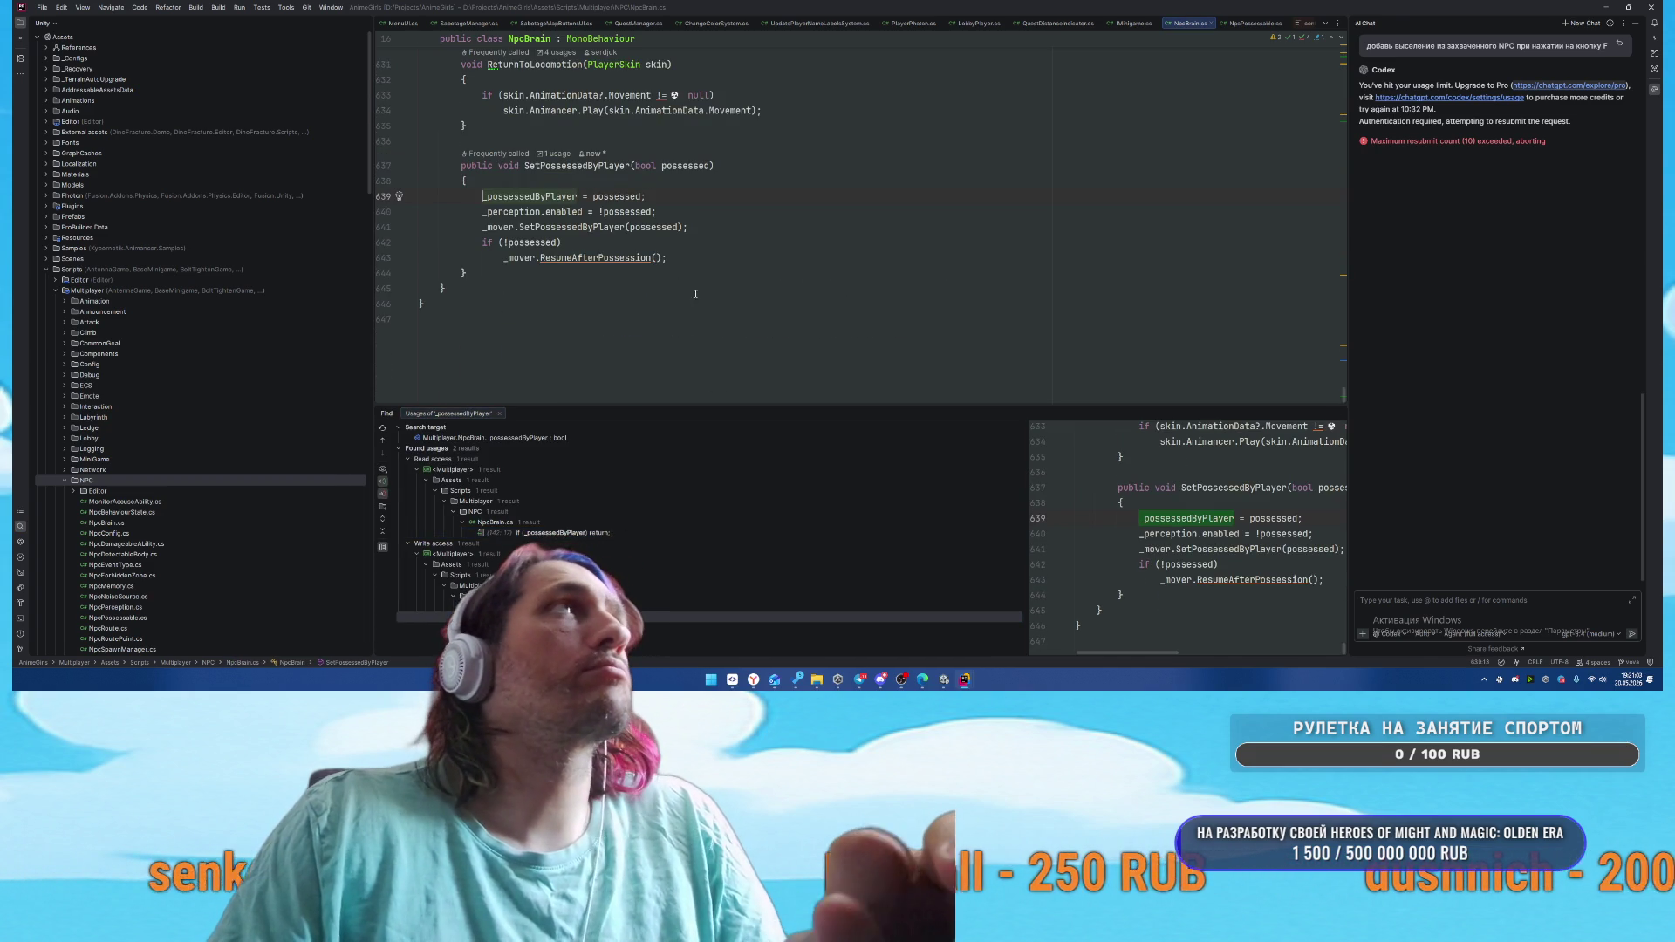
{"action": "right_click", "coordinate": [542, 166]}
{"action": "left_click", "coordinate": [610, 243]}
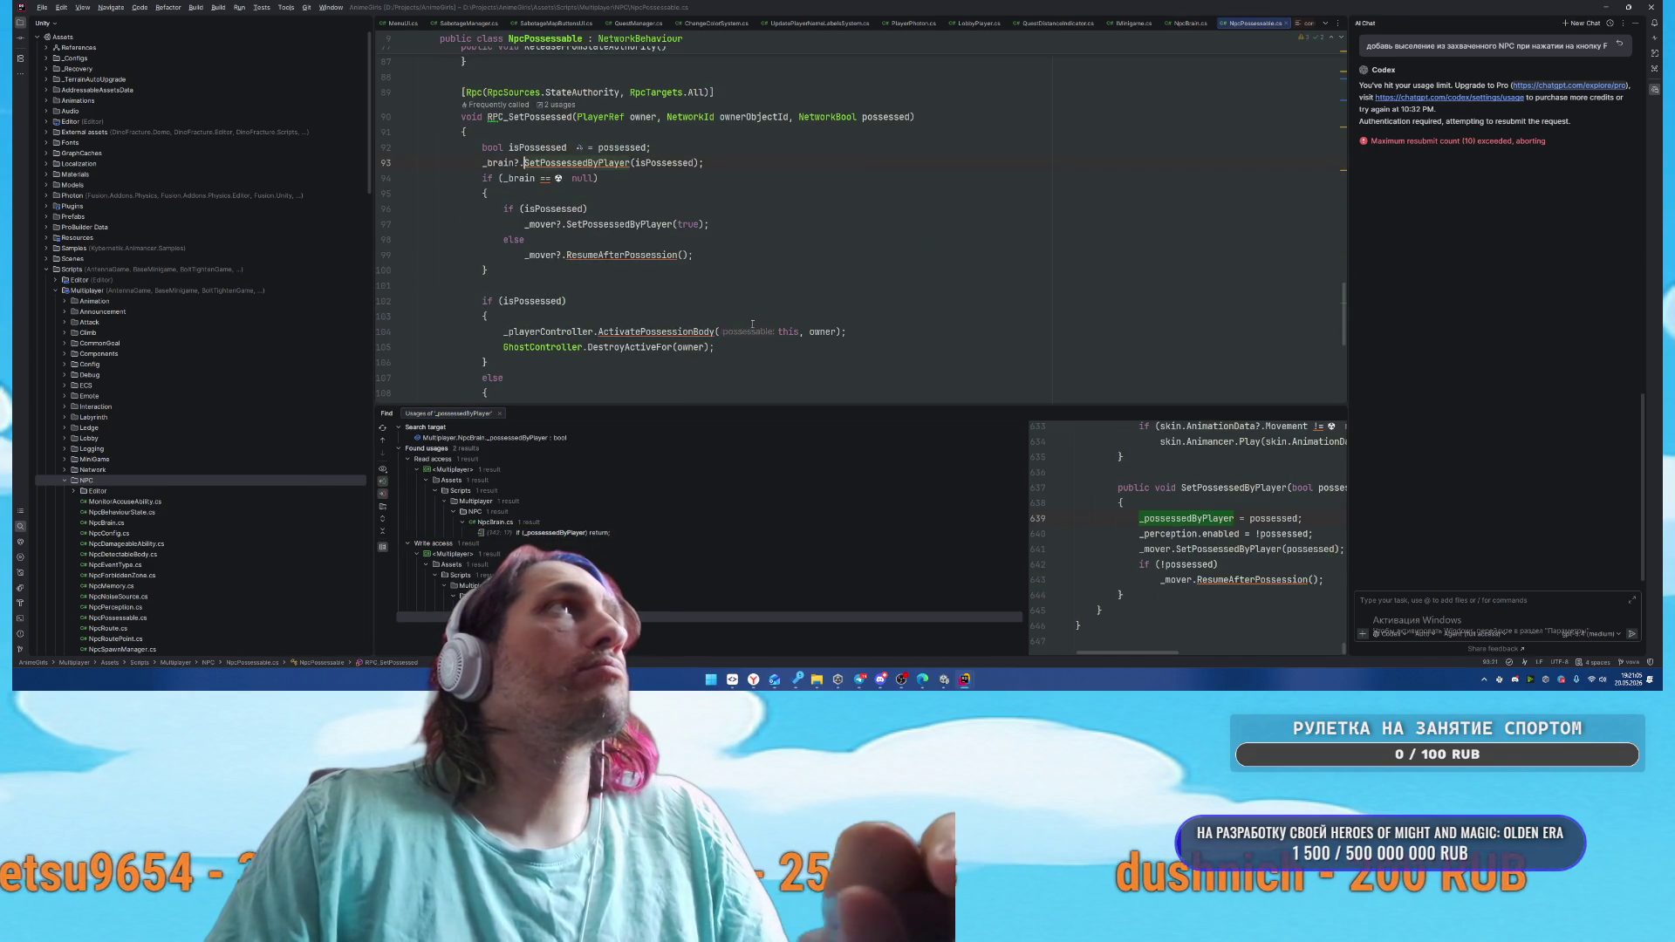